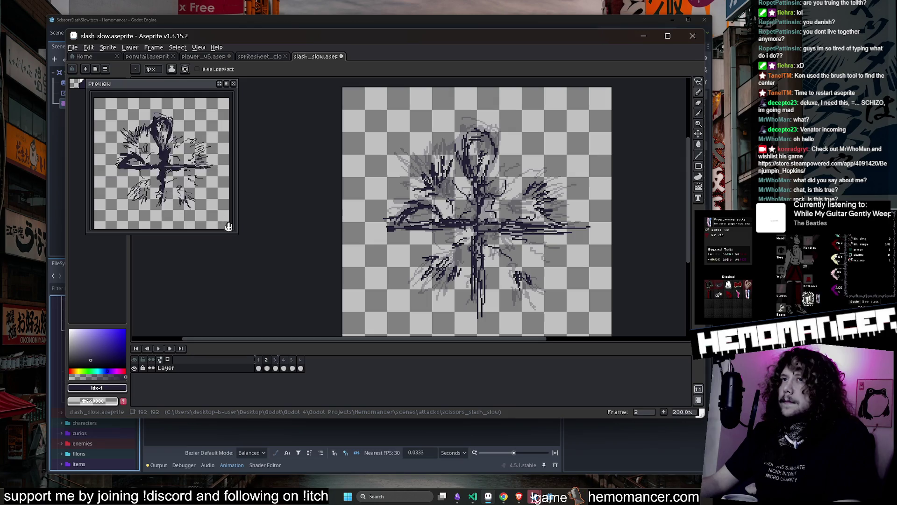
Enlarge the animation preview and draw three dark pencil strokes on frame 2.
mouse_move(237, 233)
left_mouse_down()
mouse_move(251, 268)
mouse_move(310, 312)
left_mouse_up()
scroll(187, 219, "up", 2)
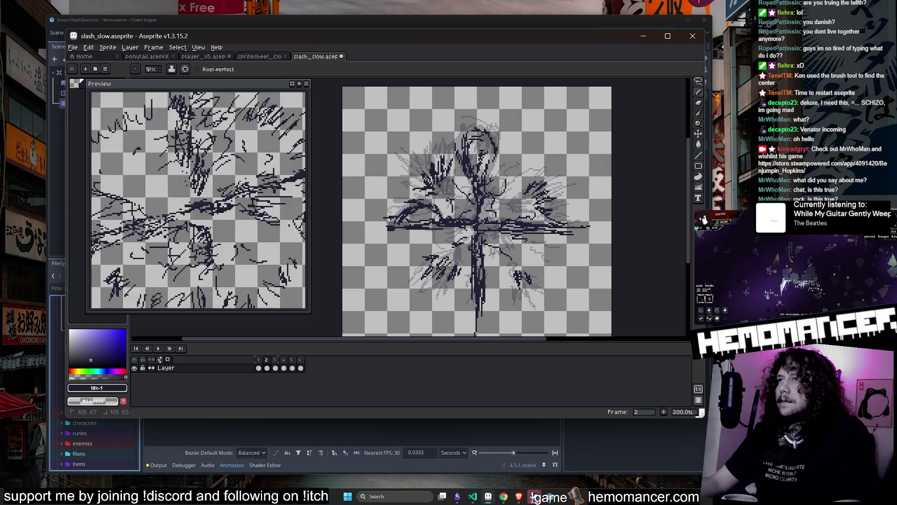
left_click_drag(463, 165, 462, 190)
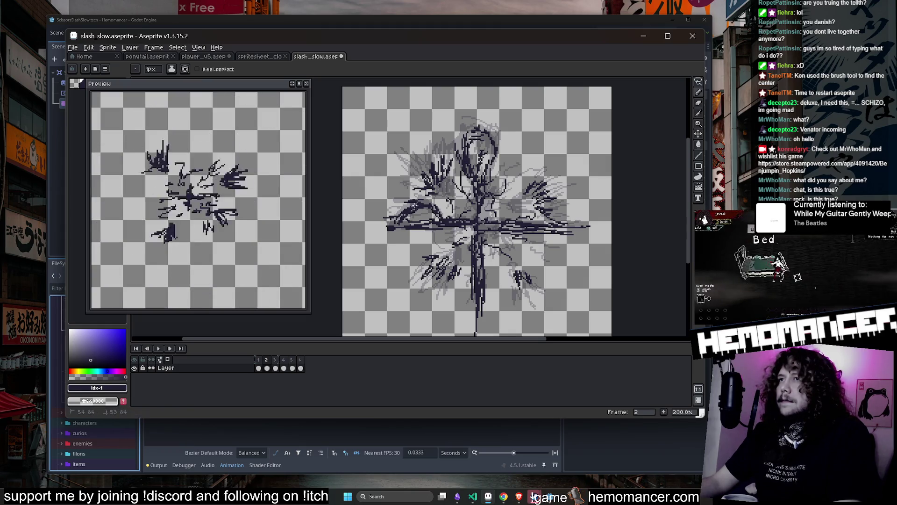
left_click_drag(368, 218, 384, 225)
left_click_drag(443, 229, 476, 234)
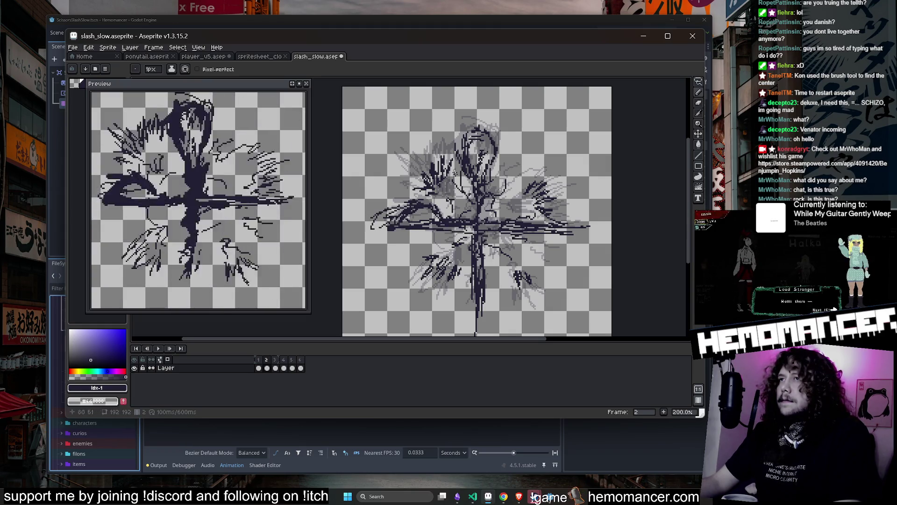
scroll(505, 242, "down", 1)
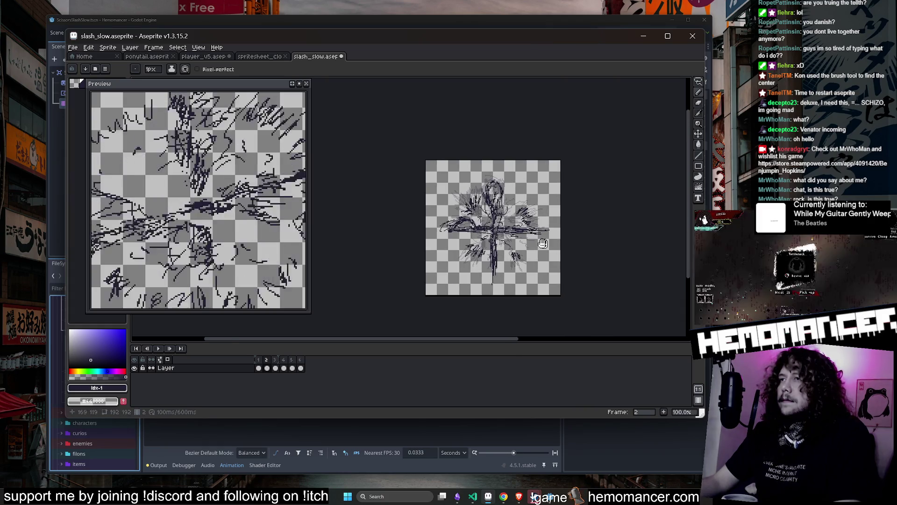
On frame 1, redo the strokes: short dark ones left of centre and a long one running right.
left_click(263, 360)
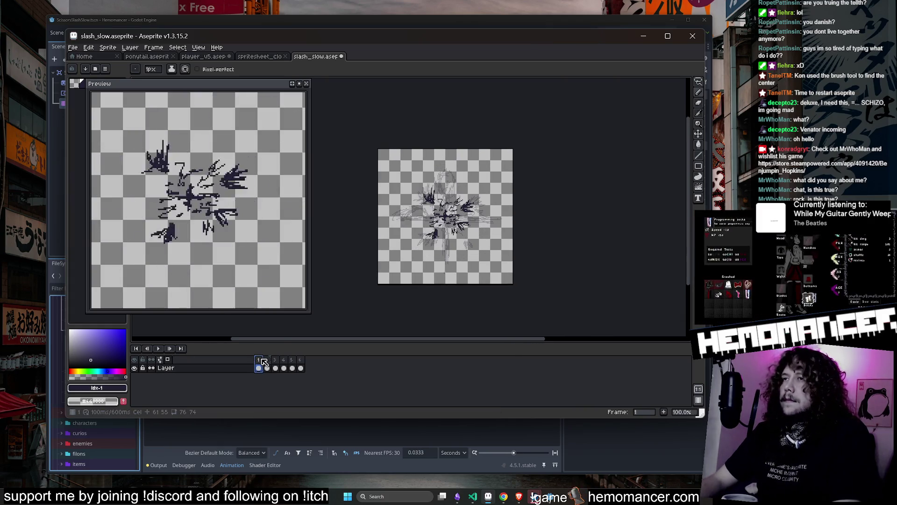
scroll(460, 165, "up", 2)
scroll(459, 165, "down", 1)
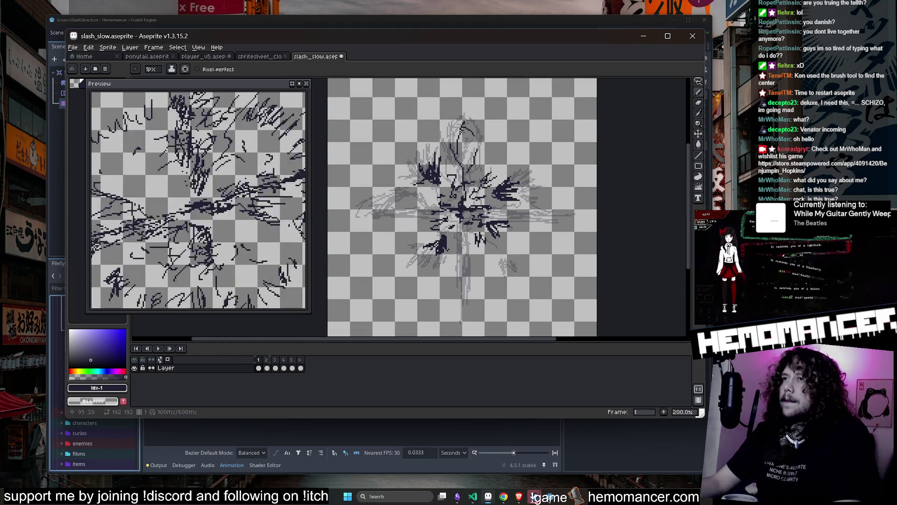
key("ctrl+z")
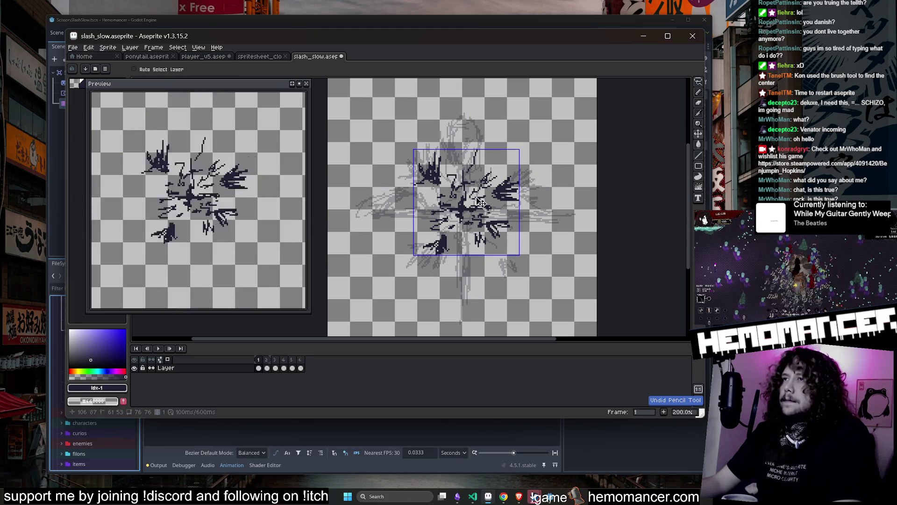
scroll(473, 193, "up", 1)
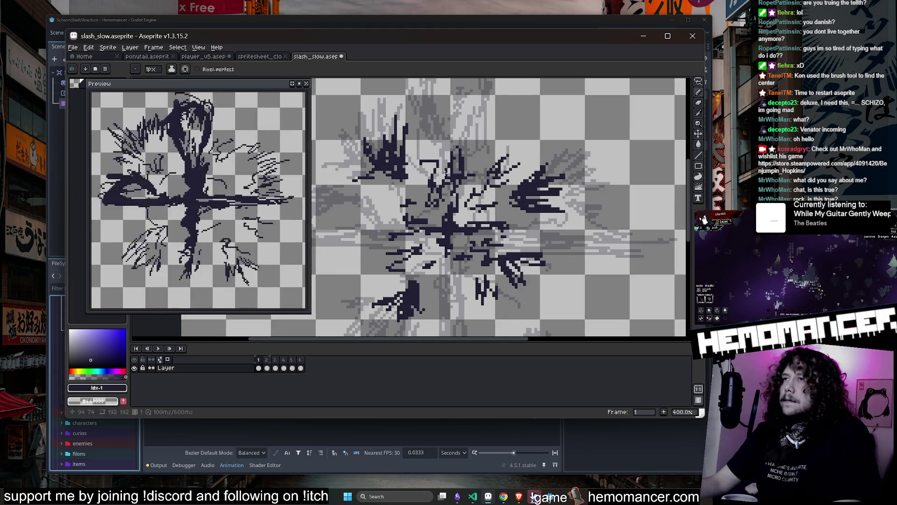
mouse_move(412, 218)
left_mouse_down()
mouse_move(384, 219)
mouse_move(375, 232)
left_mouse_up()
left_click_drag(426, 237, 395, 239)
left_click_drag(479, 231, 603, 243)
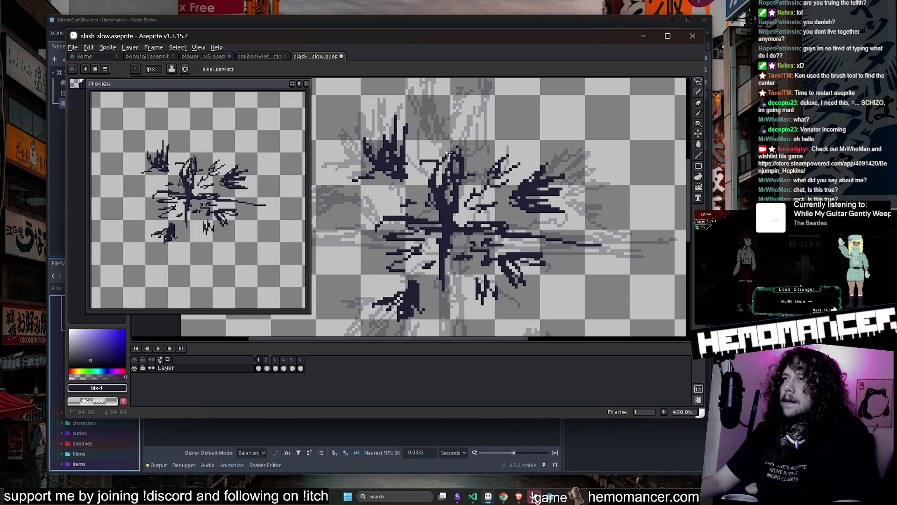
left_click_drag(518, 240, 673, 258)
key("ctrl+z")
Add a looping stroke left of centre on frame 1 and touch up the pixels around it.
scroll(586, 288, "down", 1)
scroll(561, 284, "up", 1)
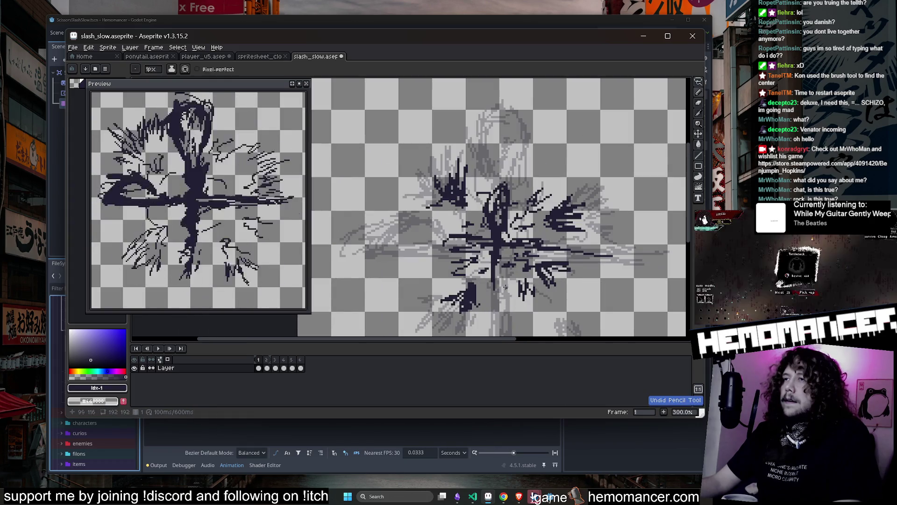
mouse_move(477, 234)
left_mouse_down()
mouse_move(438, 230)
mouse_move(496, 250)
mouse_move(481, 240)
left_mouse_up()
scroll(480, 230, "down", 1)
scroll(480, 230, "down", 1)
scroll(503, 227, "up", 1)
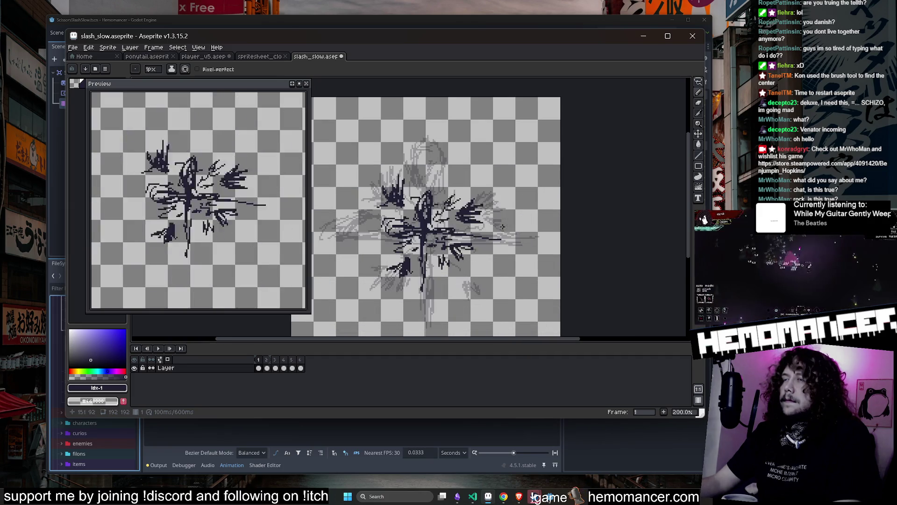
mouse_move(411, 224)
left_mouse_down()
mouse_move(388, 222)
mouse_move(478, 235)
left_mouse_up()
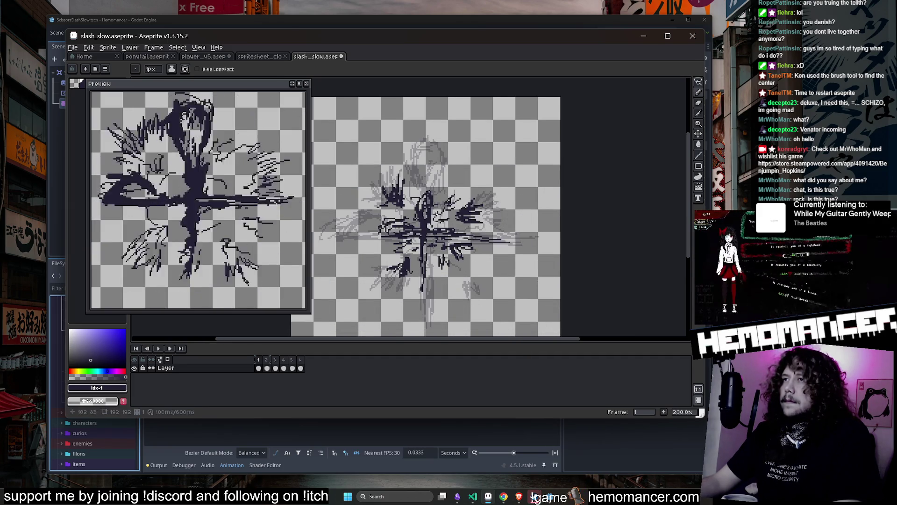
scroll(452, 198, "down", 1)
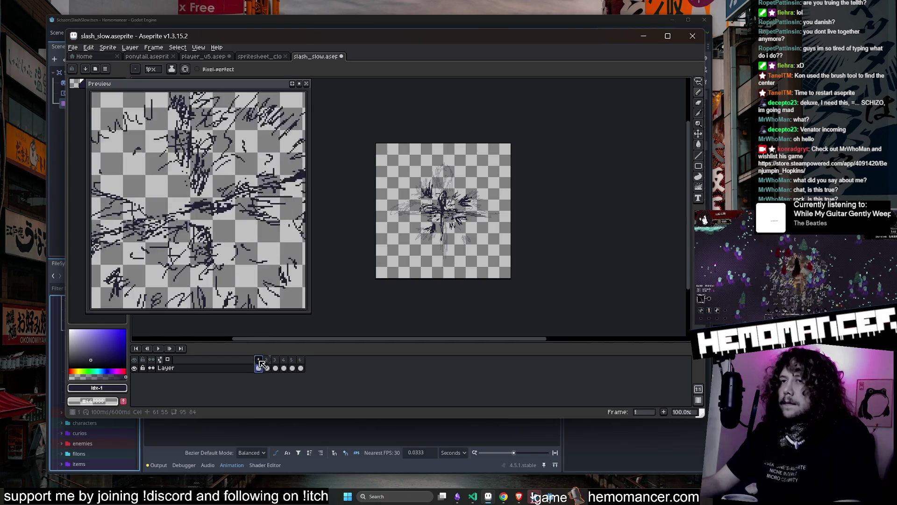
key("Return")
Inspect frames 4 and 5 of the slash, zooming in and out on each.
key("Right")
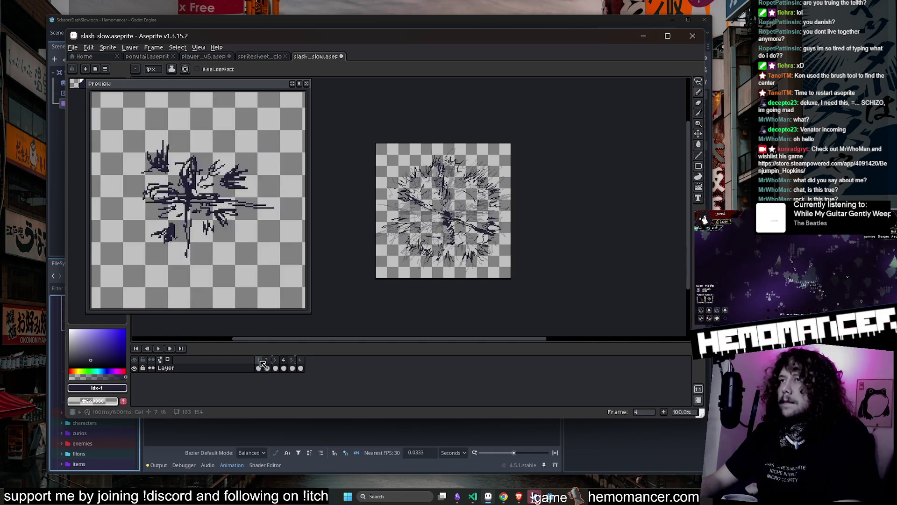
scroll(459, 207, "up", 2)
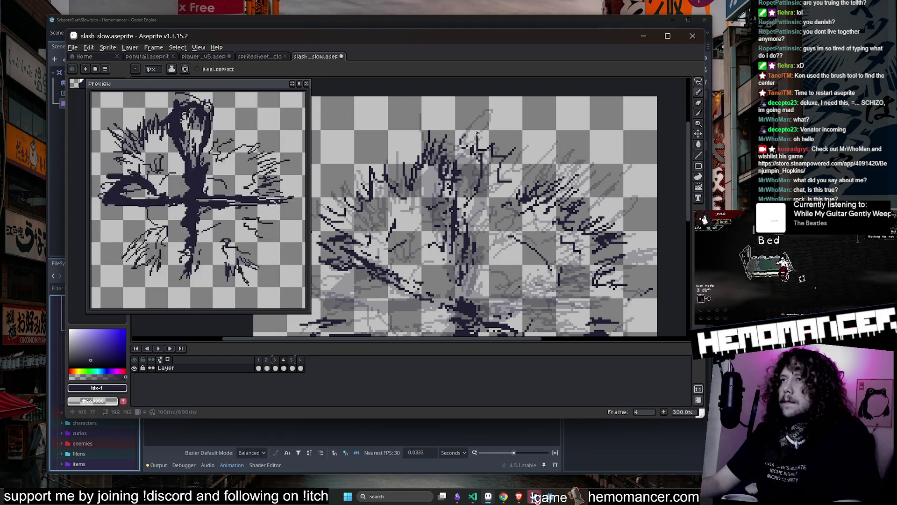
scroll(479, 196, "down", 2)
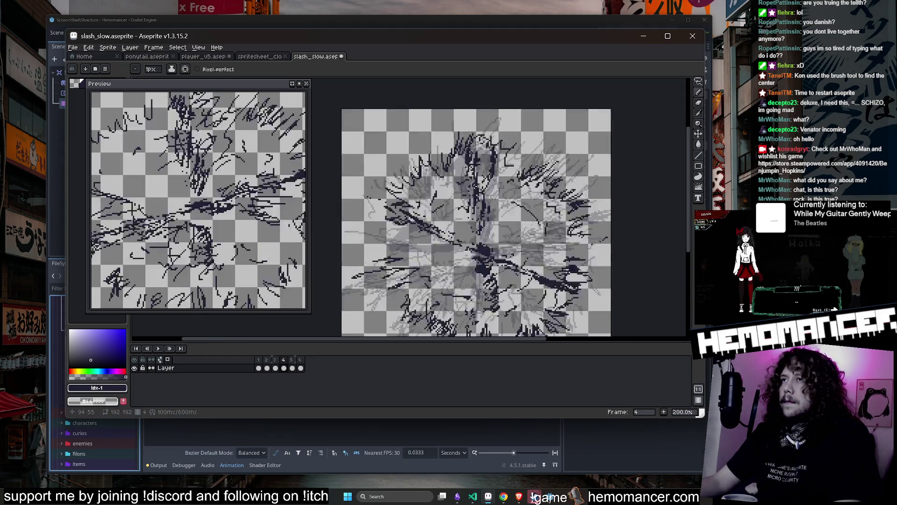
scroll(491, 187, "up", 2)
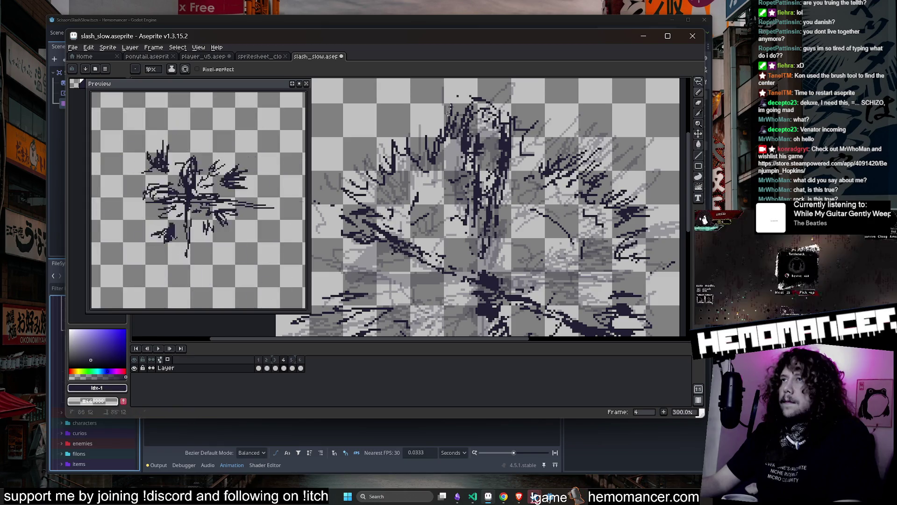
scroll(444, 210, "down", 1)
scroll(416, 232, "up", 1)
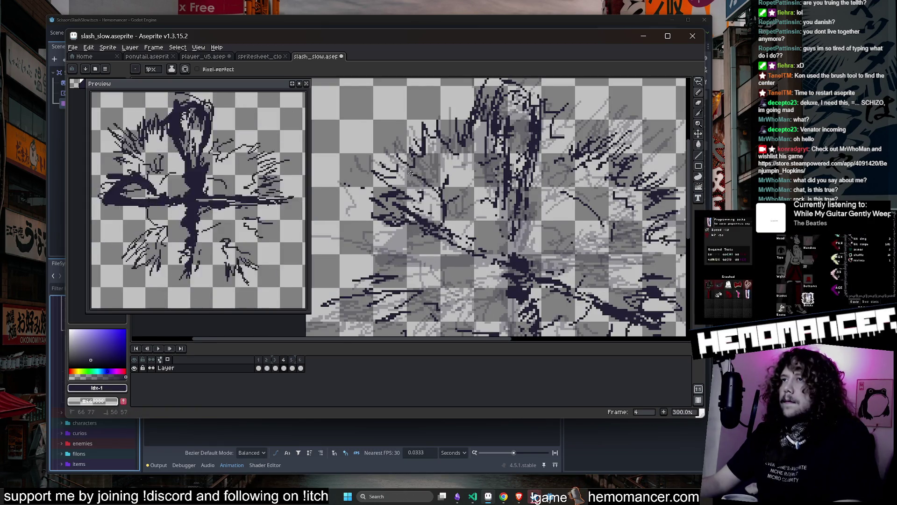
scroll(442, 195, "down", 2)
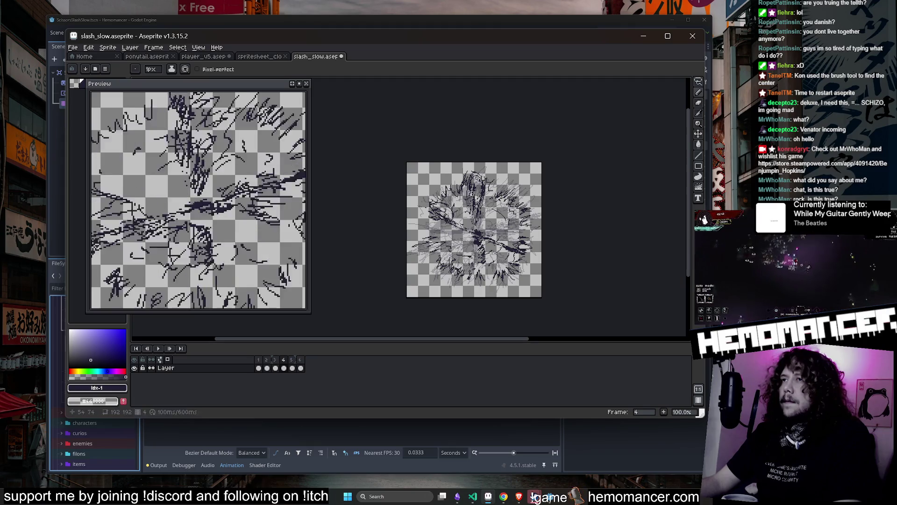
key("period")
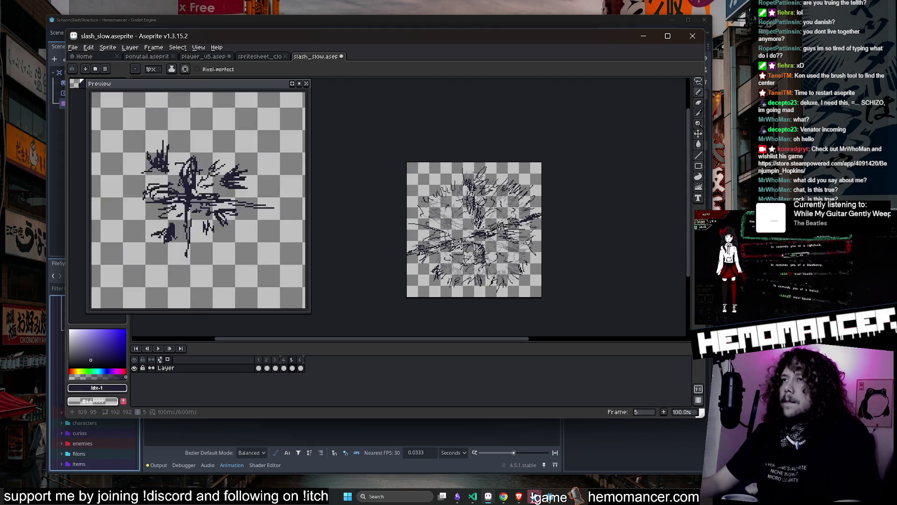
scroll(494, 170, "up", 2)
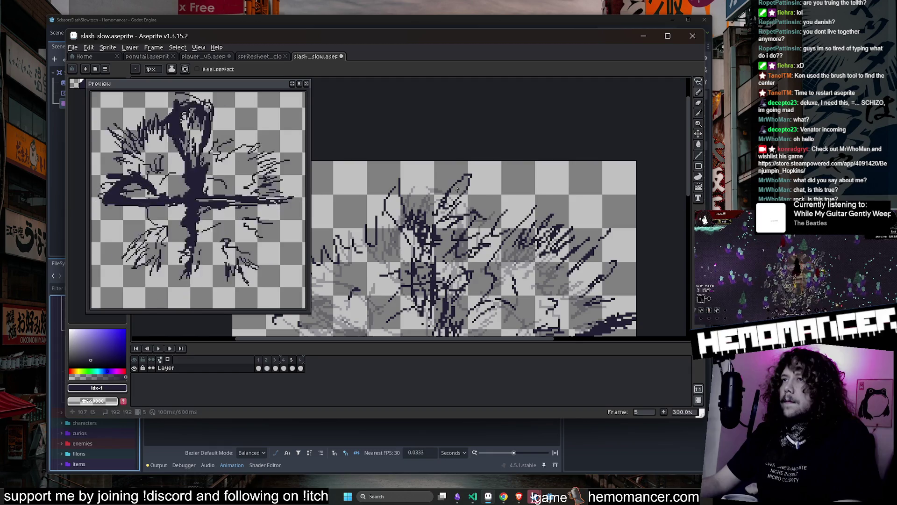
scroll(501, 242, "down", 3)
scroll(502, 242, "up", 2)
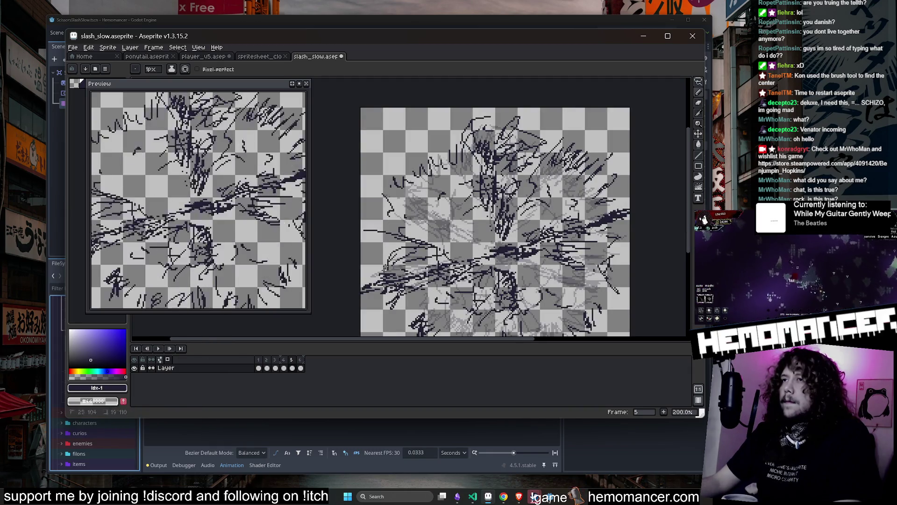
scroll(534, 197, "down", 2)
On frame 6, draw a diagonal stroke rising right and a looping stroke near the top.
key("period")
scroll(534, 197, "up", 3)
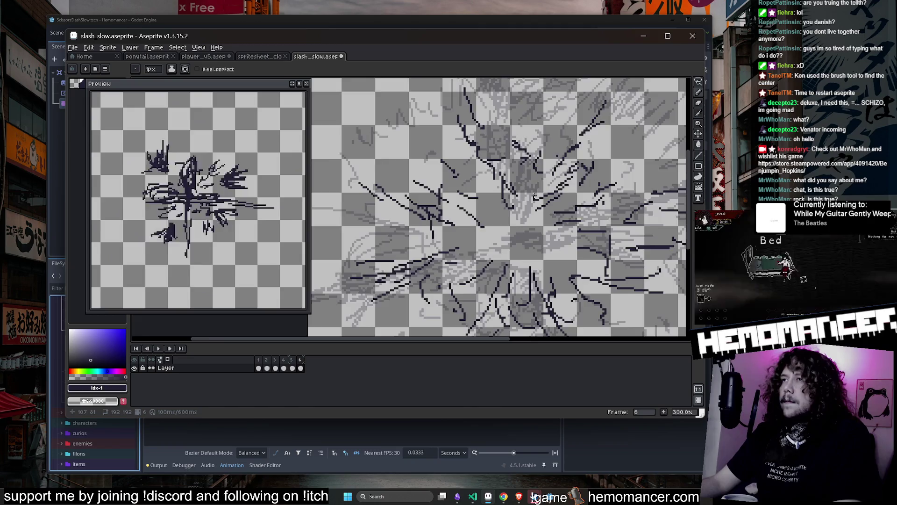
scroll(468, 188, "down", 2)
scroll(505, 192, "up", 1)
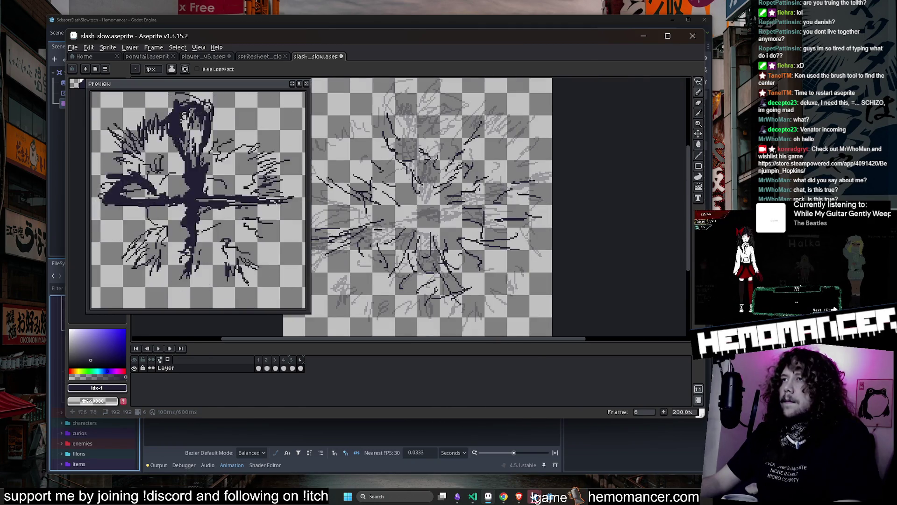
mouse_move(475, 181)
left_mouse_down()
mouse_move(530, 155)
mouse_move(492, 171)
left_mouse_up()
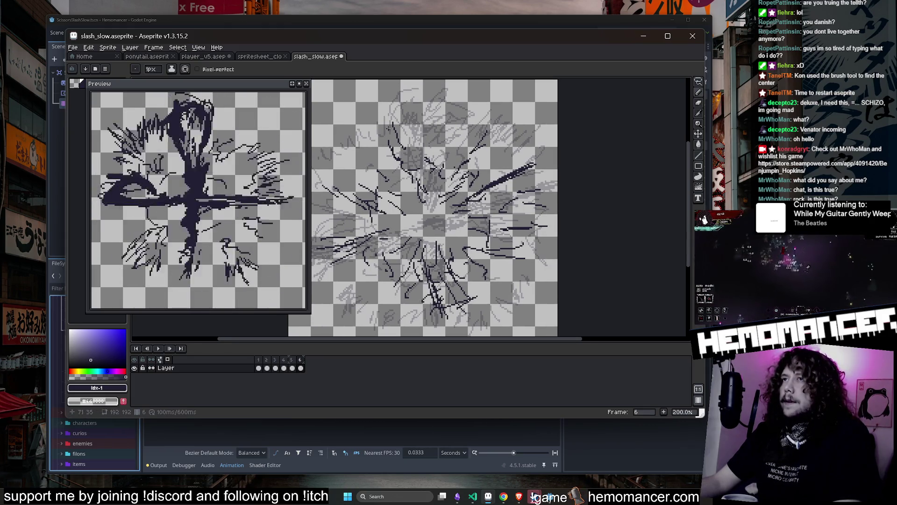
left_click_drag(448, 113, 426, 134)
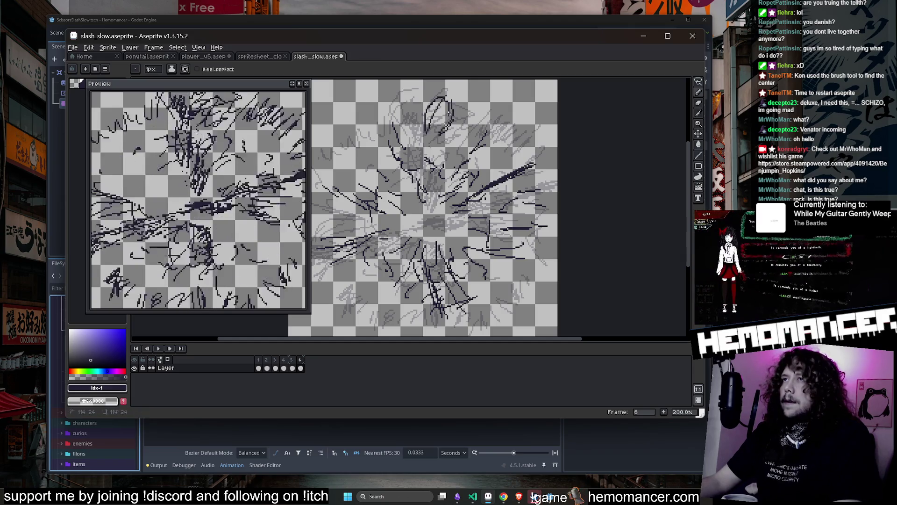
scroll(350, 248, "down", 3)
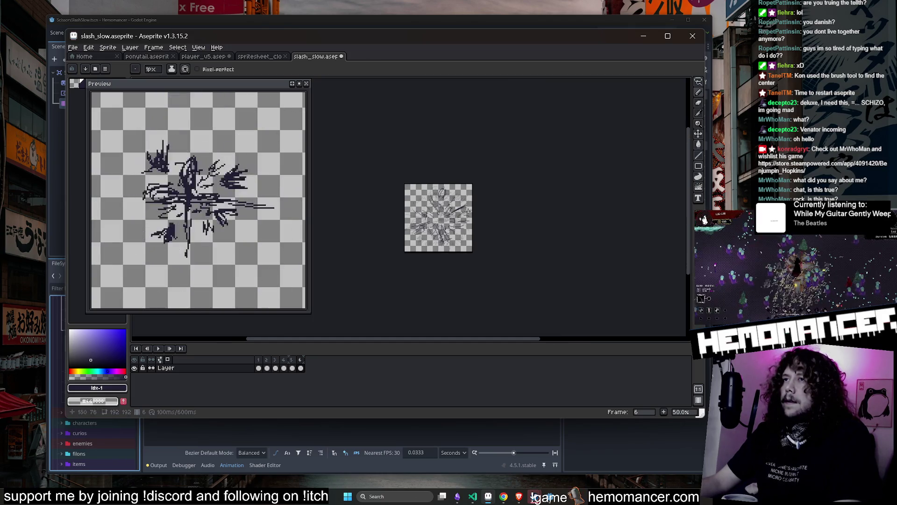
scroll(216, 194, "down", 1)
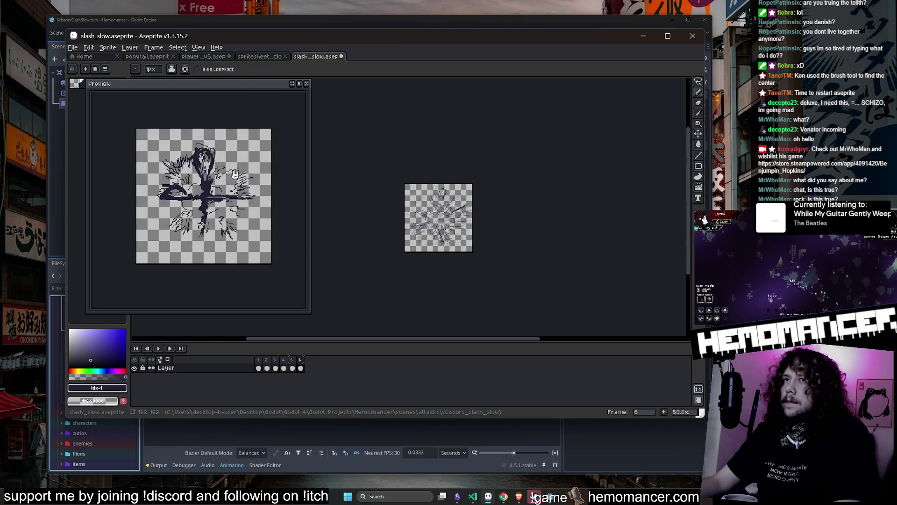
Return to frame 1, zoom the canvas to 200% and pan to recentre the sprite.
left_click(258, 367)
scroll(412, 222, "up", 2)
left_click_drag(383, 209, 347, 211)
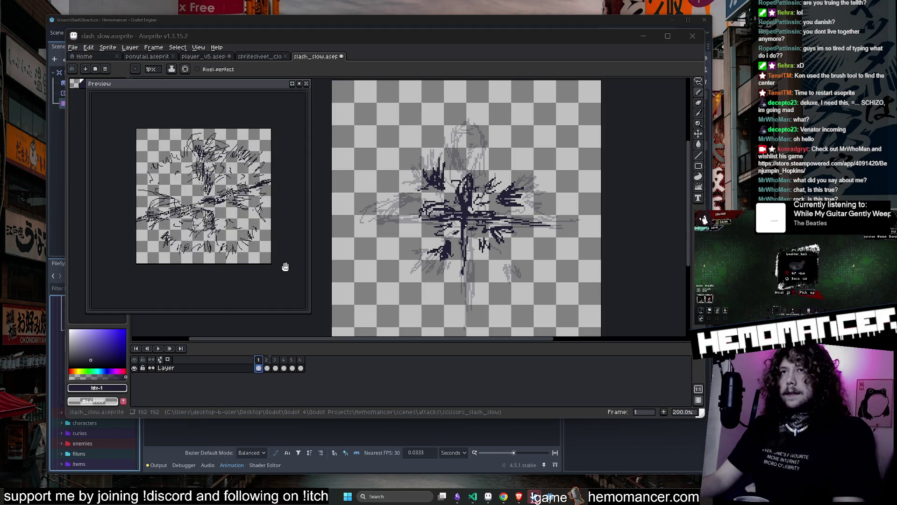
On frame 3, Magic Wand select the slash, scale it down and move it to the canvas centre.
left_click(267, 359)
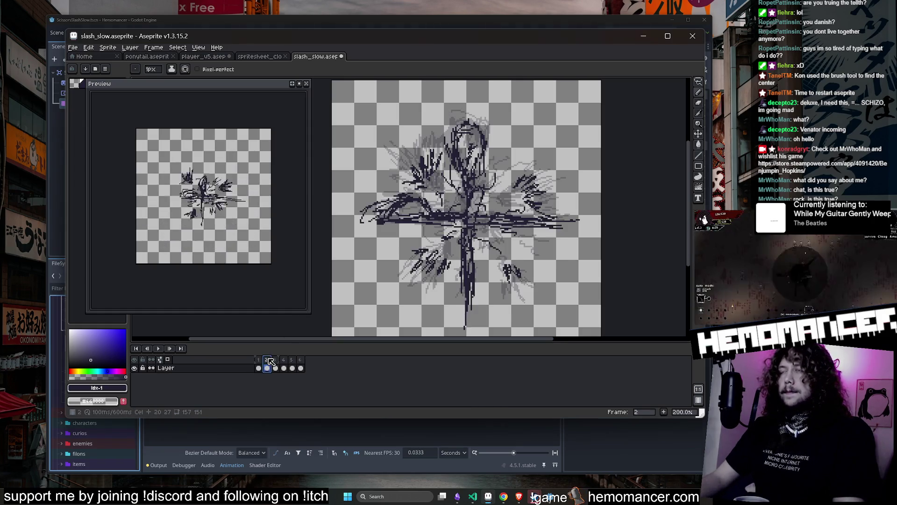
left_click(273, 360)
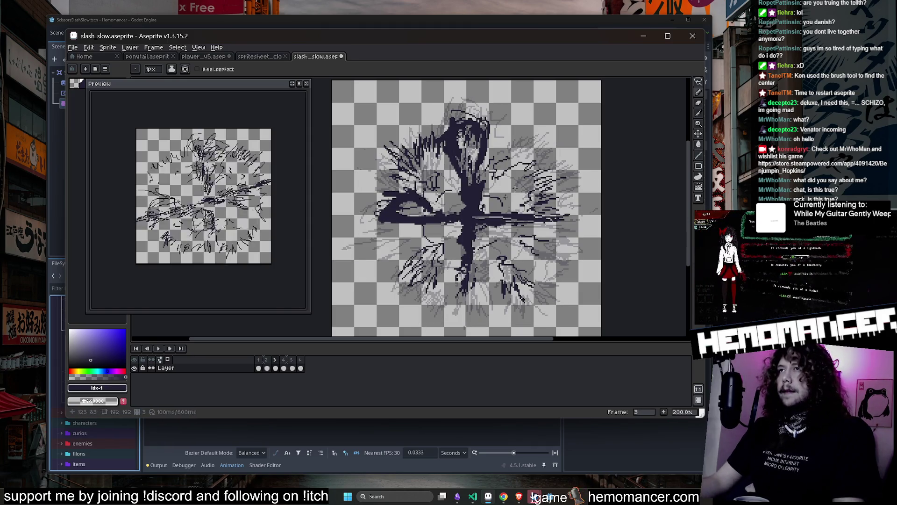
key("w")
left_click(567, 117)
left_click_drag(567, 117, 484, 188)
mouse_move(455, 255)
left_mouse_down()
mouse_move(448, 225)
mouse_move(500, 234)
left_mouse_up()
key("Return")
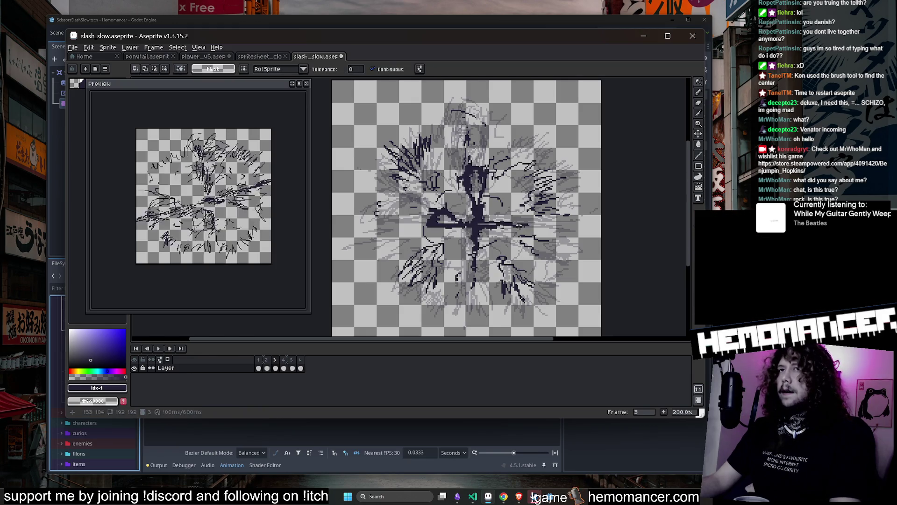
Play and stop the animation to check it, then return to frame 1.
left_click(158, 349)
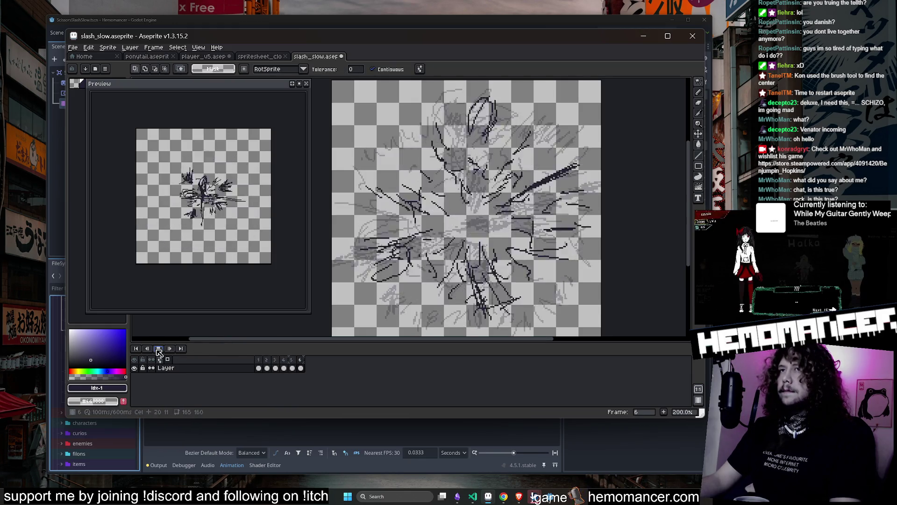
left_click(158, 348)
left_click(258, 368)
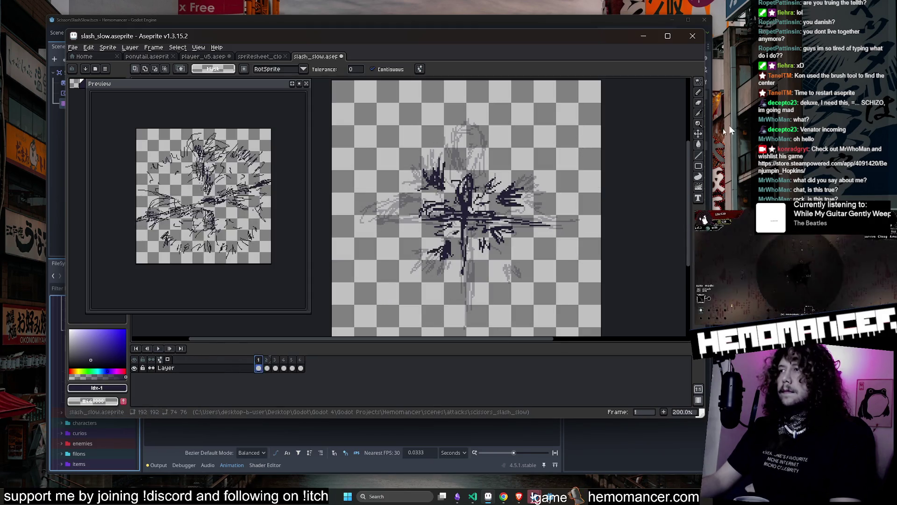
key("shift+m")
Select a circular area around the drawing and add a new empty layer, Layer 1, above Layer.
mouse_move(359, 107)
left_mouse_down()
mouse_move(602, 349)
mouse_move(596, 338)
left_mouse_up()
left_click_drag(593, 87, 603, 94)
left_click_drag(564, 142, 562, 140)
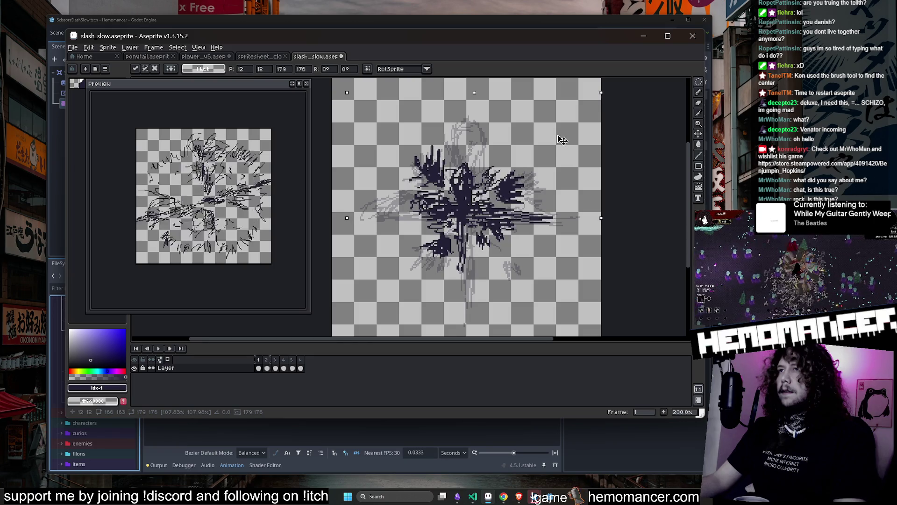
key("Escape")
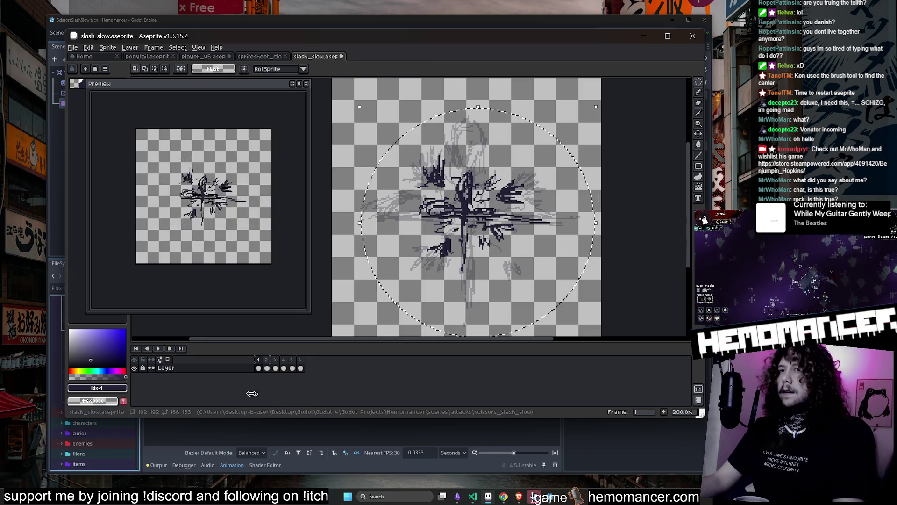
right_click(213, 374)
mouse_move(224, 363)
left_click(288, 370)
key("ctrl+z")
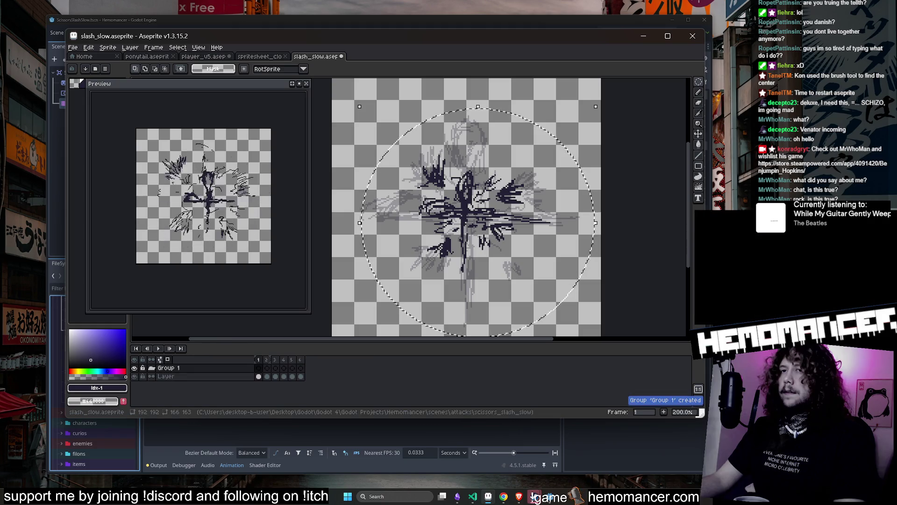
right_click(224, 369)
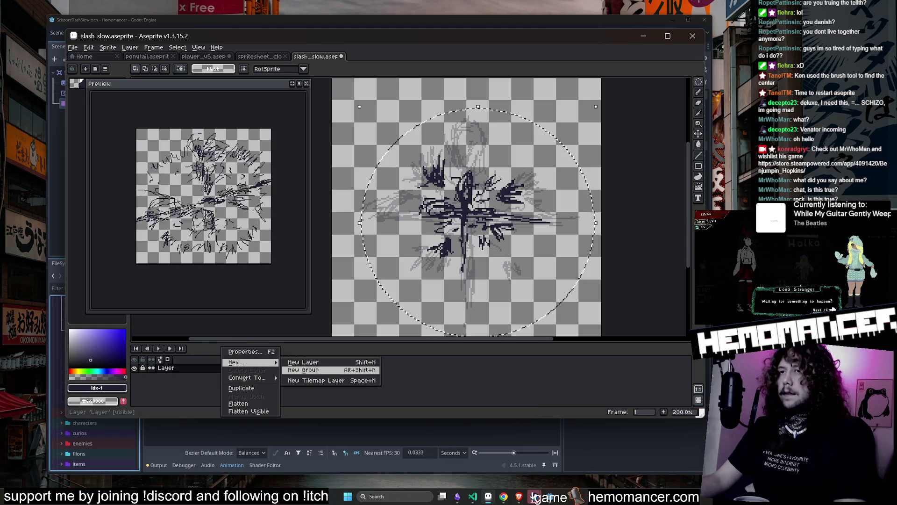
left_click(304, 364)
Paste the drawing into Layer 1 on frame 1, try tilting it about 8°, then undo.
left_click(258, 368)
key("ctrl+v")
left_click(577, 155)
scroll(580, 156, "down", 2)
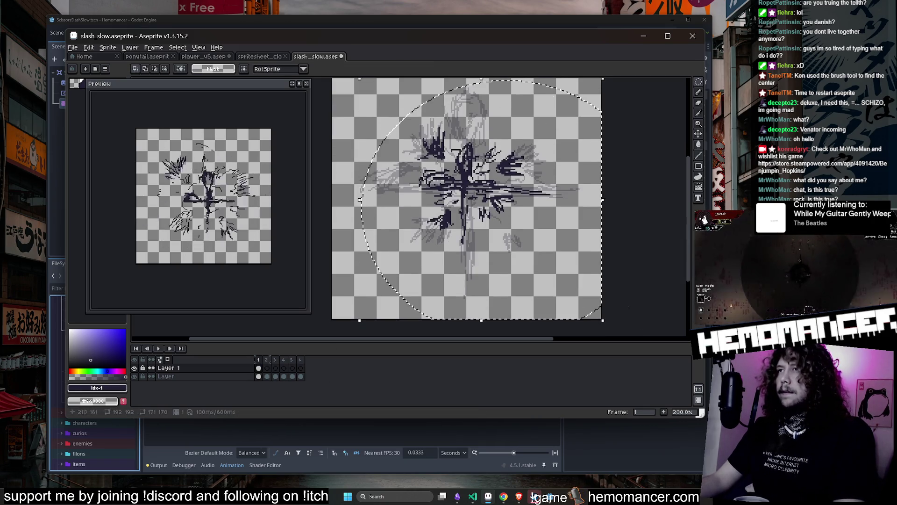
scroll(603, 159, "up", 1)
left_click_drag(609, 125, 619, 140)
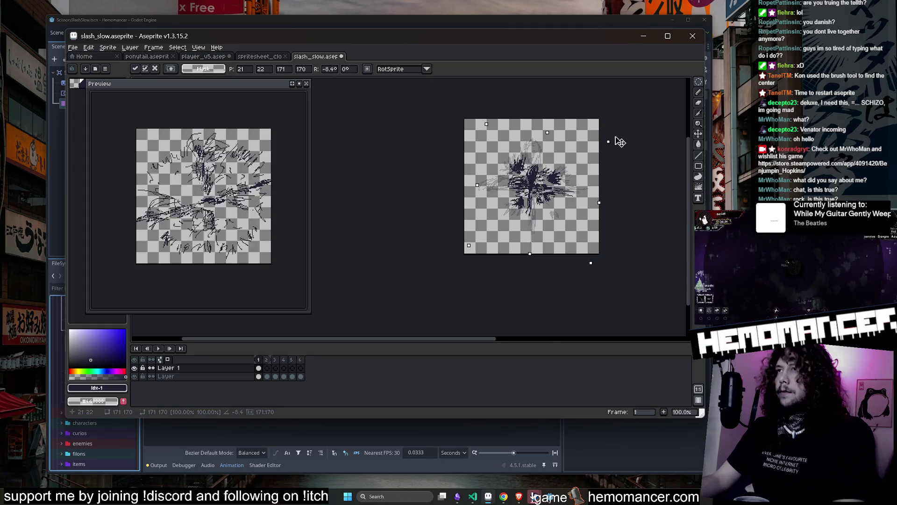
scroll(619, 140, "up", 1)
key("Left")
key("Down")
key("Down")
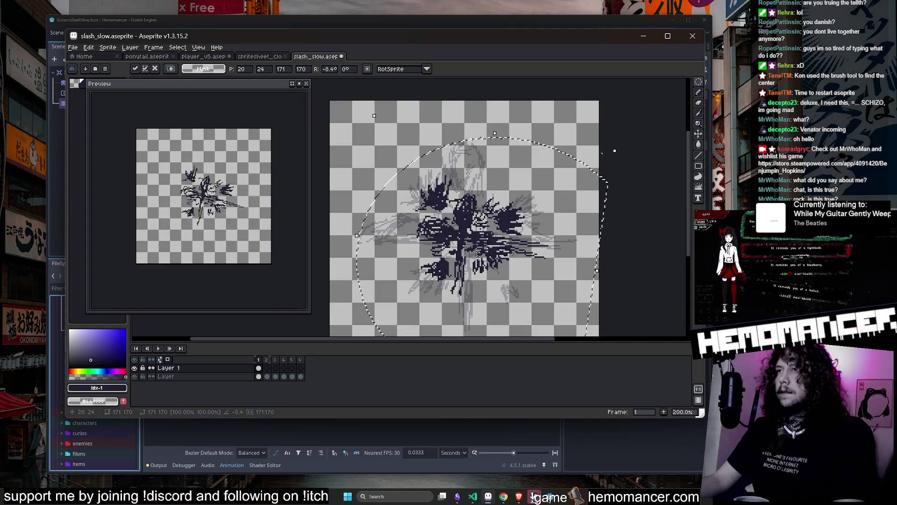
key("ctrl+z")
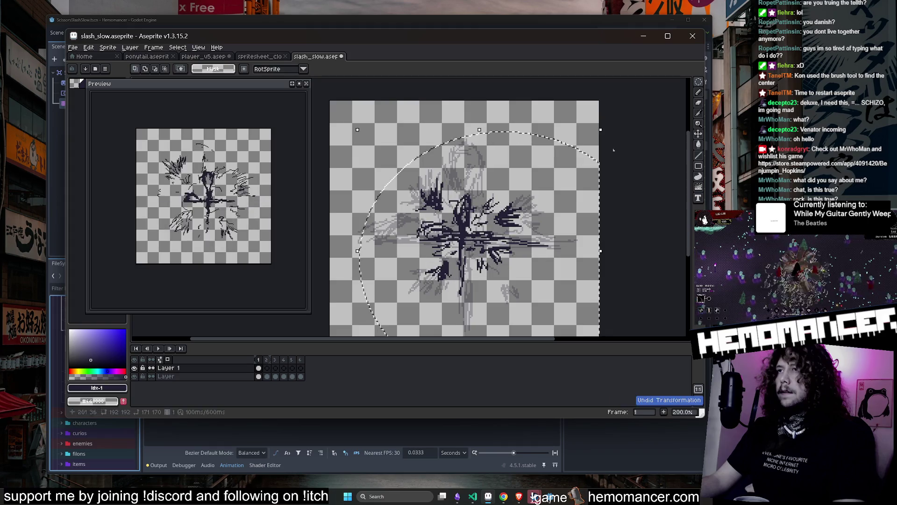
Select all of frame 2's slash drawing on the original Layer.
left_click(267, 376)
scroll(371, 167, "down", 1)
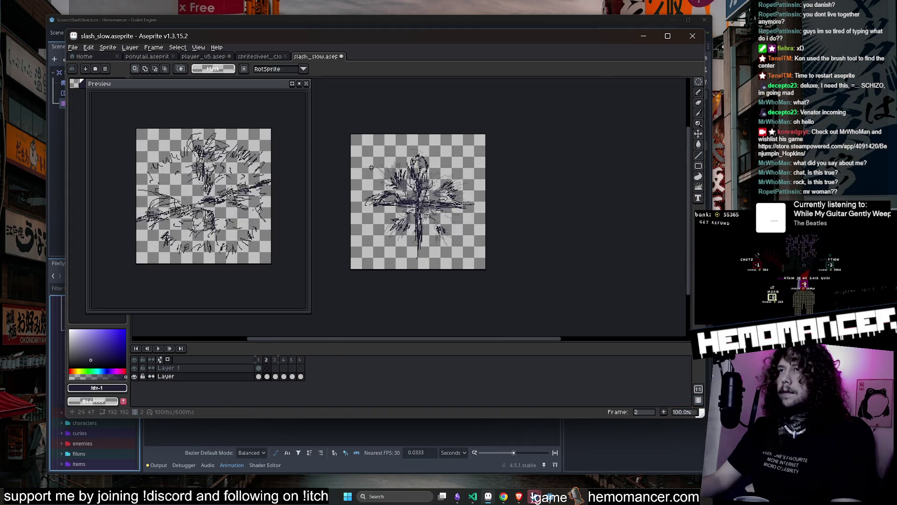
key("ctrl+a")
scroll(509, 227, "up", 1)
scroll(510, 226, "down", 1)
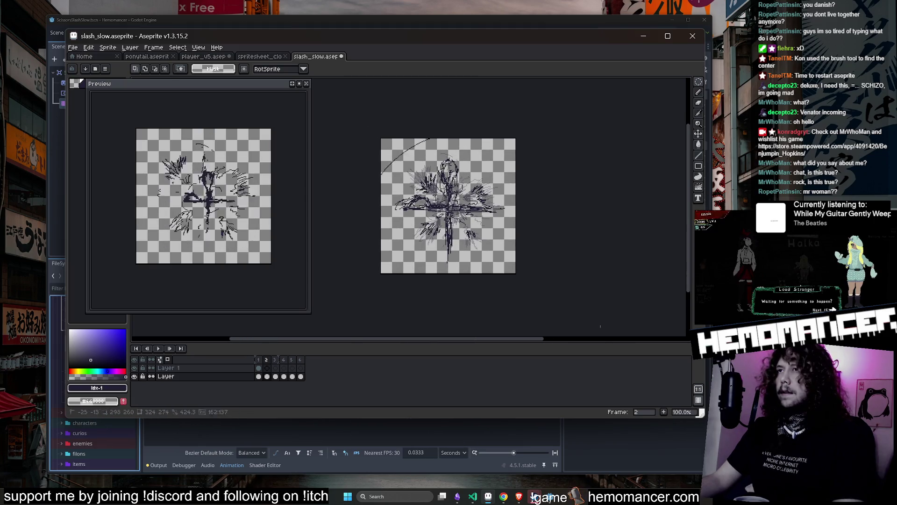
left_click(605, 323)
left_click(267, 377)
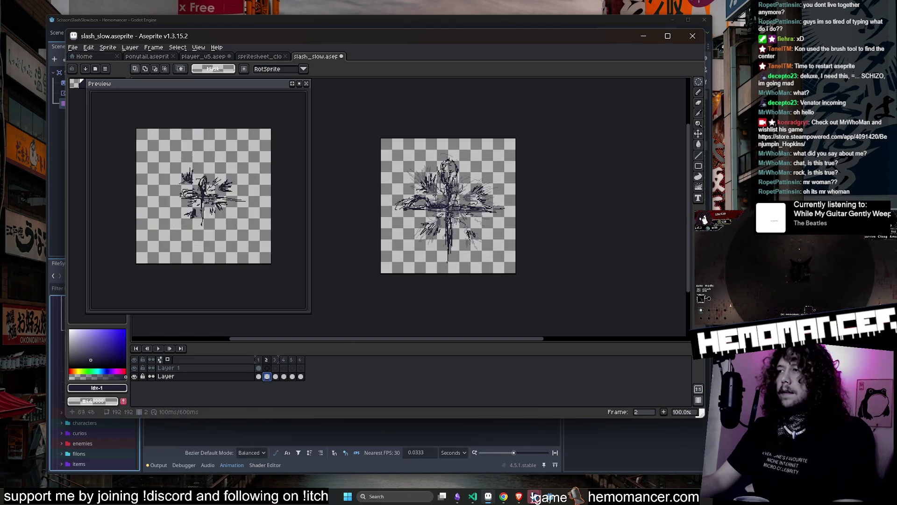
left_click(259, 377)
left_click(267, 377)
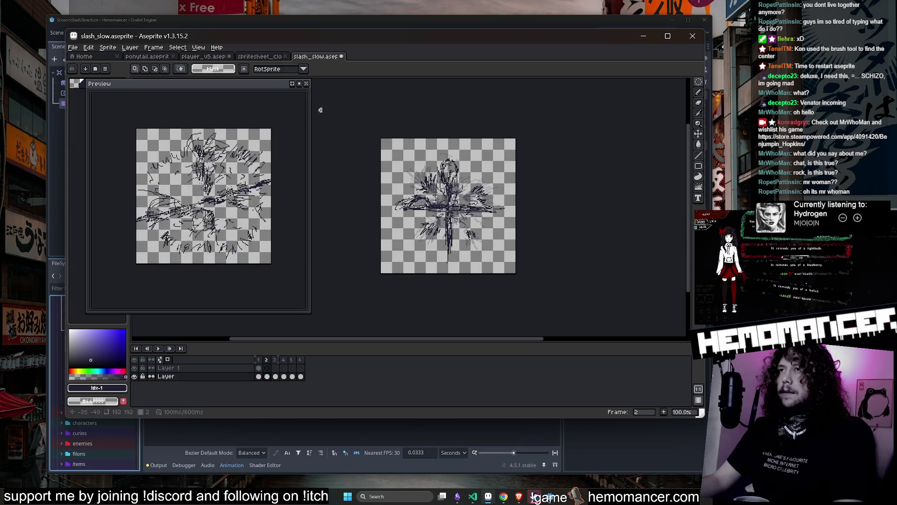
Paste the drawing into Layer 1 on frame 2 and rotate it about 6 degrees.
left_click(267, 367)
key("ctrl+v")
scroll(468, 164, "up", 1)
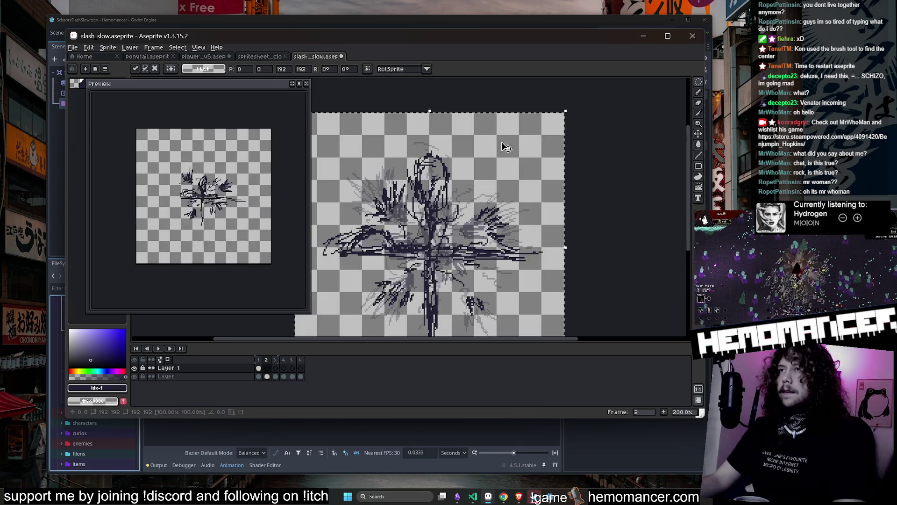
mouse_move(571, 102)
left_mouse_down()
mouse_move(593, 123)
mouse_move(586, 120)
left_mouse_up()
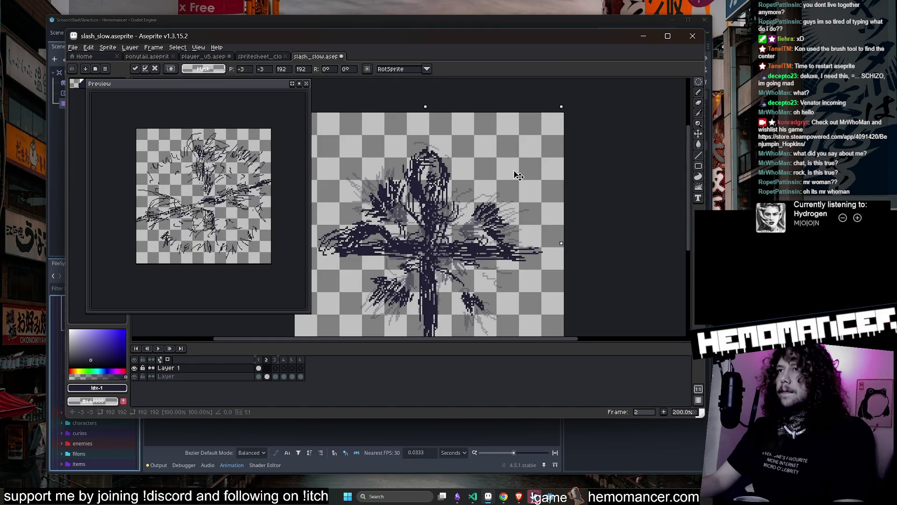
key("Return")
scroll(514, 167, "down", 1)
scroll(521, 155, "up", 1)
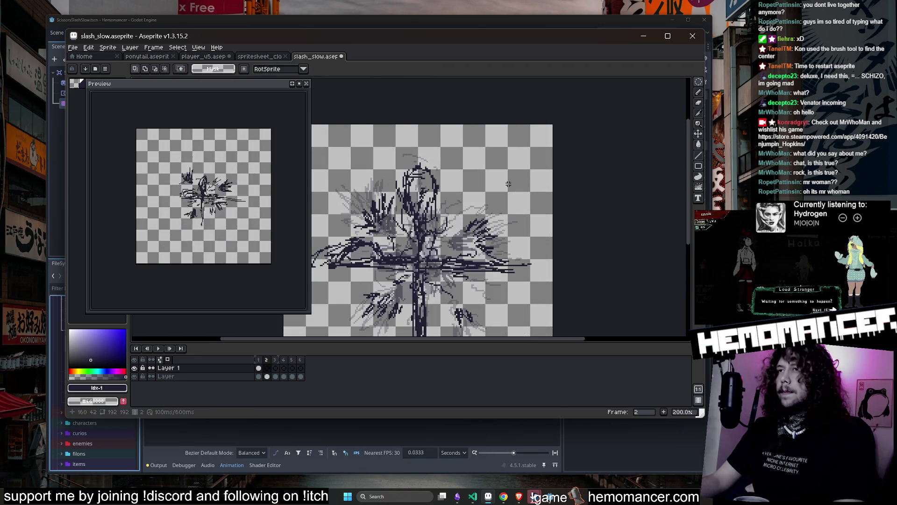
Paste an enlarged copy on frame 2, then replace it with a fresh full-size pasted copy.
key("ctrl+v")
mouse_move(556, 116)
left_mouse_down()
mouse_move(575, 115)
mouse_move(494, 206)
left_mouse_up()
scroll(516, 216, "down", 2)
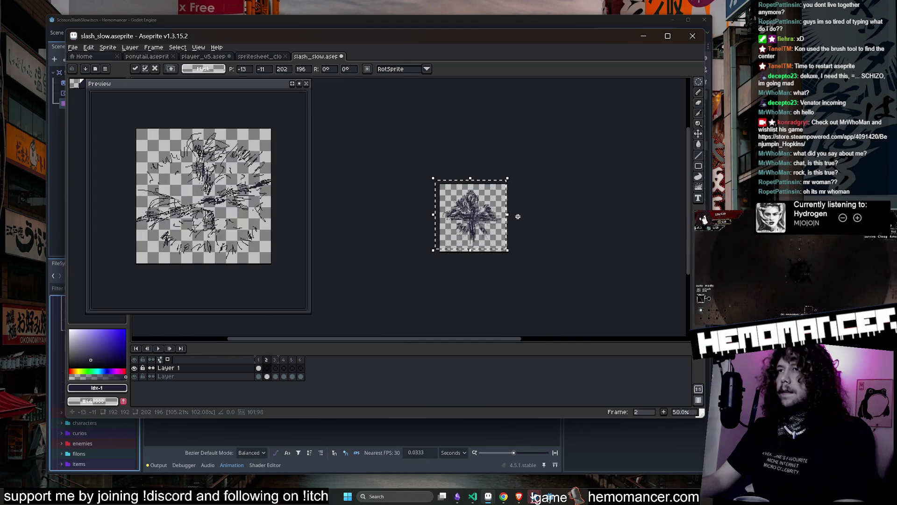
scroll(517, 216, "up", 1)
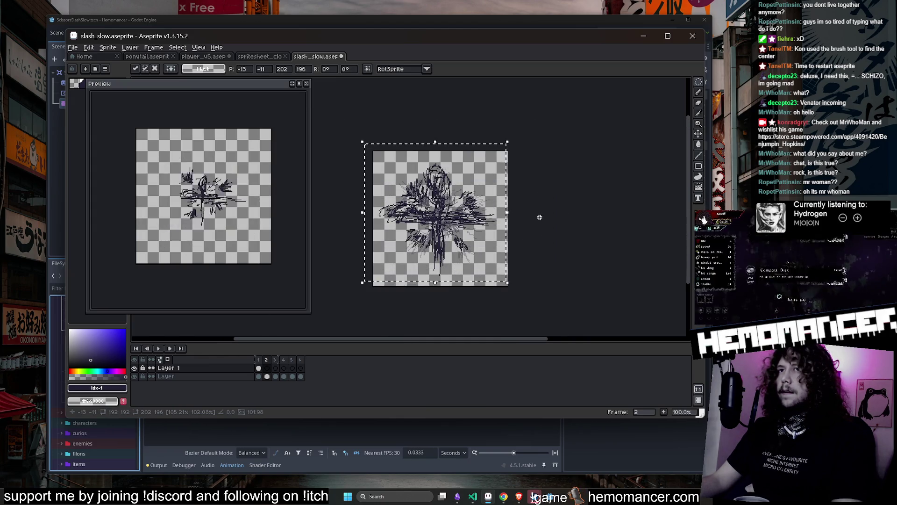
left_click(540, 217)
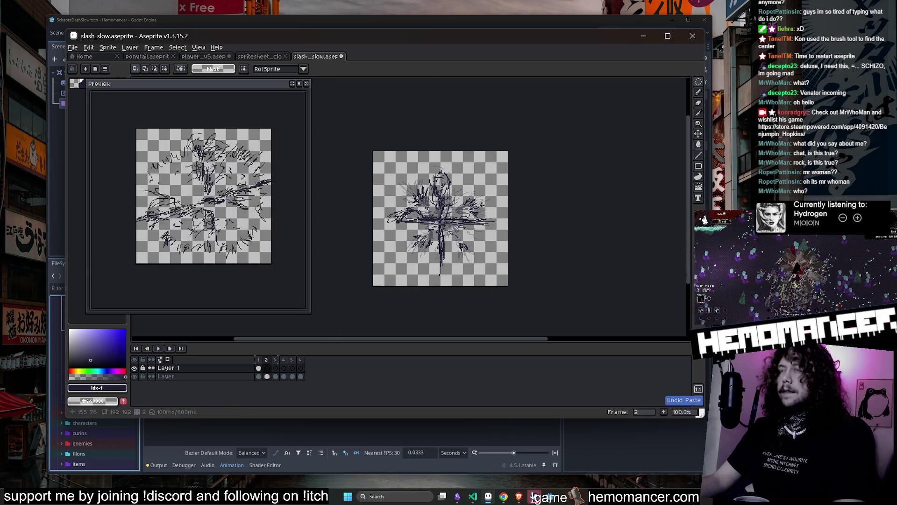
key("ctrl+v")
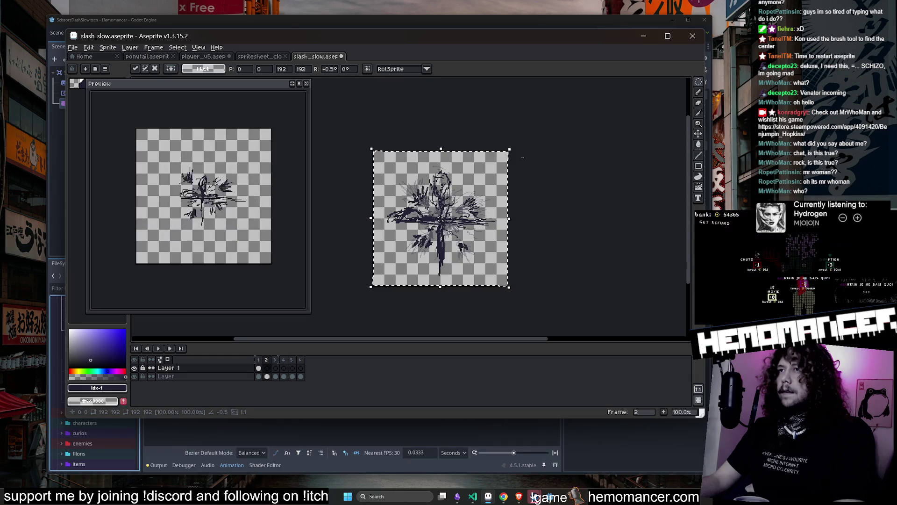
left_click(539, 216)
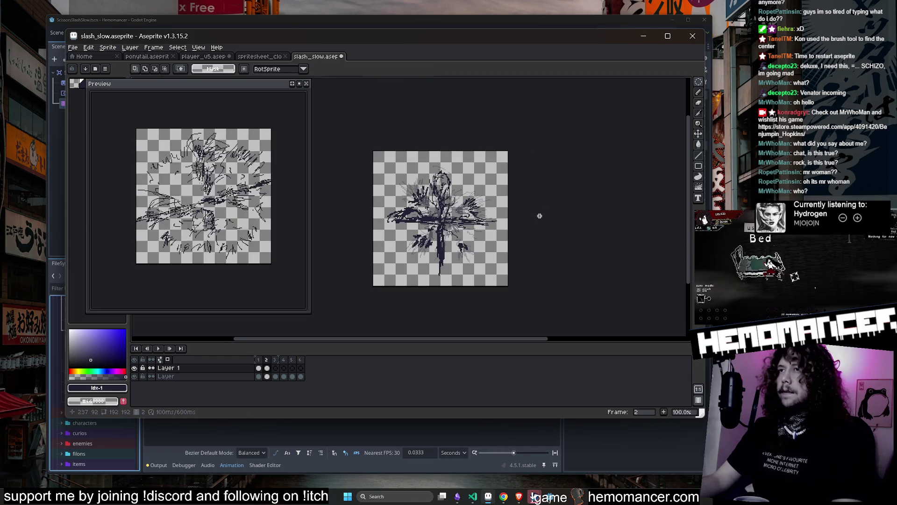
On frame 3, select the slash drawing and try rotating and moving it, cancelling the first rotation.
left_click(275, 367)
left_click_drag(394, 146, 575, 291)
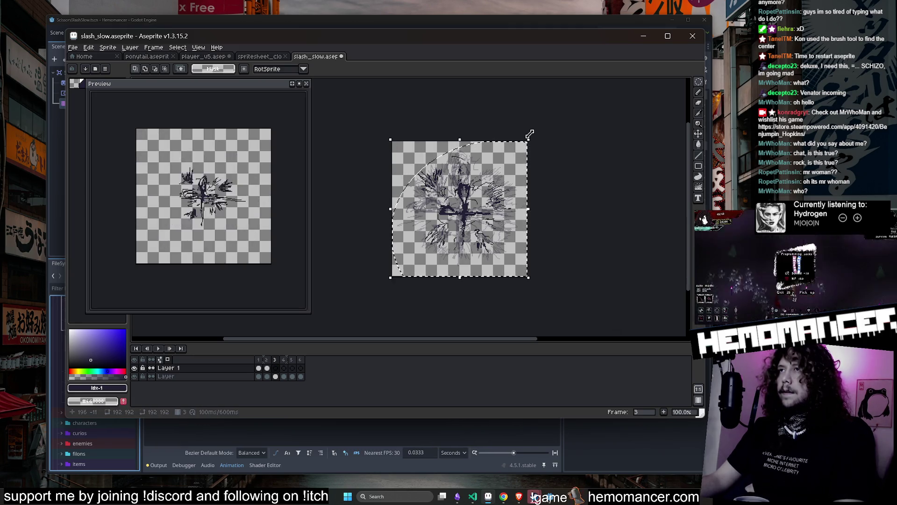
scroll(529, 135, "up", 1)
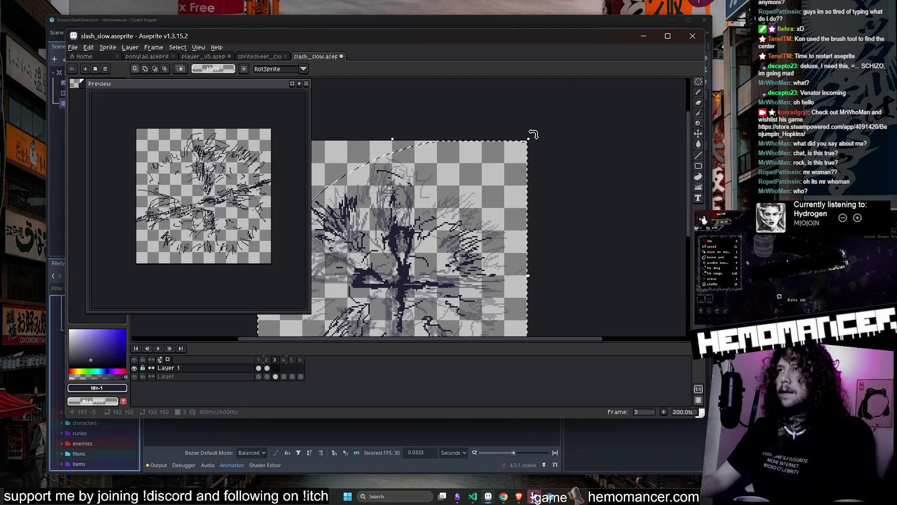
scroll(434, 142, "down", 2)
left_click_drag(422, 239, 486, 237)
key("Escape")
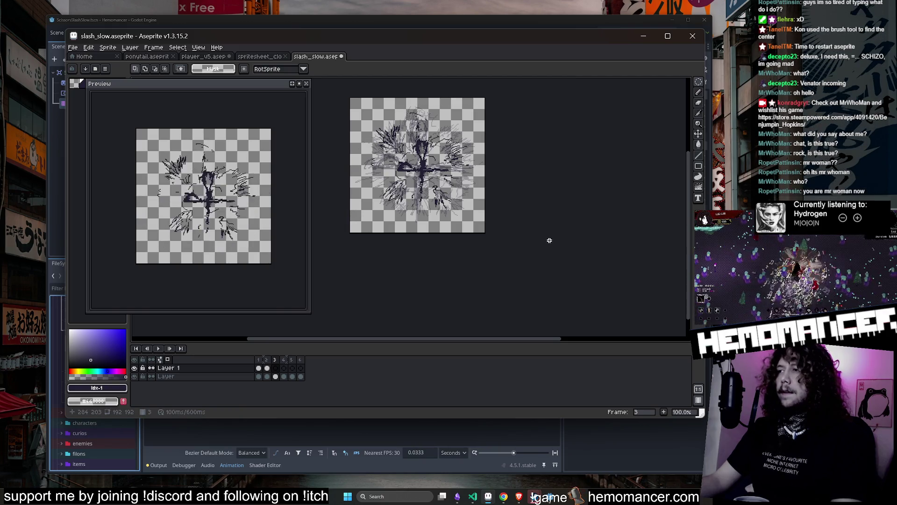
left_click_drag(540, 194, 556, 203)
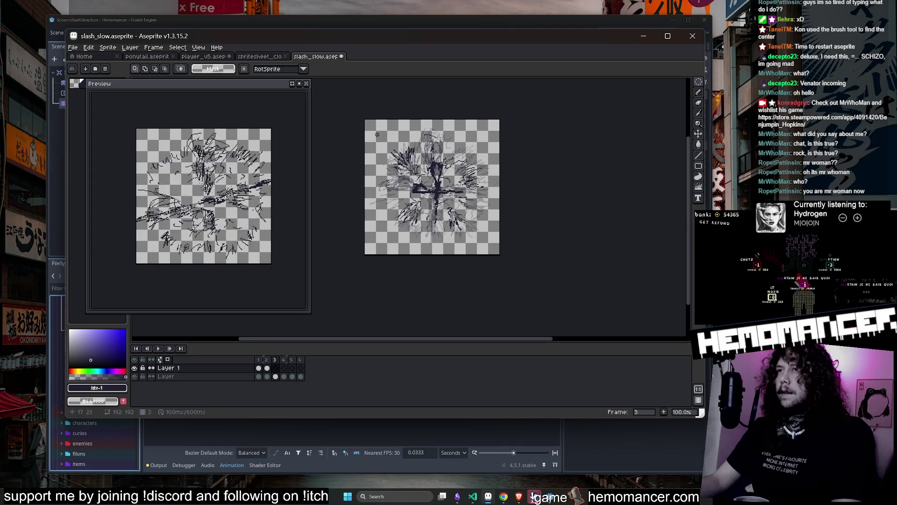
scroll(511, 140, "up", 1)
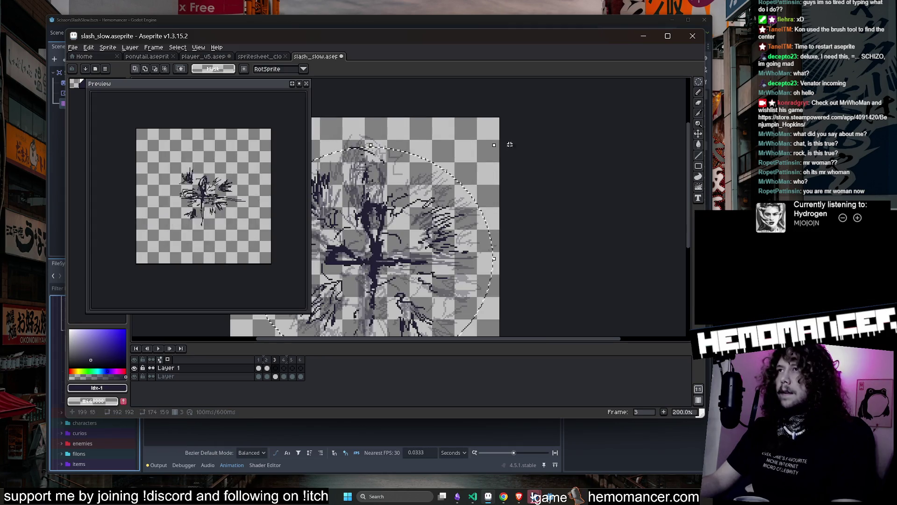
scroll(499, 140, "down", 2)
scroll(503, 140, "up", 1)
left_click(276, 377)
left_click_drag(526, 232, 562, 253)
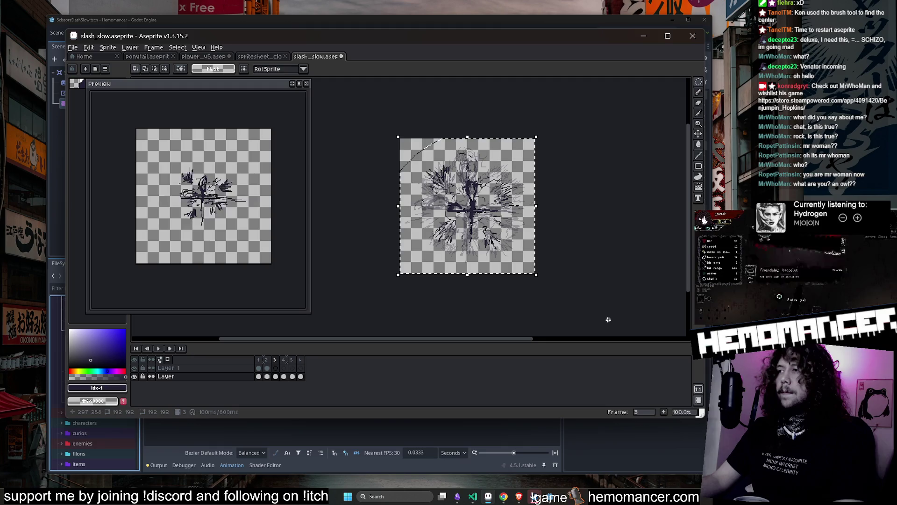
Select all of Layer 1 on frame 3 and tilt it a few degrees.
left_click(276, 368)
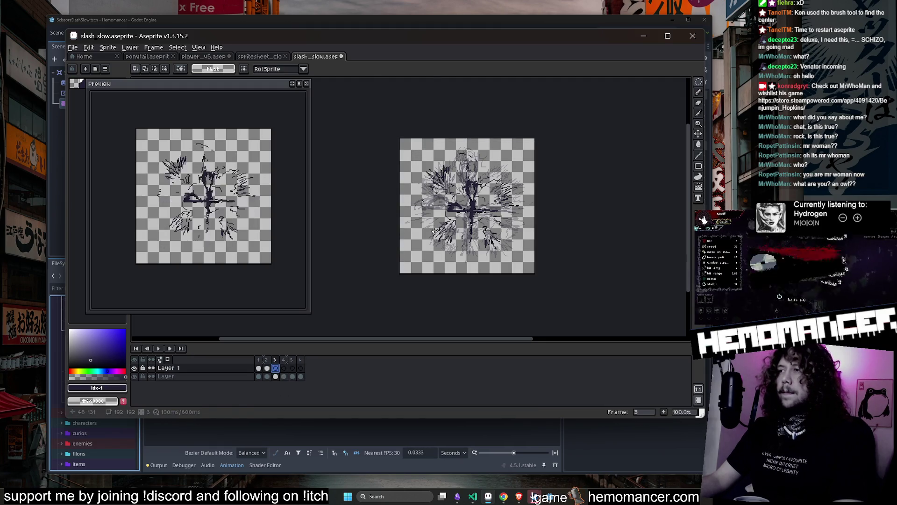
key("ctrl+a")
scroll(519, 154, "up", 1)
mouse_move(553, 116)
left_mouse_down()
mouse_move(577, 136)
mouse_move(537, 115)
mouse_move(542, 129)
mouse_move(531, 130)
mouse_move(536, 122)
left_mouse_up()
key("b")
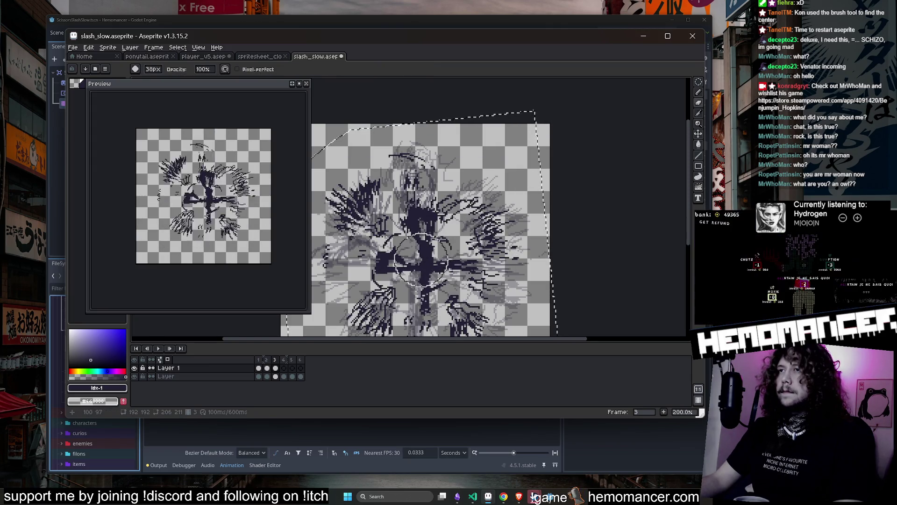
scroll(405, 260, "up", 2)
scroll(405, 260, "down", 2)
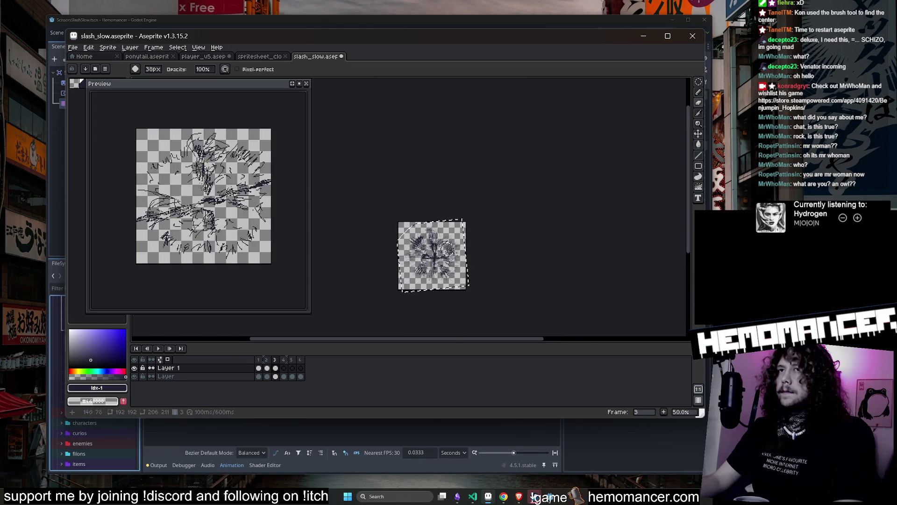
scroll(472, 234, "up", 1)
Rotate the frame 3 drawing further, about 10°, and apply it before moving to frame 4.
key("m")
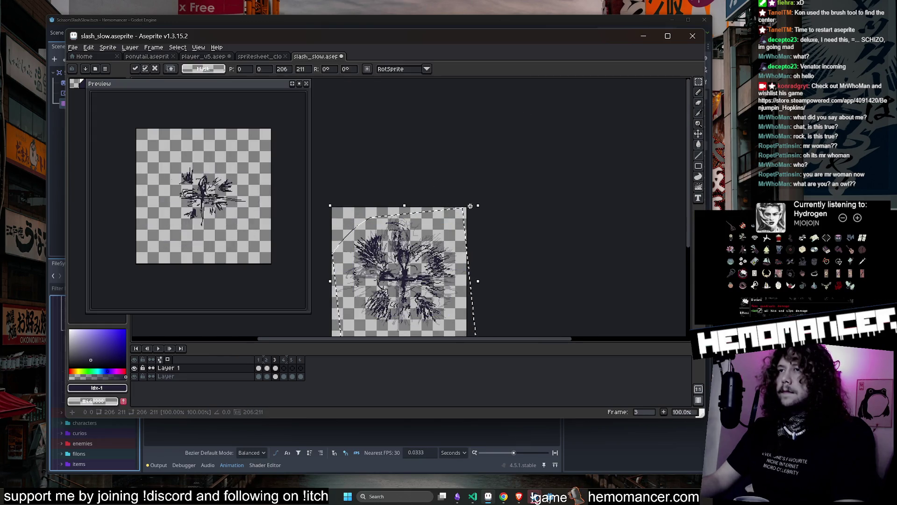
mouse_move(481, 202)
left_mouse_down()
mouse_move(430, 207)
mouse_move(482, 211)
mouse_move(487, 167)
mouse_move(480, 173)
left_mouse_up()
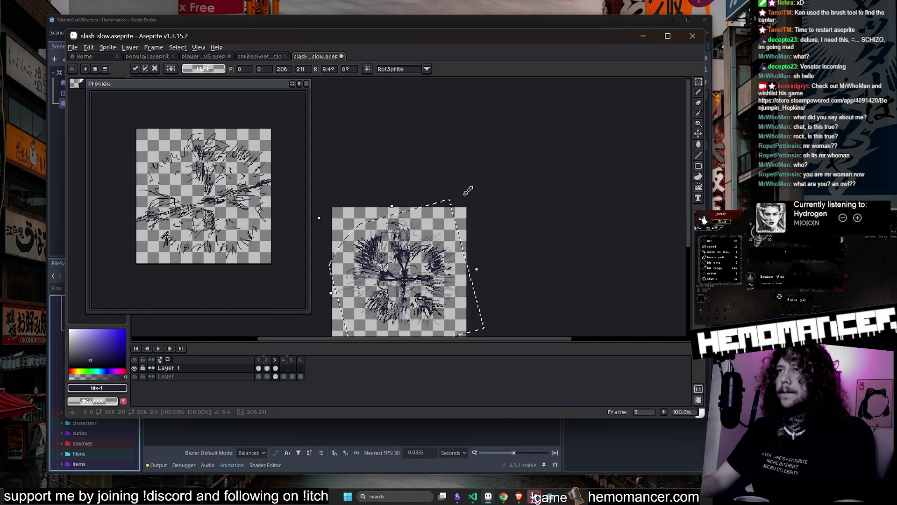
scroll(504, 238, "down", 1)
scroll(504, 239, "up", 1)
key("Return")
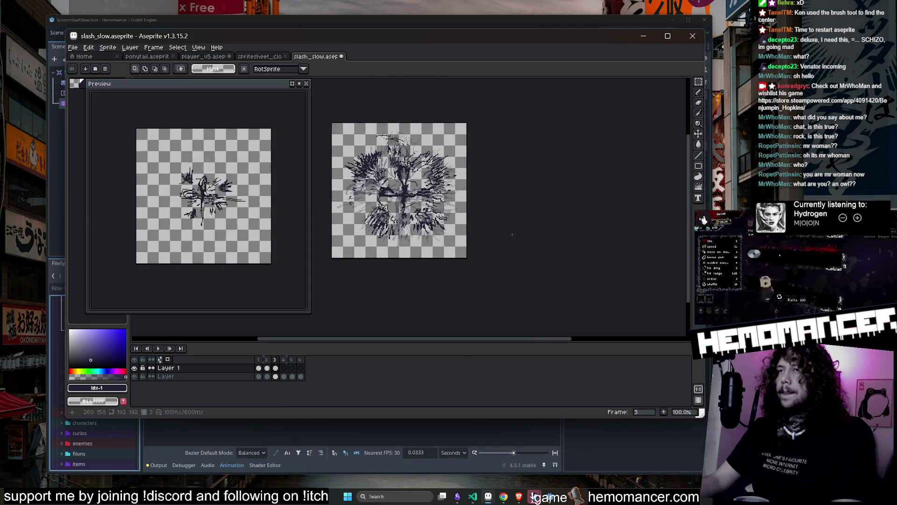
scroll(423, 233, "up", 2)
key("b")
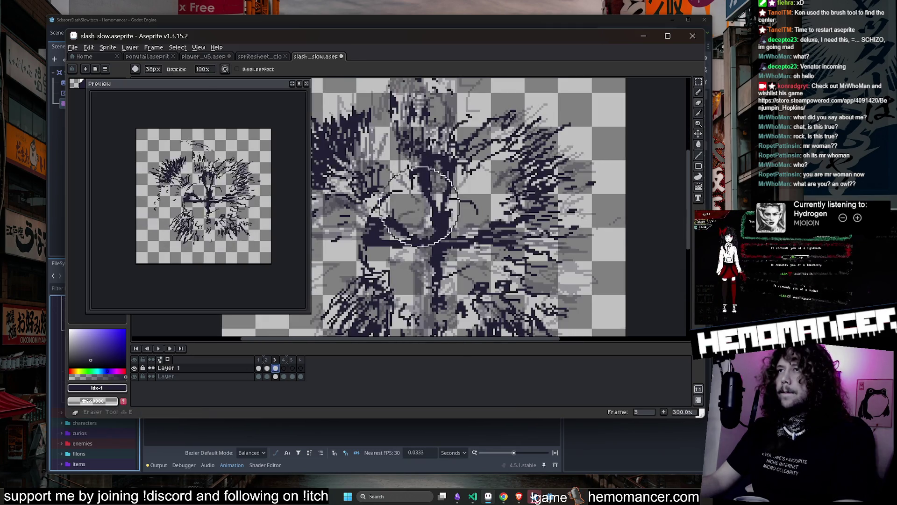
left_click(283, 376)
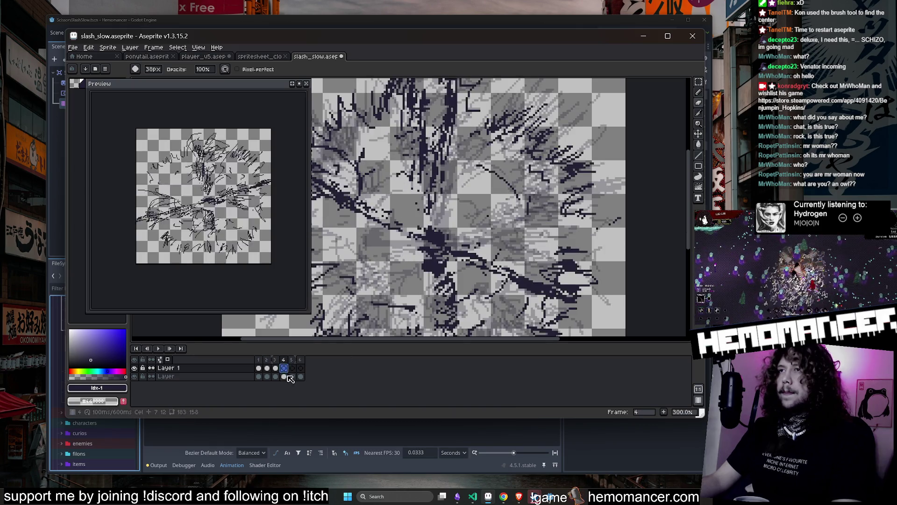
Pick the Layer cel on frame 4 and switch to rectangular selection.
scroll(445, 237, "down", 2)
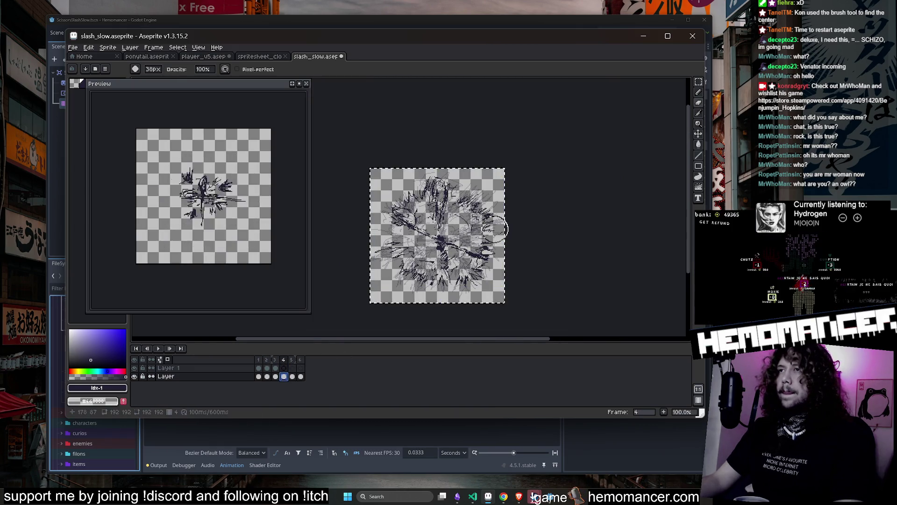
left_click(285, 368)
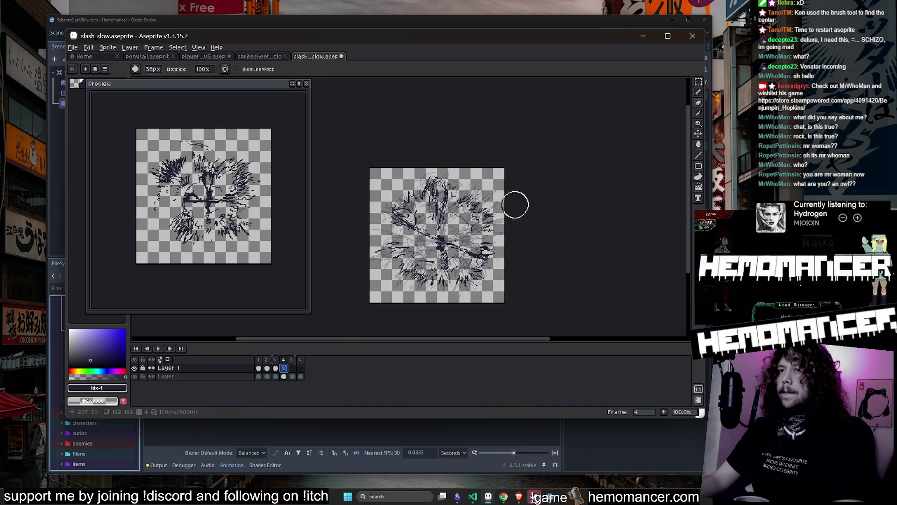
left_click(284, 376)
left_click(698, 82)
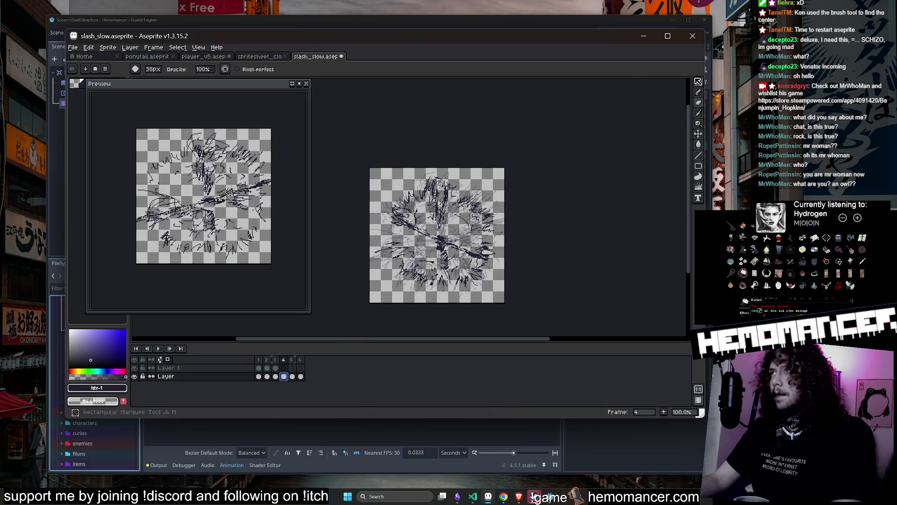
left_click(292, 368)
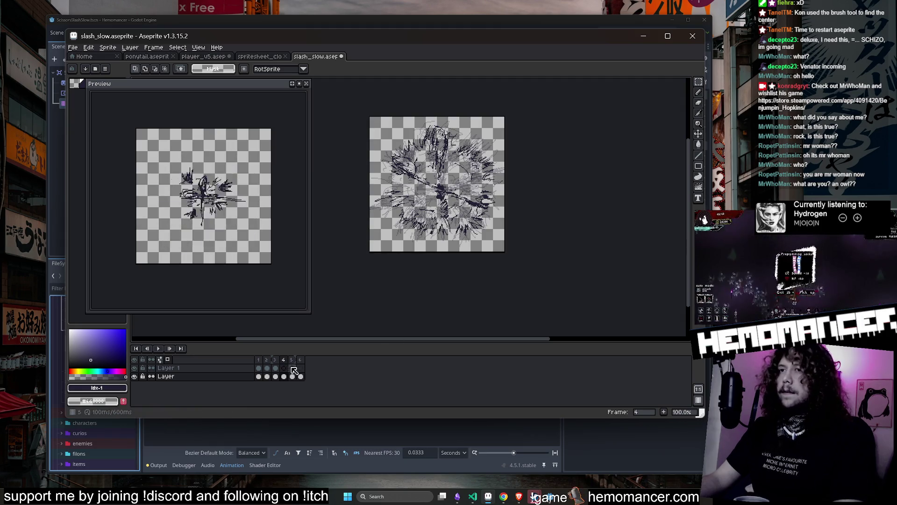
left_click(283, 376)
Rotate the whole frame 4 drawing about 10°, nudge it slightly left and down, and apply.
key("ctrl+a")
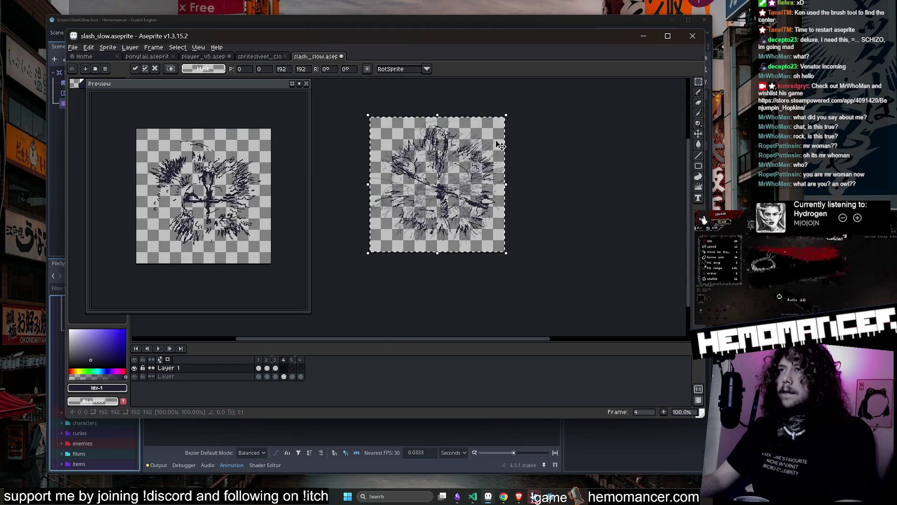
scroll(505, 116, "up", 1)
mouse_move(511, 104)
left_mouse_down()
mouse_move(477, 94)
mouse_move(495, 104)
mouse_move(473, 116)
left_mouse_up()
scroll(477, 99, "down", 1)
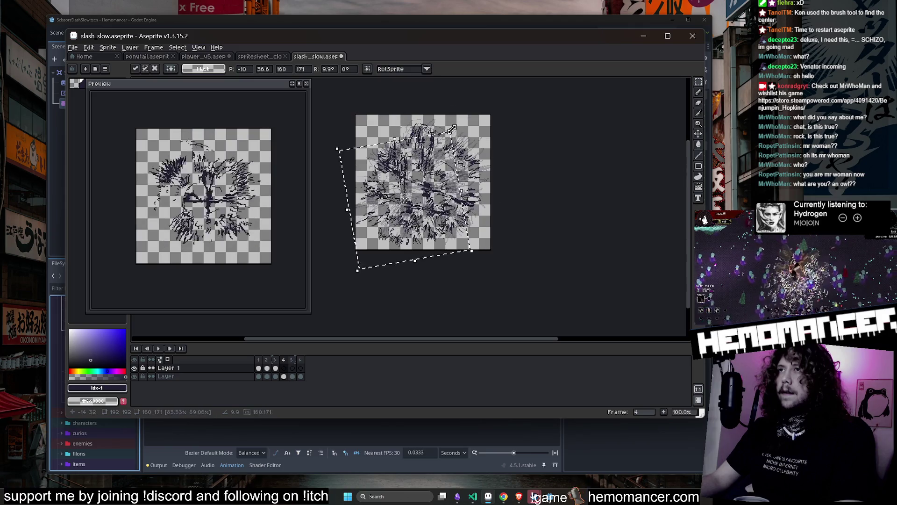
left_click_drag(451, 178, 449, 179)
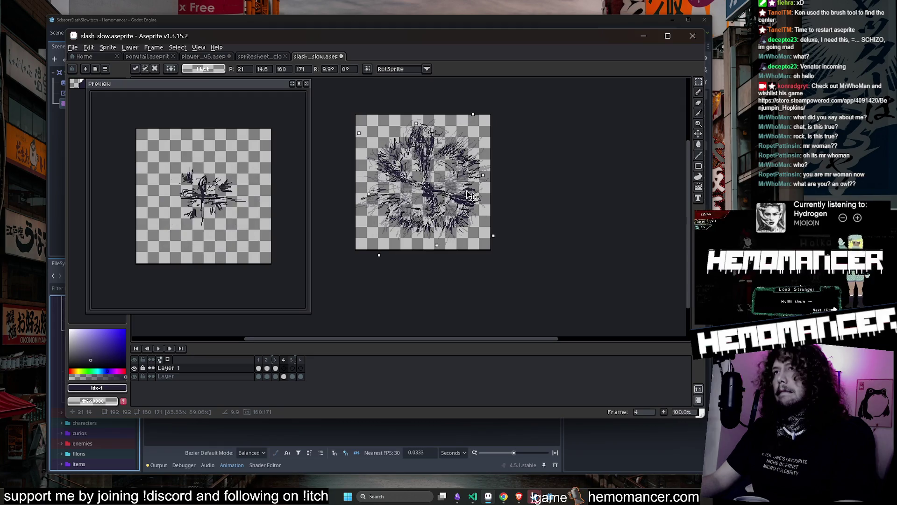
key("e")
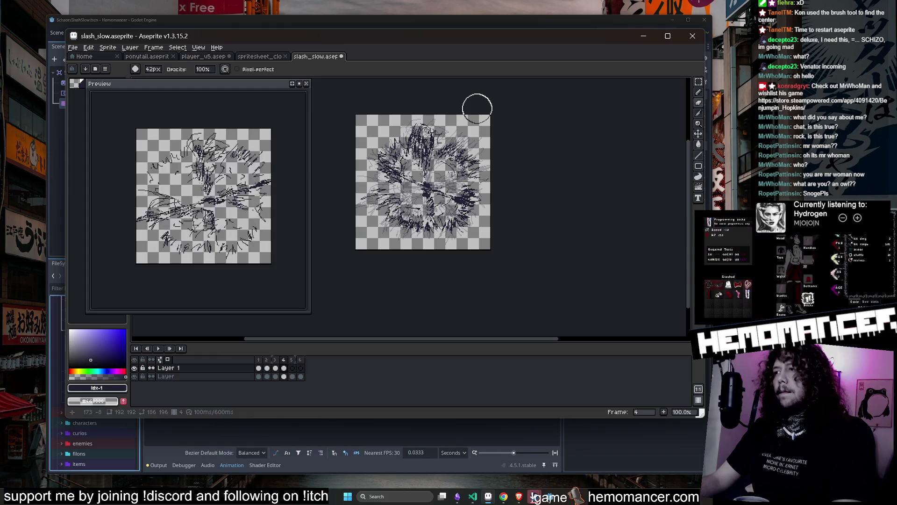
left_click(295, 369)
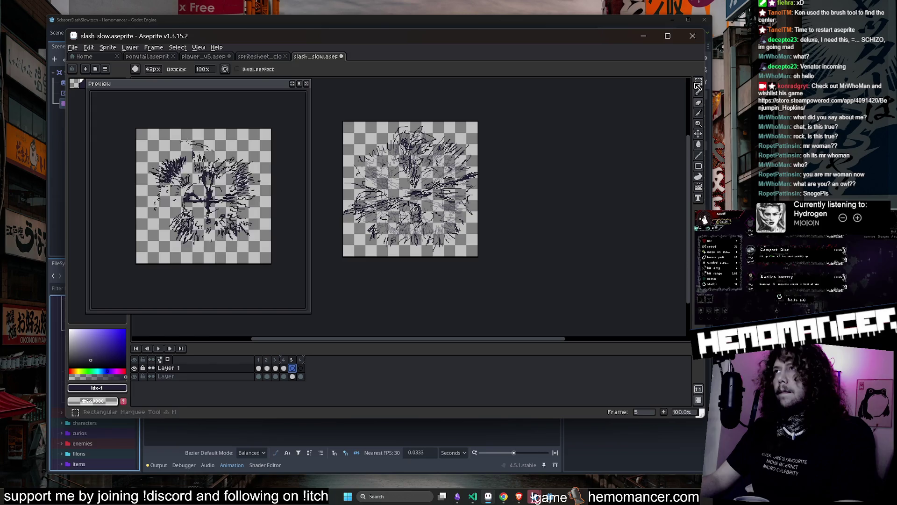
Clear the selection and select all of frame 5's drawing with the elliptical marquee.
left_click(698, 85)
left_click_drag(471, 145, 524, 150)
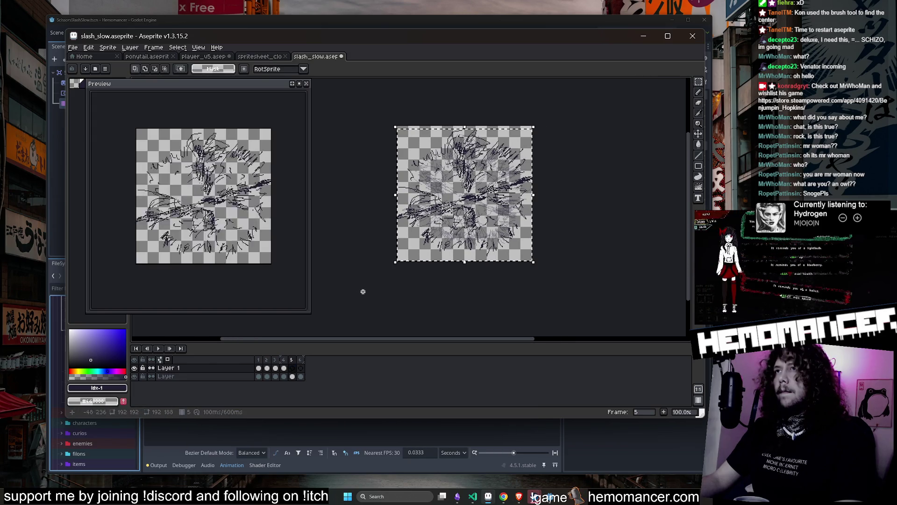
key("ctrl+d")
key("Down")
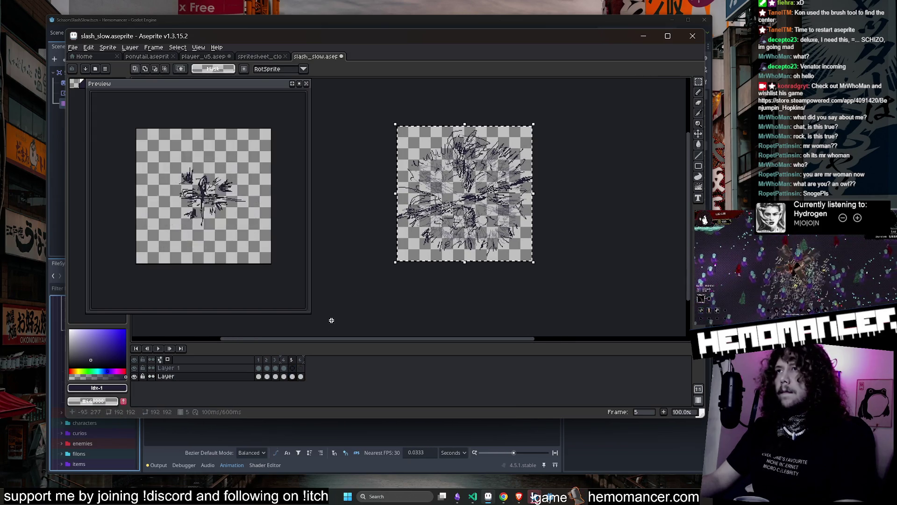
key("Up")
key("ctrl+t")
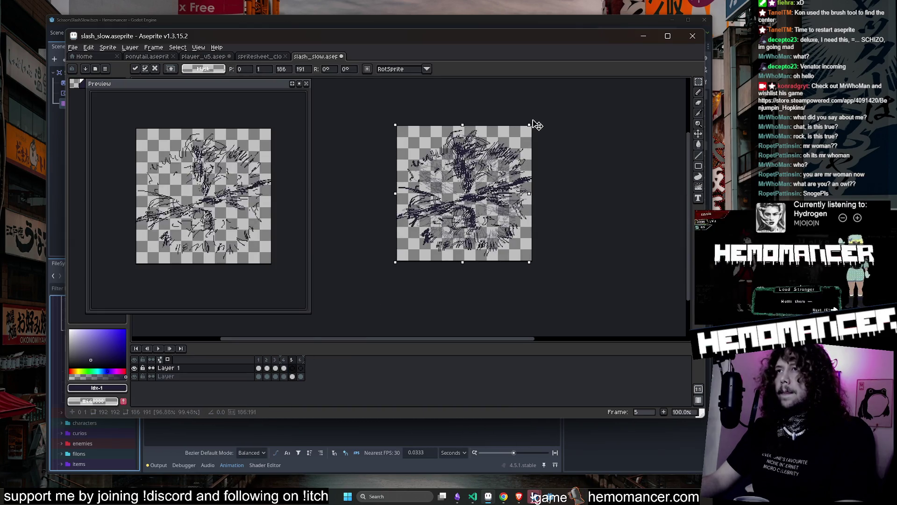
key("b")
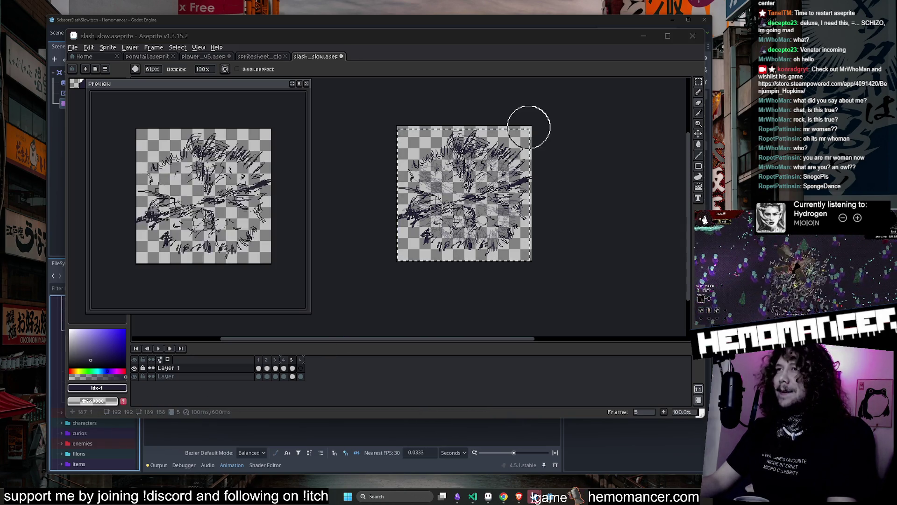
left_click(697, 84)
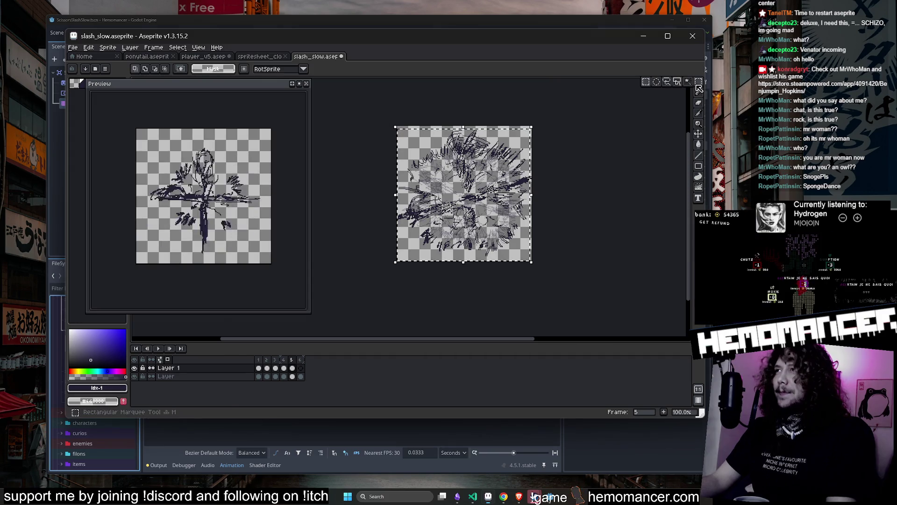
left_click(655, 83)
key("ctrl+a")
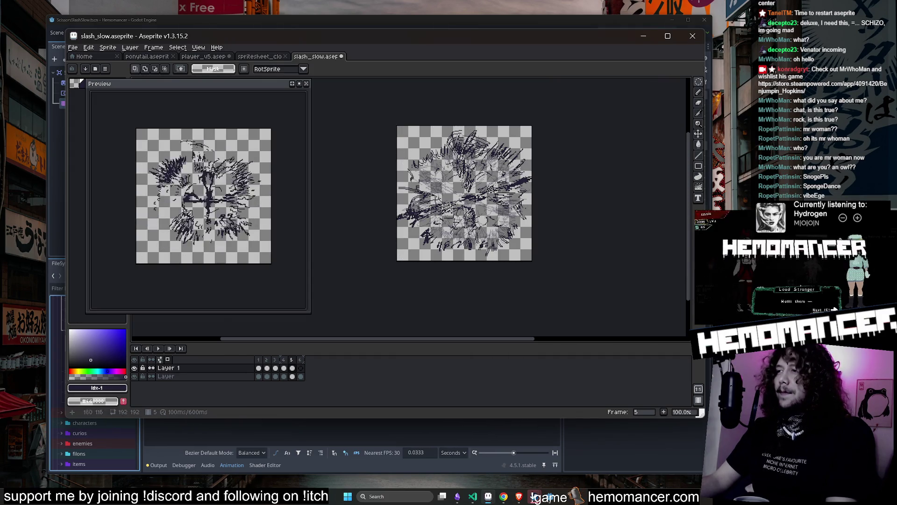
Rotate frame 5's ink burst about -24.8° with a slight shift, apply it, and show frame 6.
scroll(583, 184, "up", 1)
scroll(583, 184, "down", 1)
left_click_drag(542, 92, 524, 92)
scroll(413, 223, "up", 1)
scroll(413, 223, "down", 1)
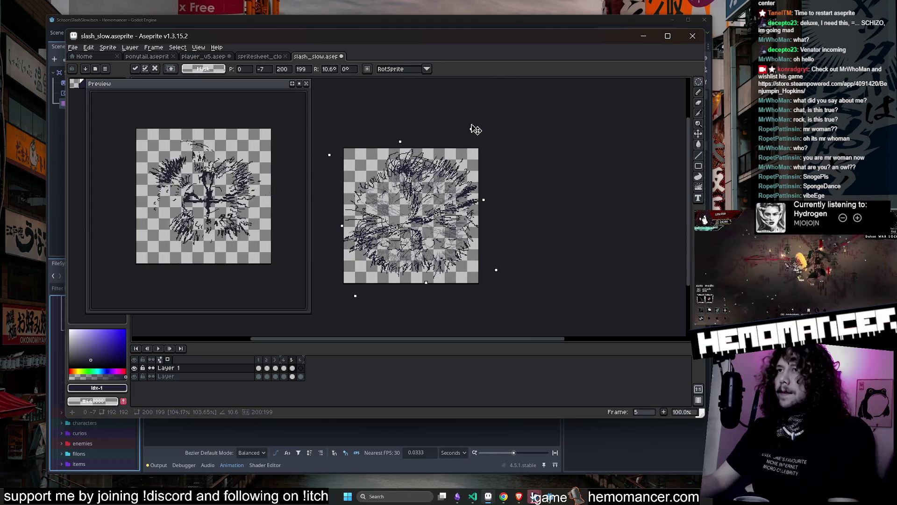
key("e")
key("ctrl+t")
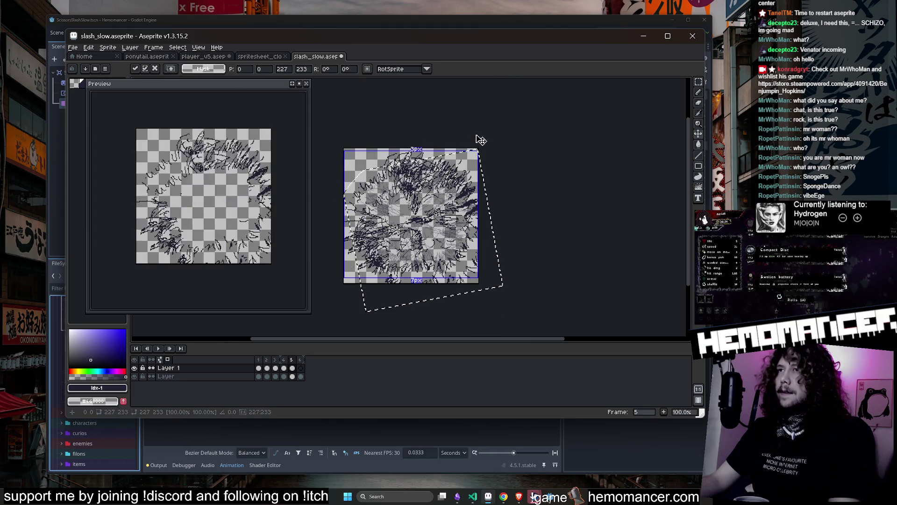
mouse_move(489, 154)
left_mouse_down()
mouse_move(491, 120)
mouse_move(444, 124)
mouse_move(501, 178)
left_mouse_up()
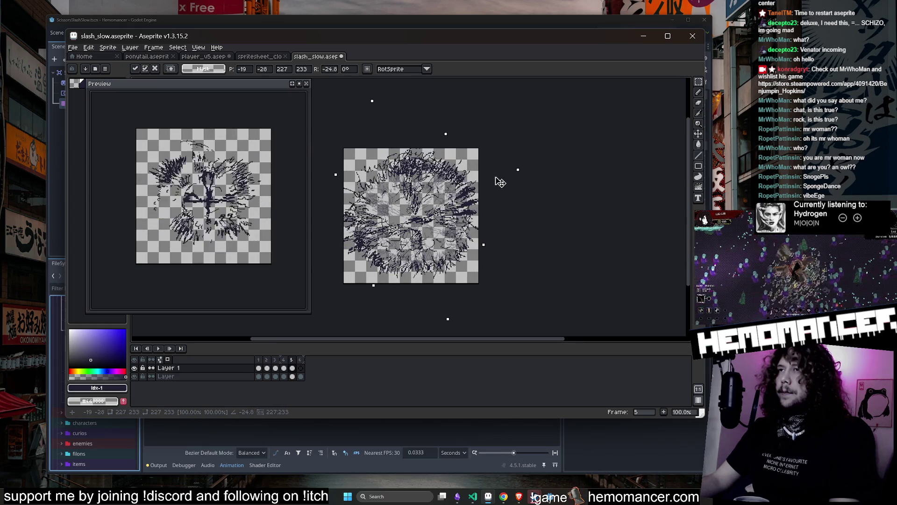
key("Return")
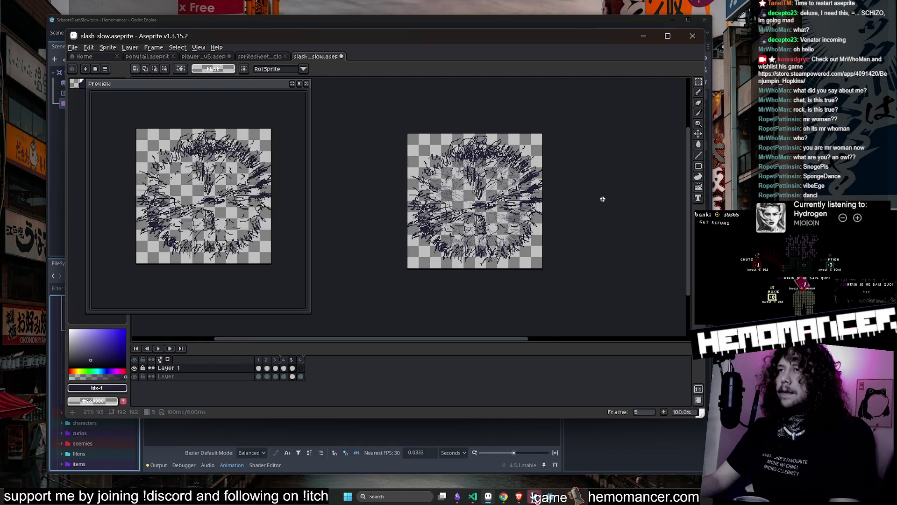
left_click(300, 368)
left_click(301, 376)
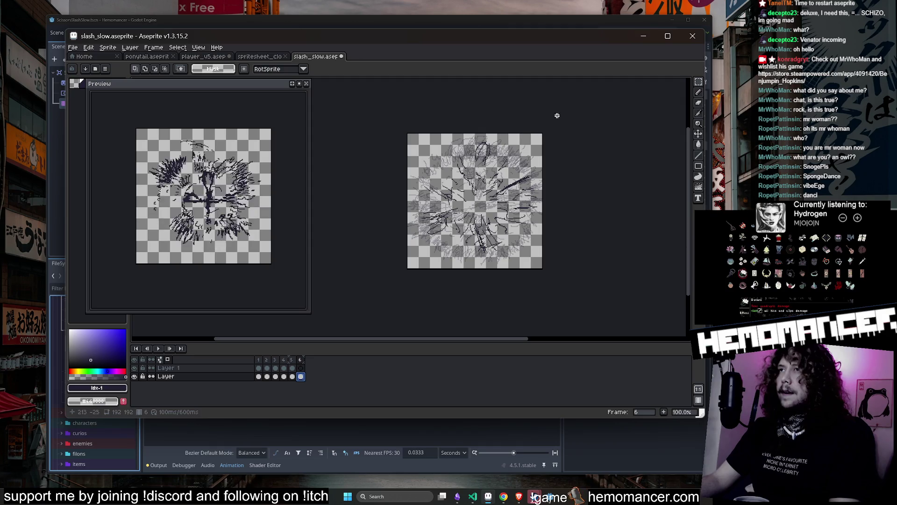
key("ctrl+a")
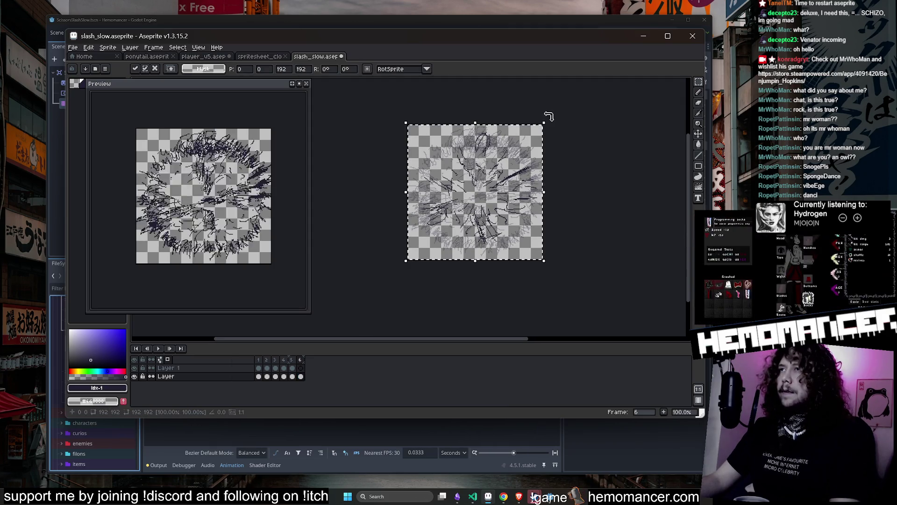
mouse_move(564, 135)
left_mouse_down()
mouse_move(563, 146)
mouse_move(513, 111)
mouse_move(401, 194)
mouse_move(485, 195)
left_mouse_up()
key("ctrl+z")
key("ctrl+z")
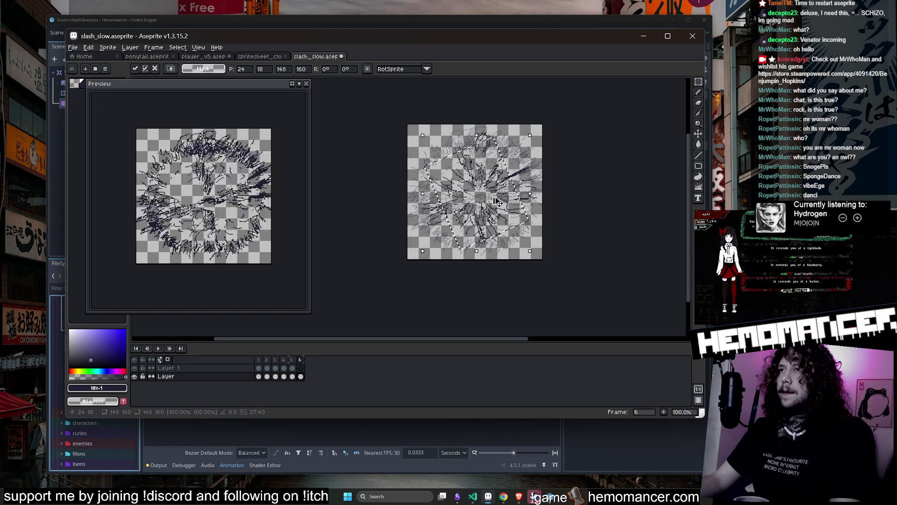
key("ctrl+z")
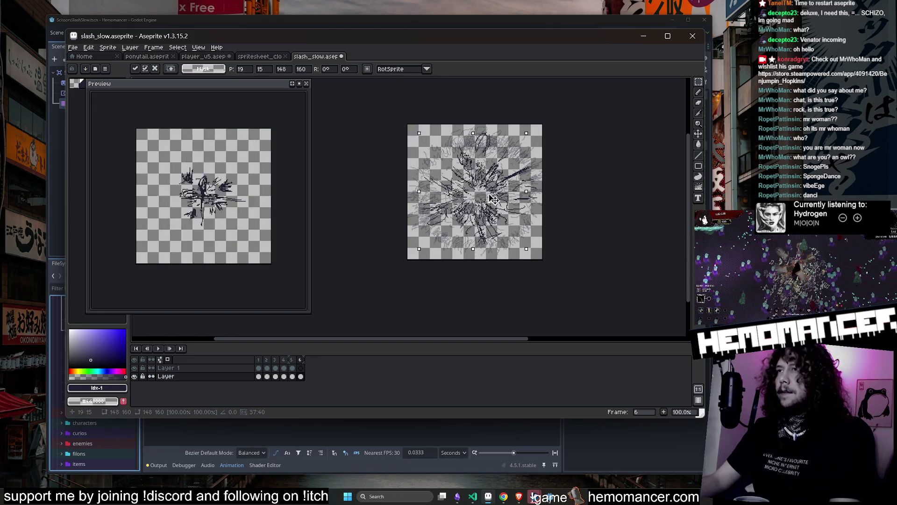
left_click_drag(528, 135, 584, 79)
key("ctrl+z")
key("ctrl+z")
key("ctrl+z")
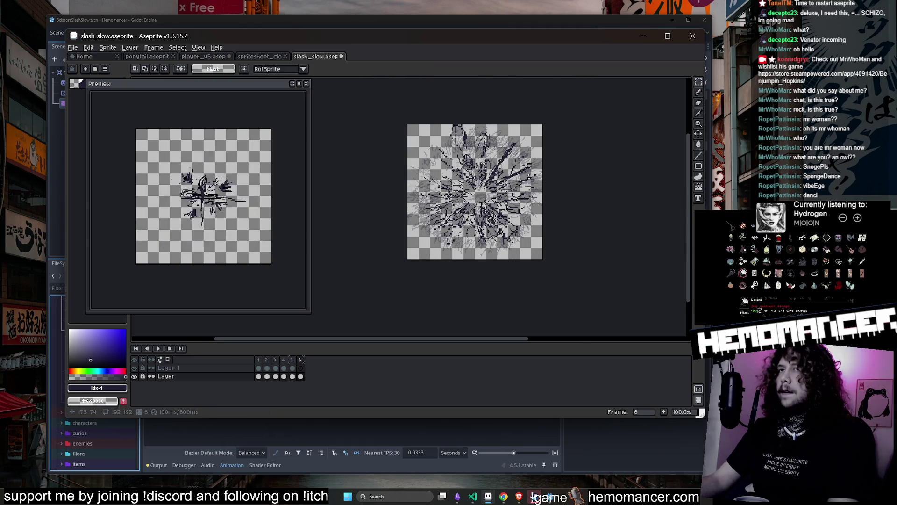
scroll(529, 176, "up", 1)
left_click(300, 368)
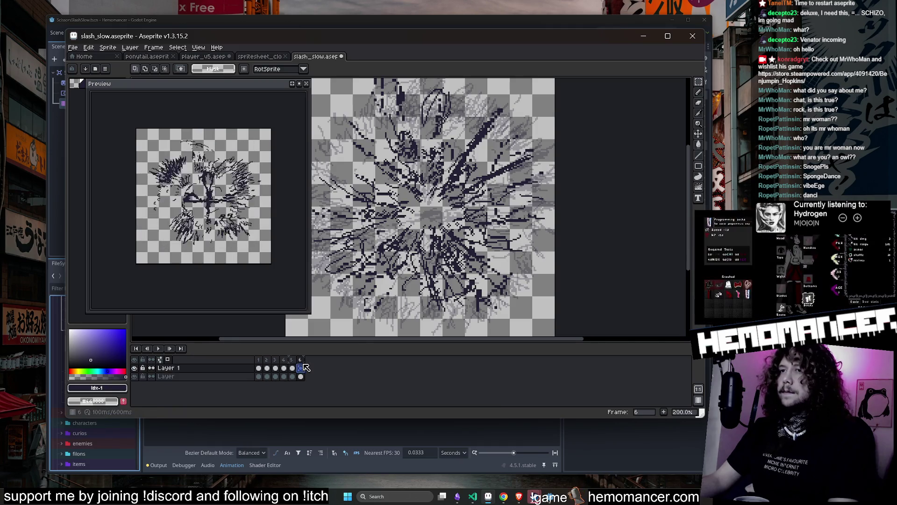
Return to frame 6 of Layer and play the slash animation.
scroll(424, 206, "down", 1)
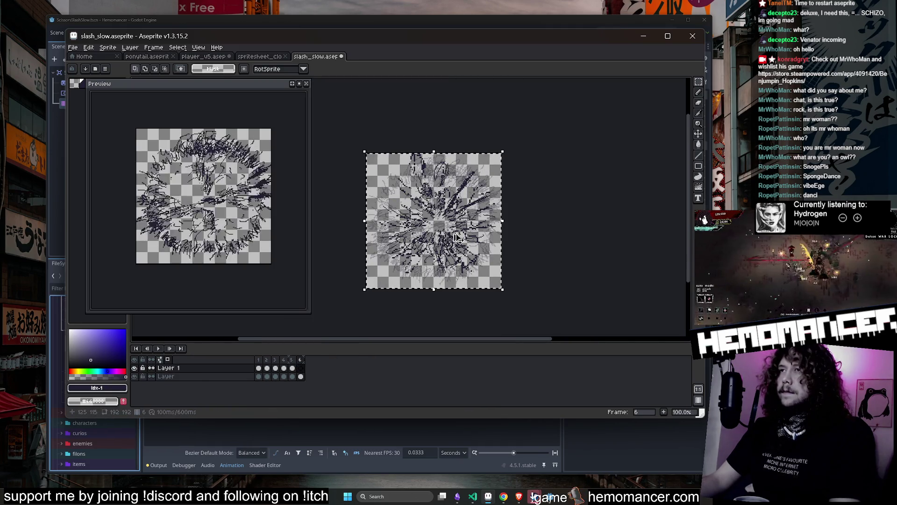
left_click(301, 376)
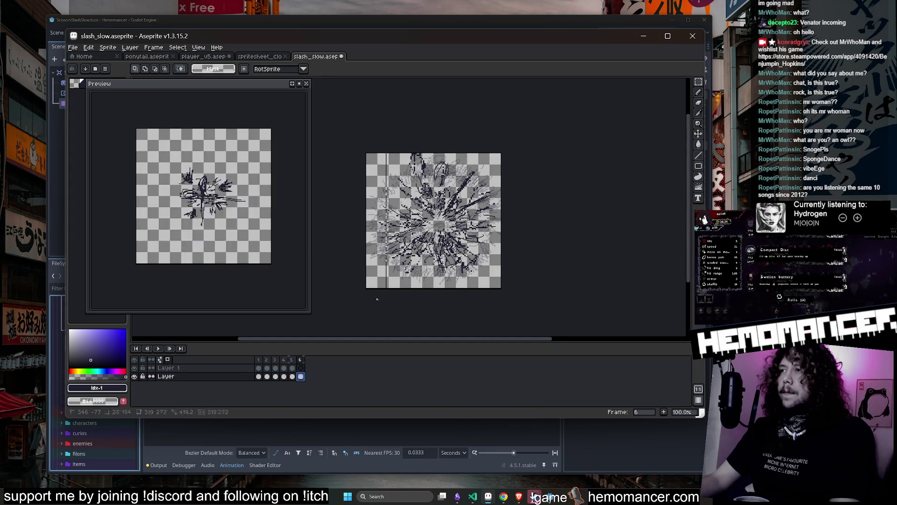
key("Return")
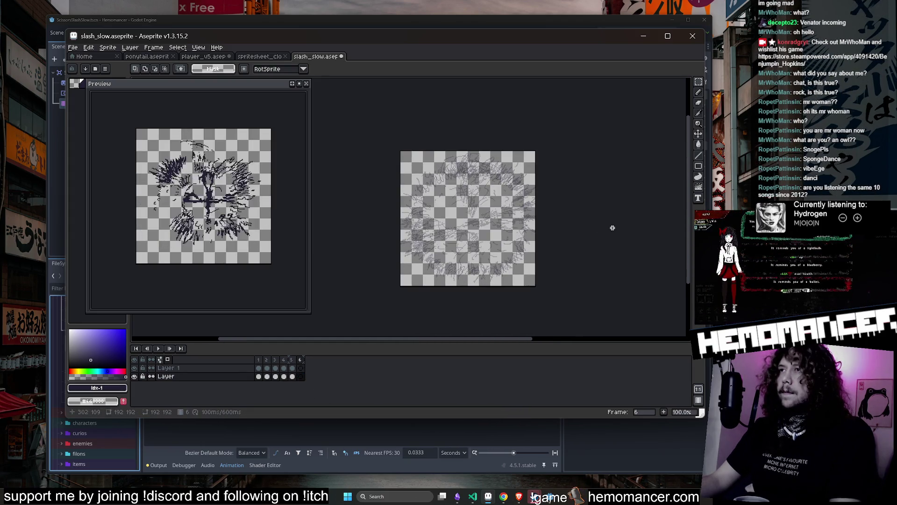
Undo frame 6's rotated paste to restore its darker strokes, then view frames 1–2 of Layer 1.
key("ctrl+z")
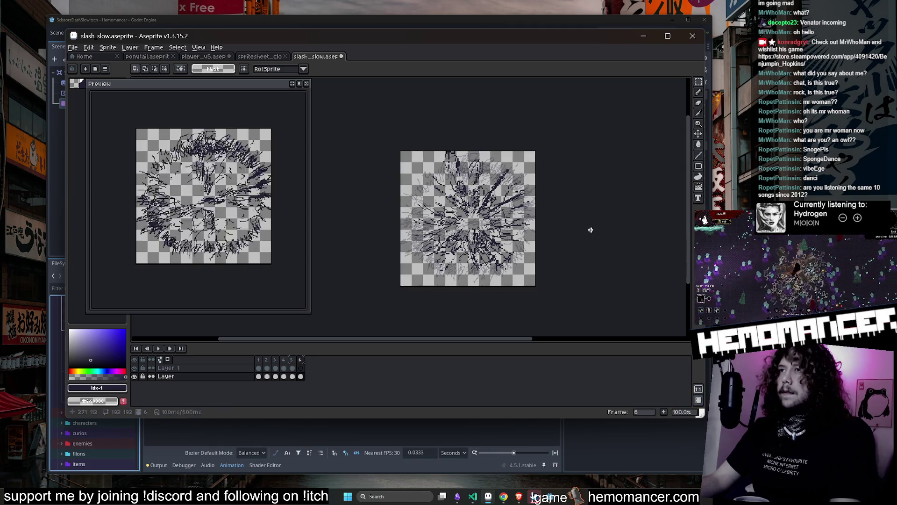
key("ctrl+z")
key("ctrl+z")
key("ctrl+z")
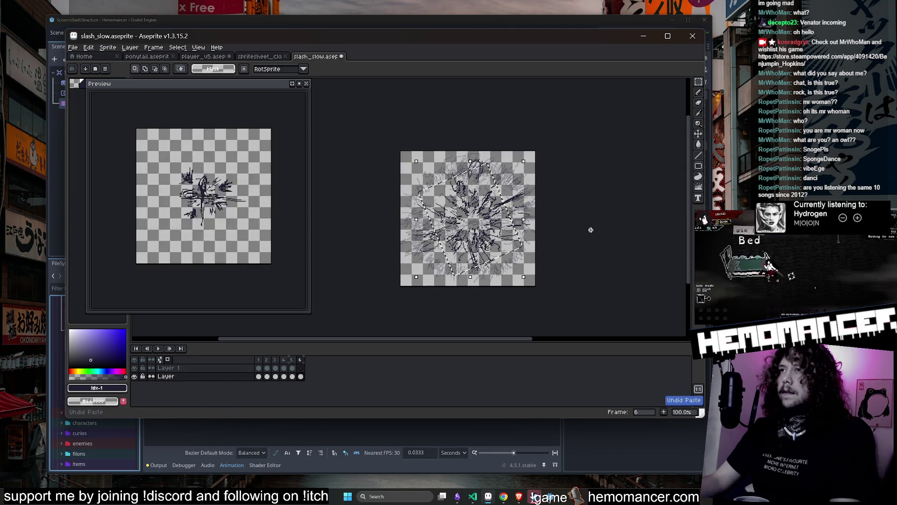
key("ctrl+z")
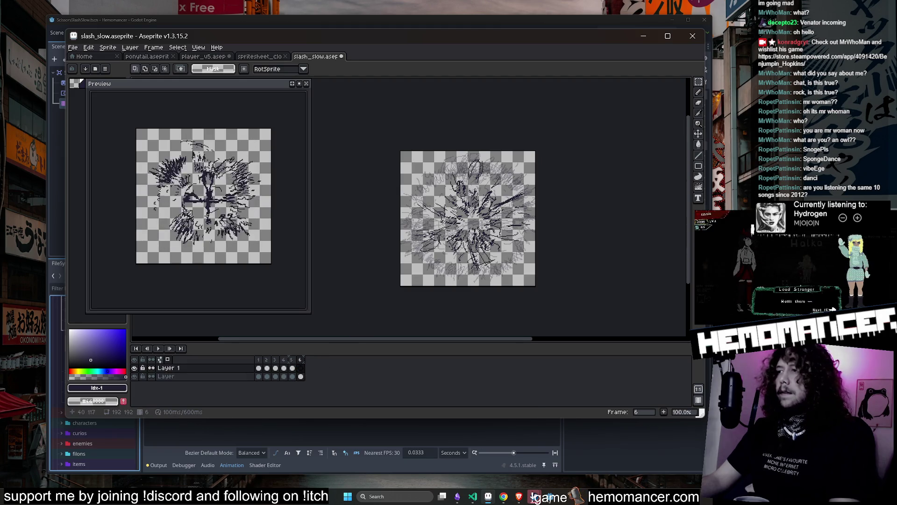
key("ctrl+y")
key("ctrl+y")
key("ctrl+y")
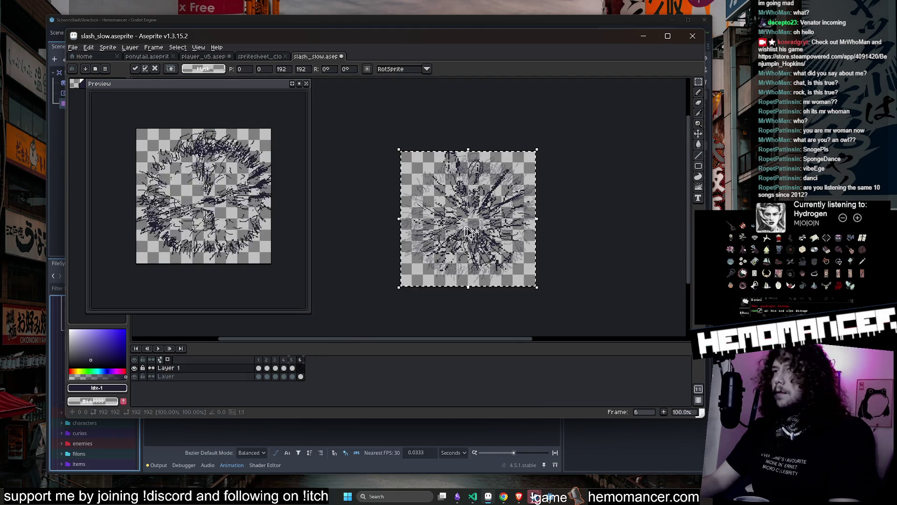
left_click(259, 368)
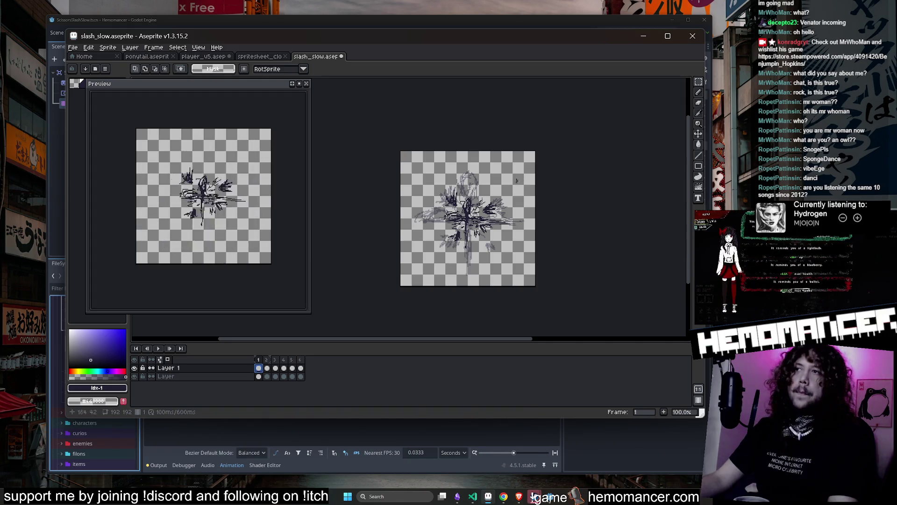
left_click(267, 369)
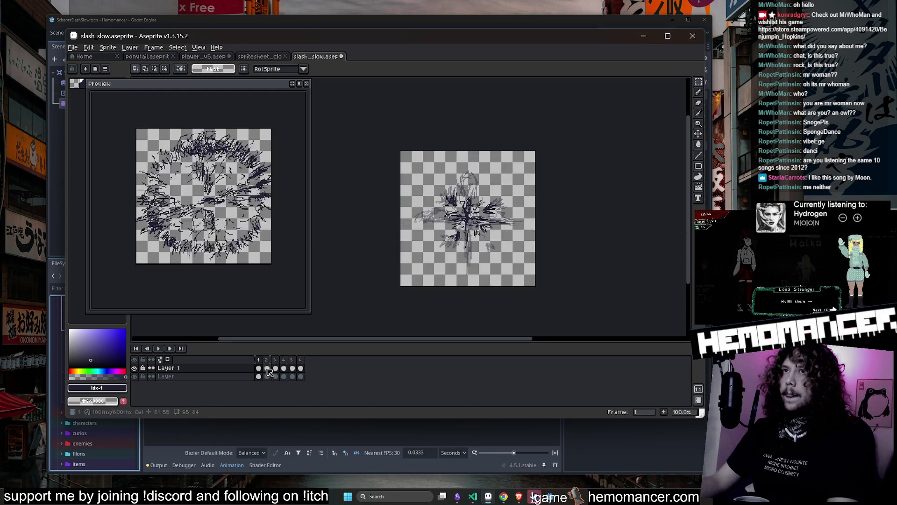
Zoom and enlarge the Preview window, fine-tuning its size.
scroll(215, 204, "up", 3)
scroll(215, 203, "down", 3)
scroll(215, 203, "up", 2)
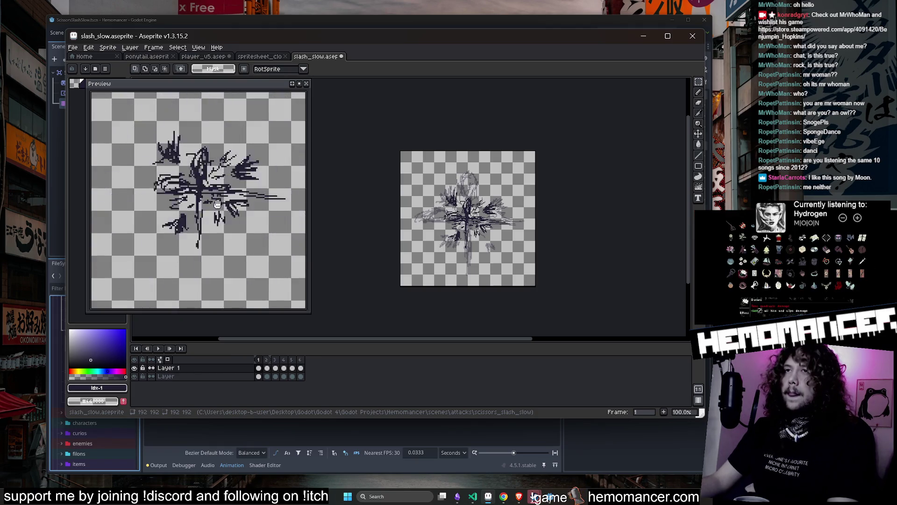
scroll(212, 205, "down", 2)
scroll(206, 207, "up", 3)
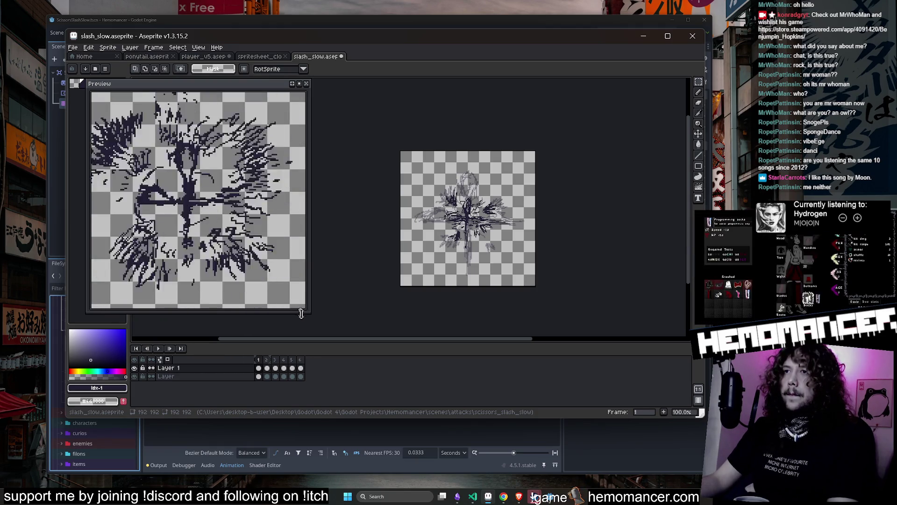
left_click_drag(299, 312, 369, 368)
scroll(270, 268, "down", 3)
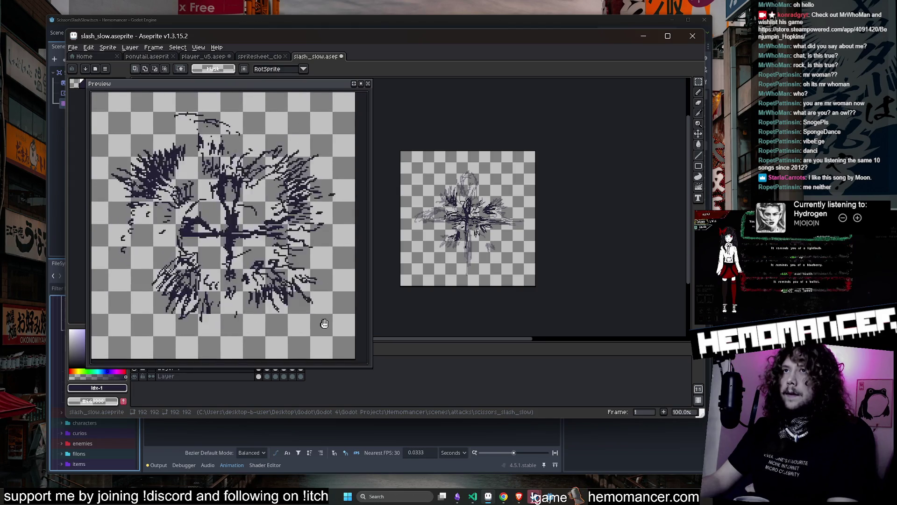
left_click_drag(368, 367, 363, 365)
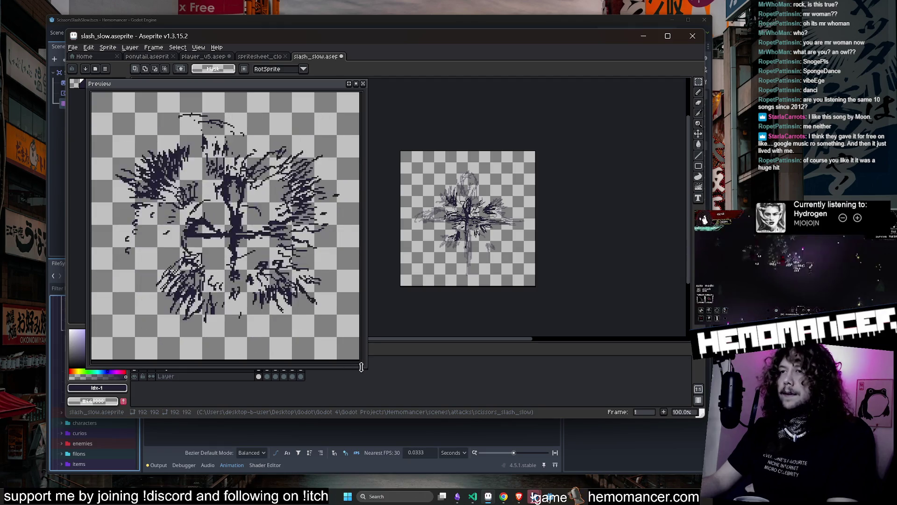
left_click_drag(364, 369, 370, 372)
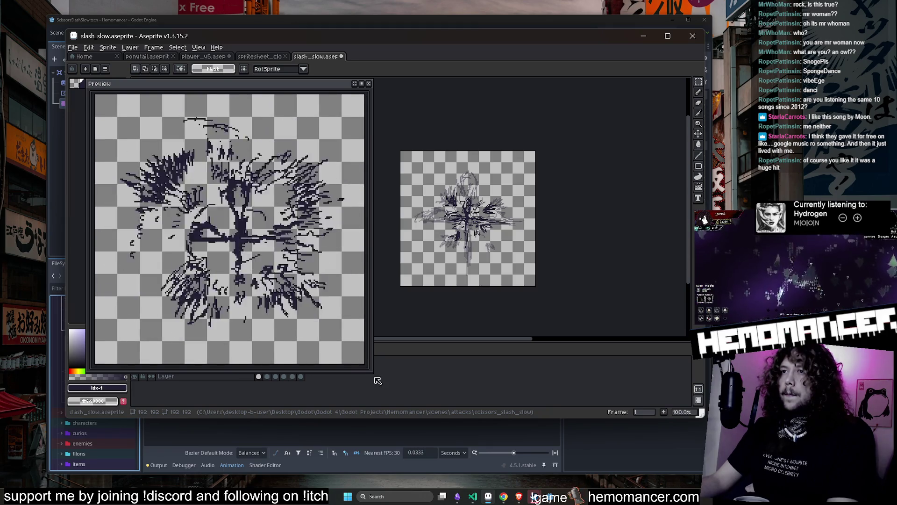
left_click_drag(369, 371, 368, 371)
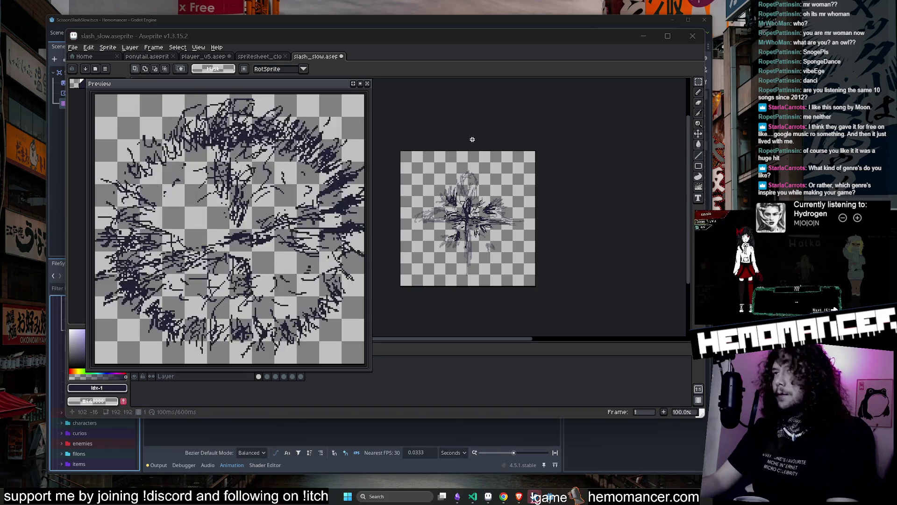
Scrub to frame 6, play the animation on the main canvas, and close the Preview window.
mouse_move(270, 379)
left_mouse_down()
mouse_move(306, 375)
mouse_move(259, 377)
left_mouse_up()
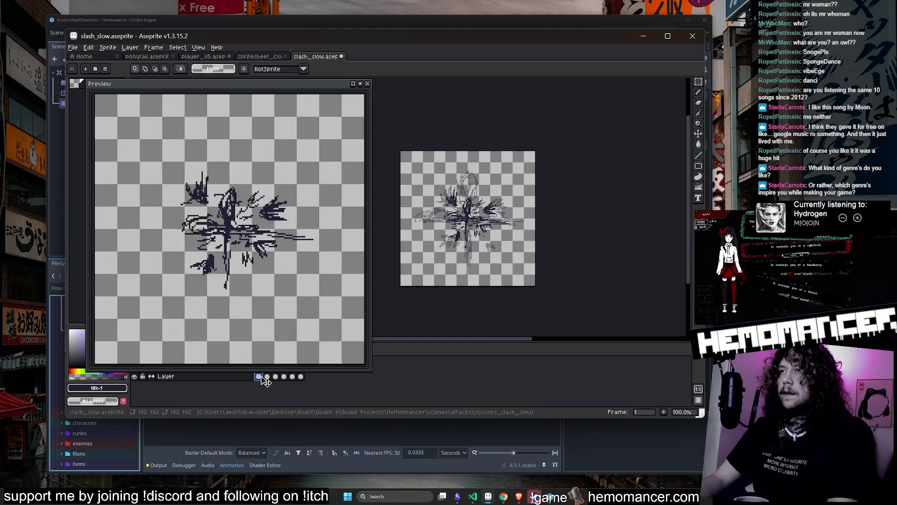
key("Return")
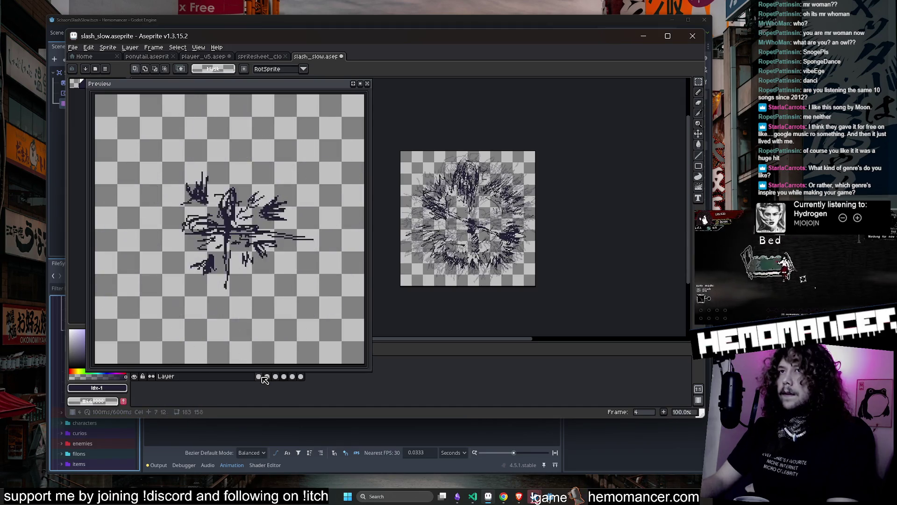
scroll(305, 279, "down", 3)
scroll(305, 279, "up", 2)
scroll(305, 279, "down", 1)
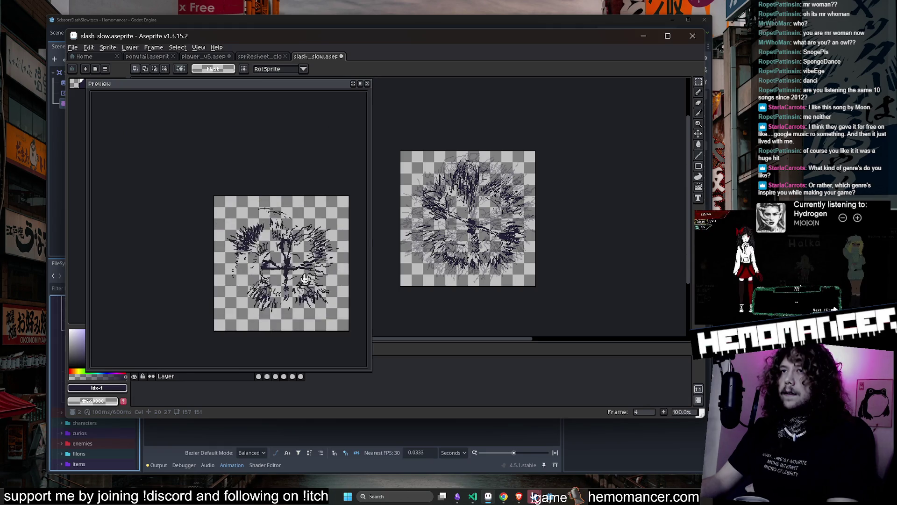
left_click(368, 84)
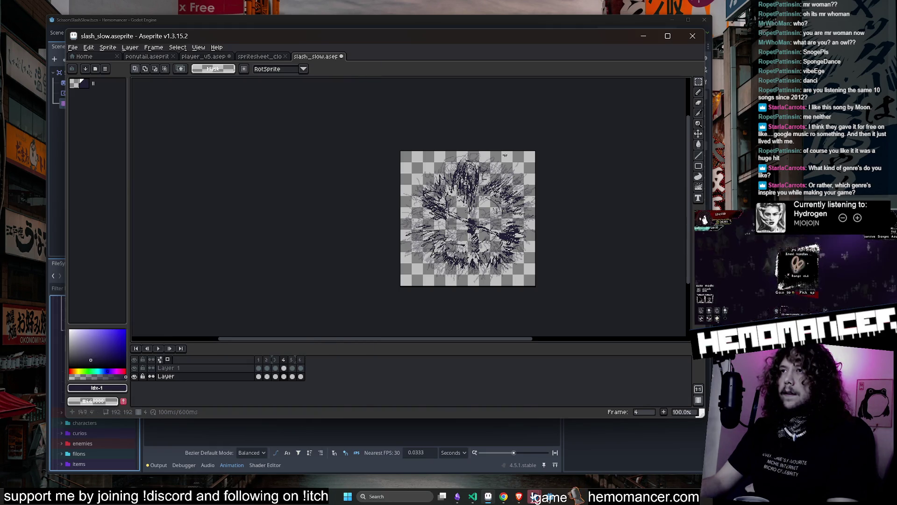
left_click(158, 349)
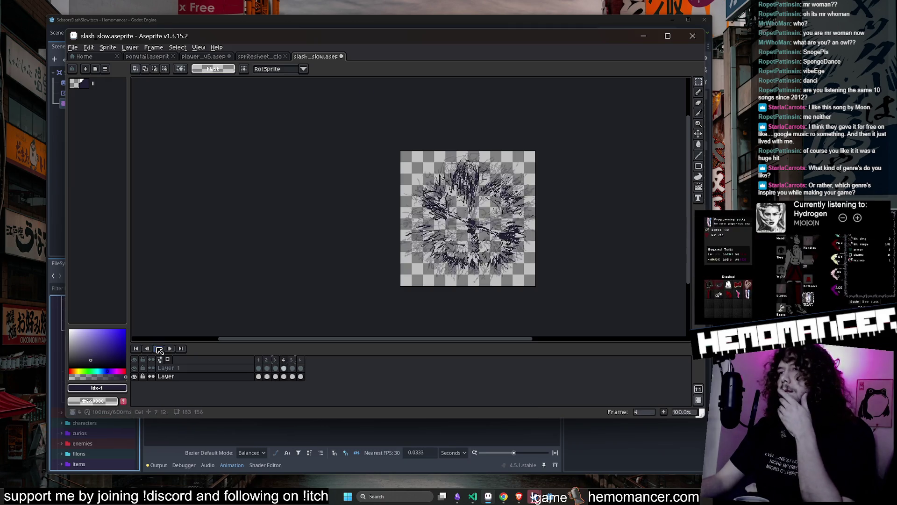
scroll(583, 223, "up", 1)
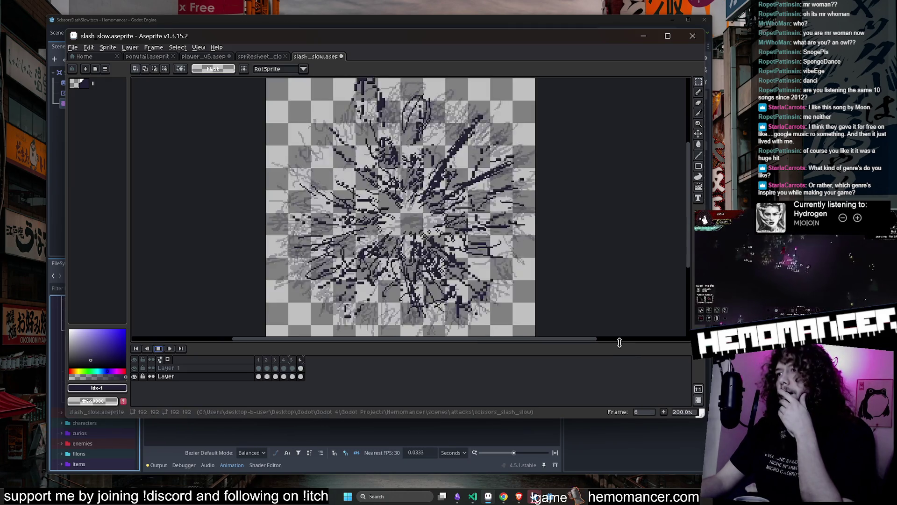
left_click_drag(619, 341, 619, 364)
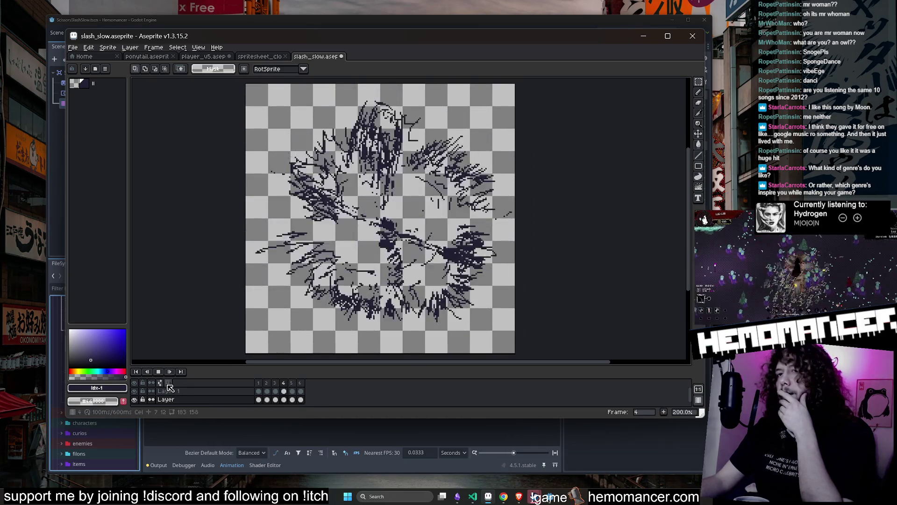
scroll(193, 305, "down", 1)
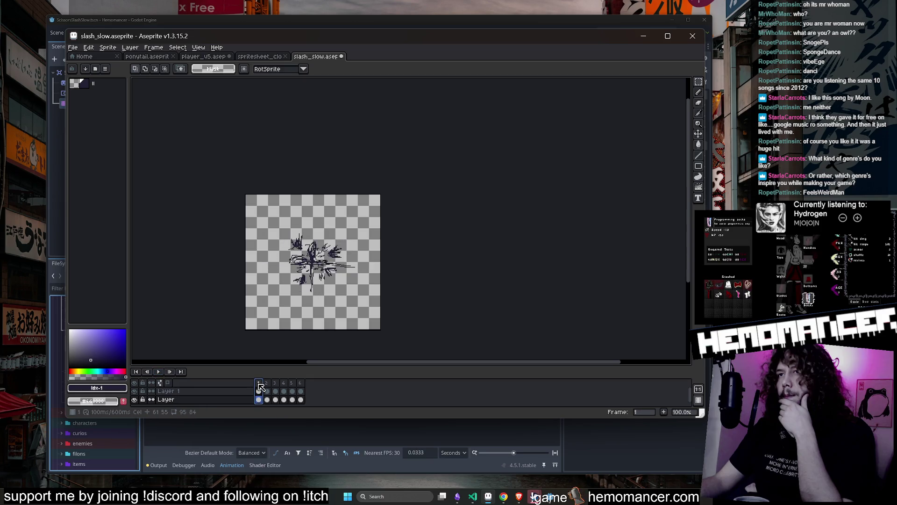
key("Return")
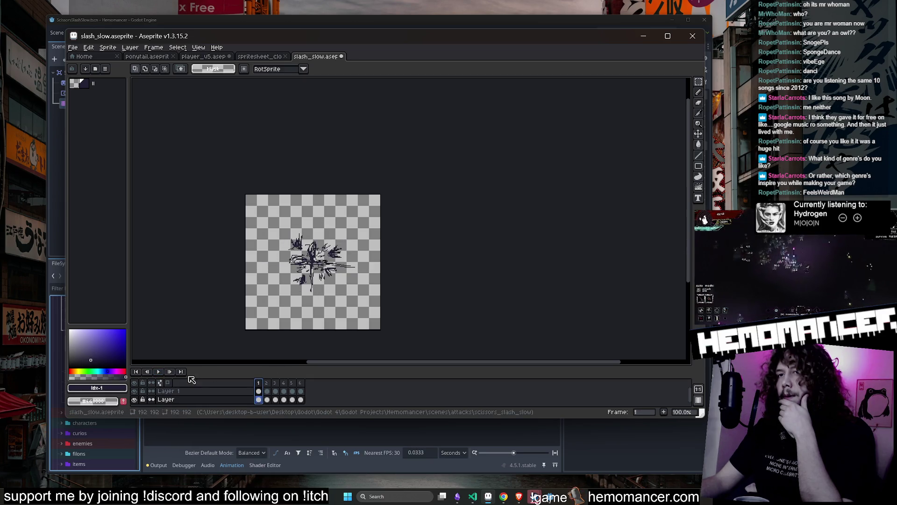
left_click(159, 372)
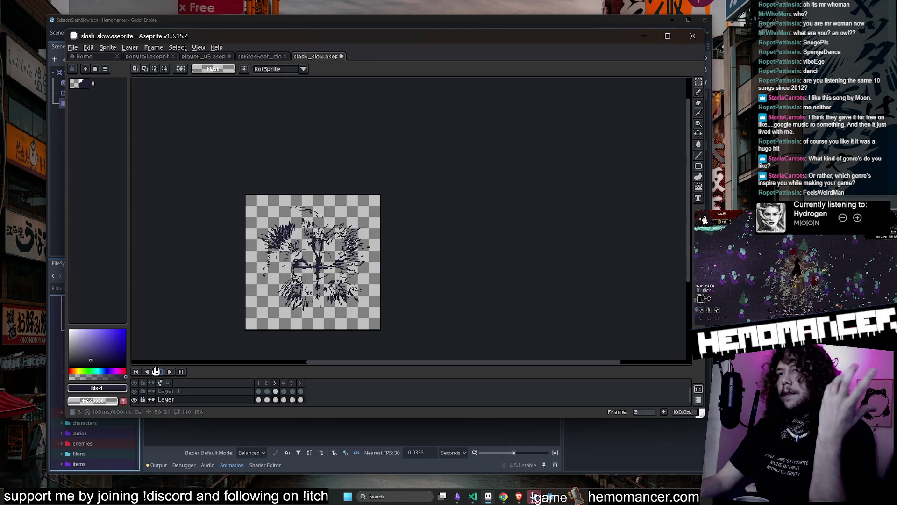
left_click(259, 382)
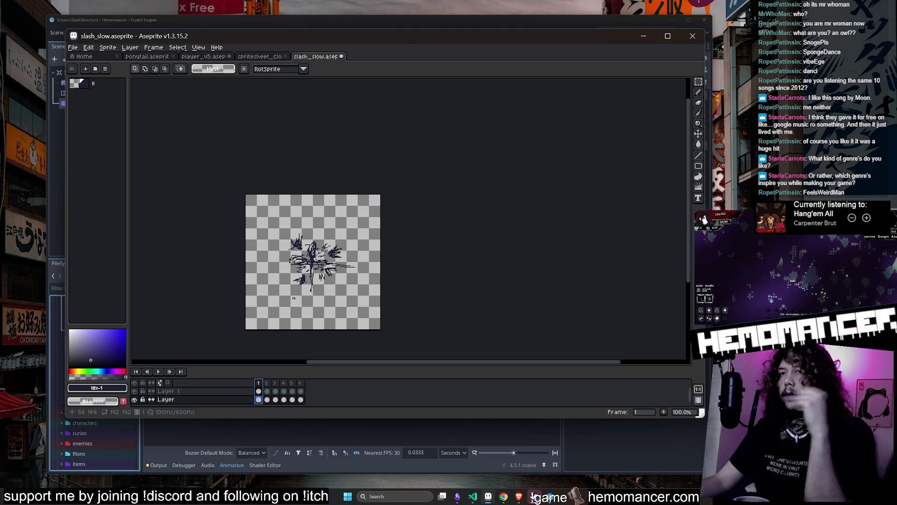
Add a seventh frame via New Frame, then try shrinking the selected slash and cancel.
right_click(260, 385)
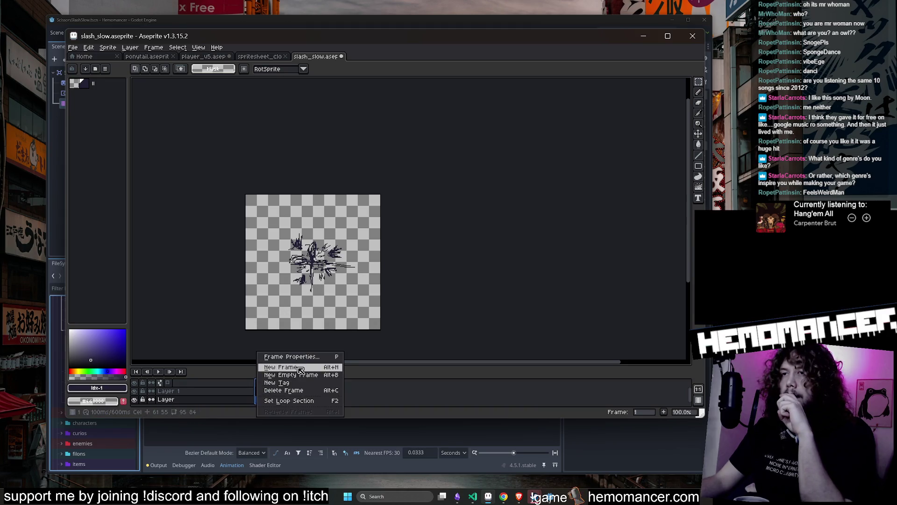
left_click(271, 367)
scroll(307, 300, "up", 2)
scroll(581, 200, "down", 1)
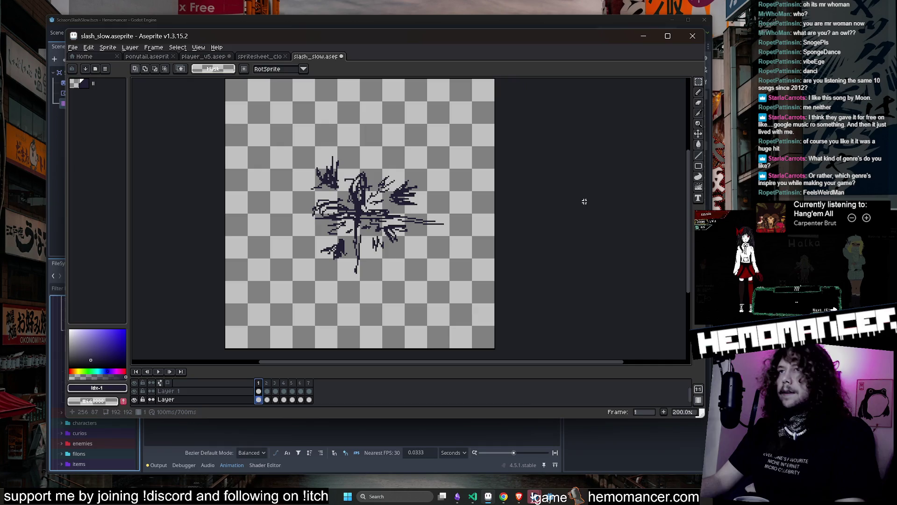
left_click_drag(296, 143, 461, 294)
left_click_drag(462, 138, 405, 180)
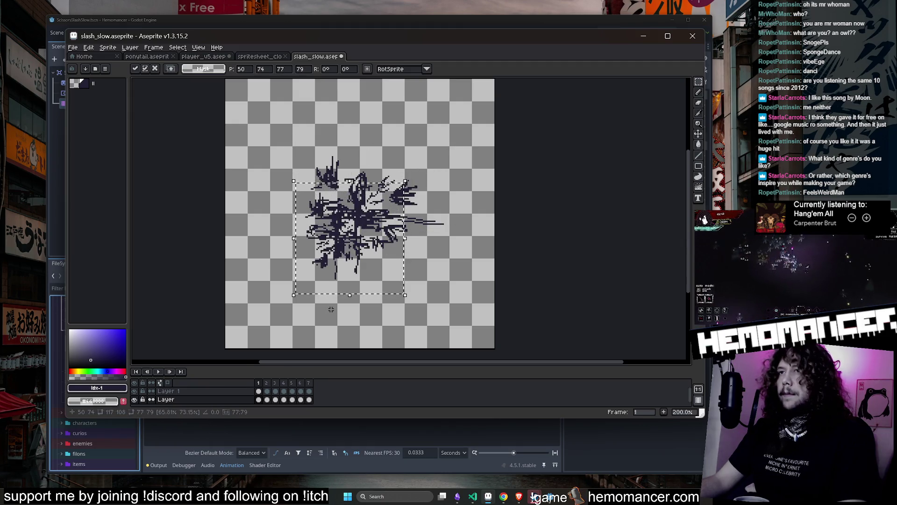
key("Escape")
On frame 1's Layer cel, try scaling the slash to about 56% and cancel, keeping full size.
left_click(259, 392)
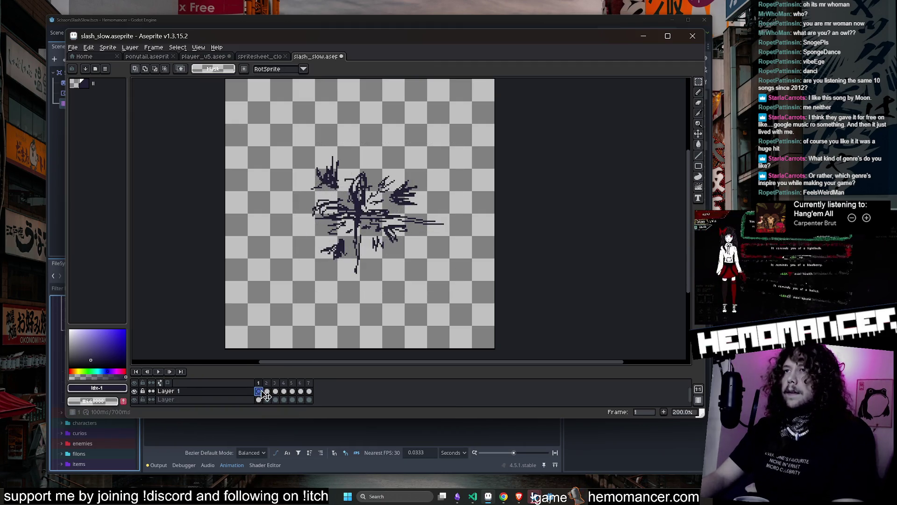
left_click(259, 399)
left_click_drag(281, 133, 475, 332)
left_click_drag(478, 133, 395, 206)
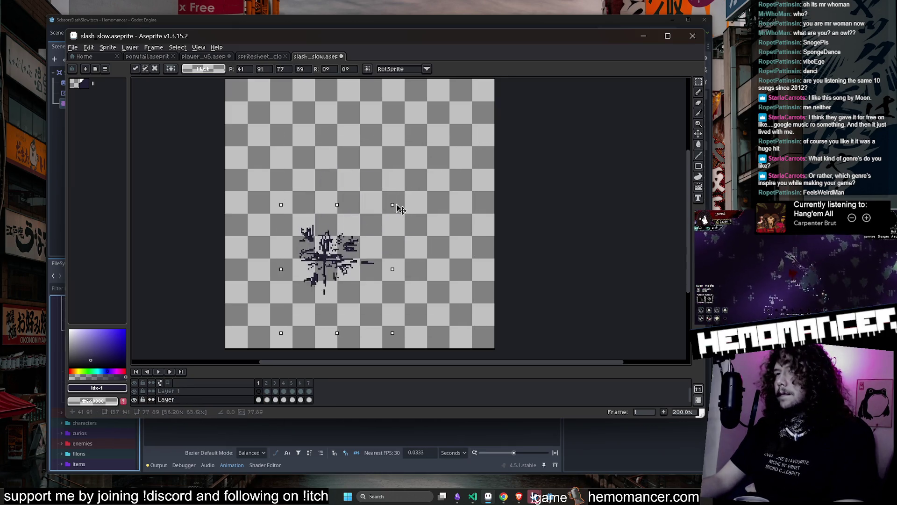
key("Escape")
With a small eraser, remove the right flame strokes, top spike, lower-left blob and centre leftovers.
key("e")
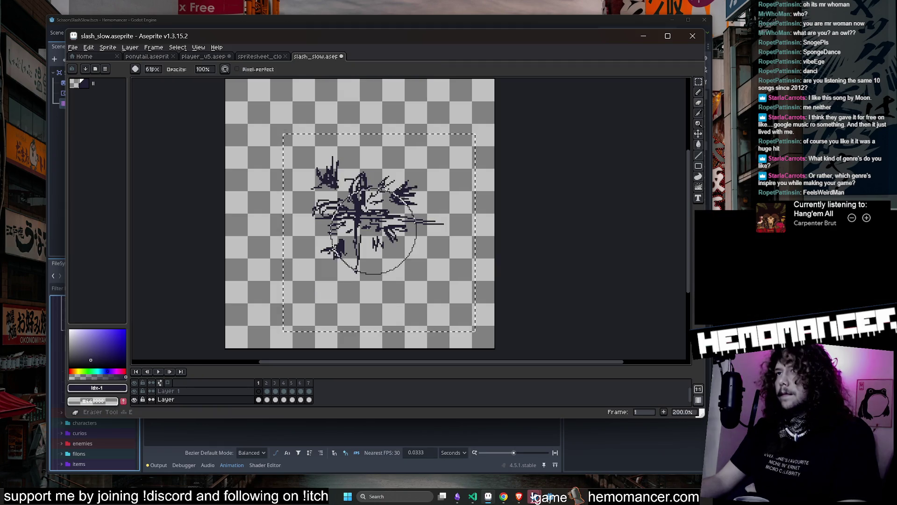
key("minus")
key("minus")
key("minus")
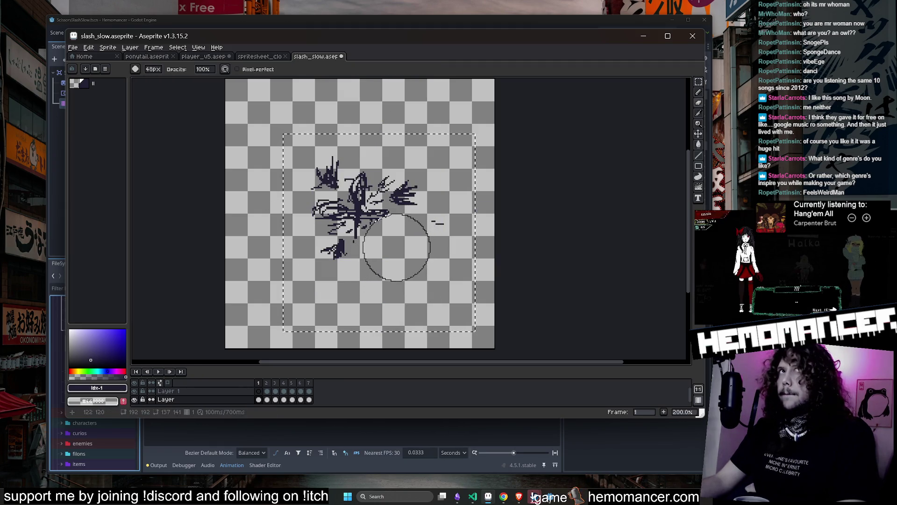
left_click_drag(384, 230, 406, 167)
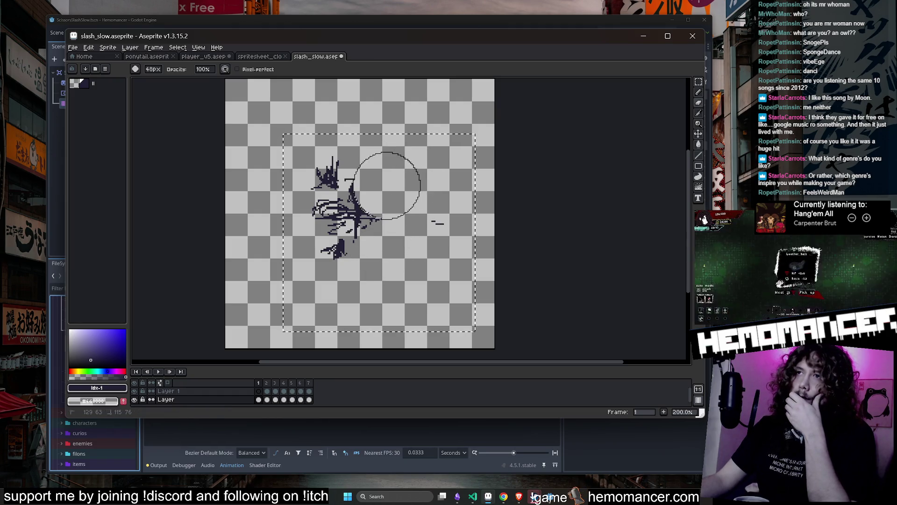
left_click(326, 164)
key("minus")
key("minus")
key("minus")
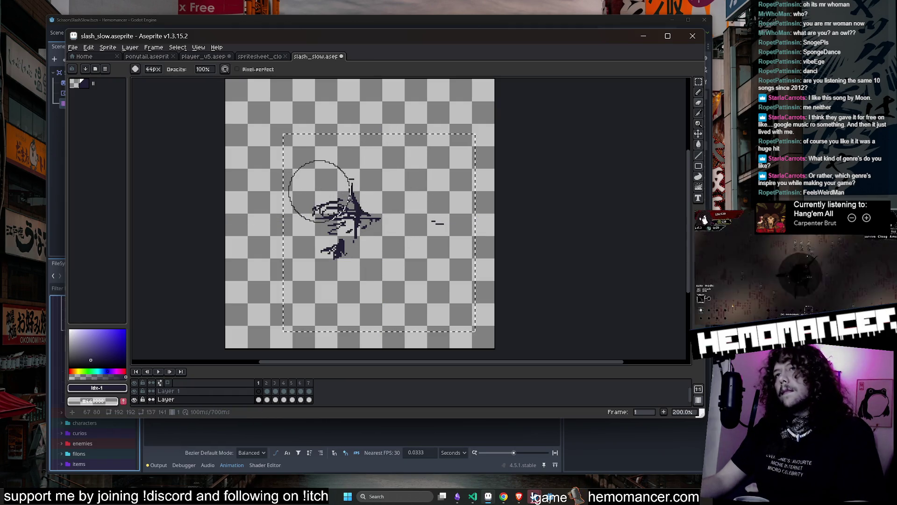
key("ctrl+z")
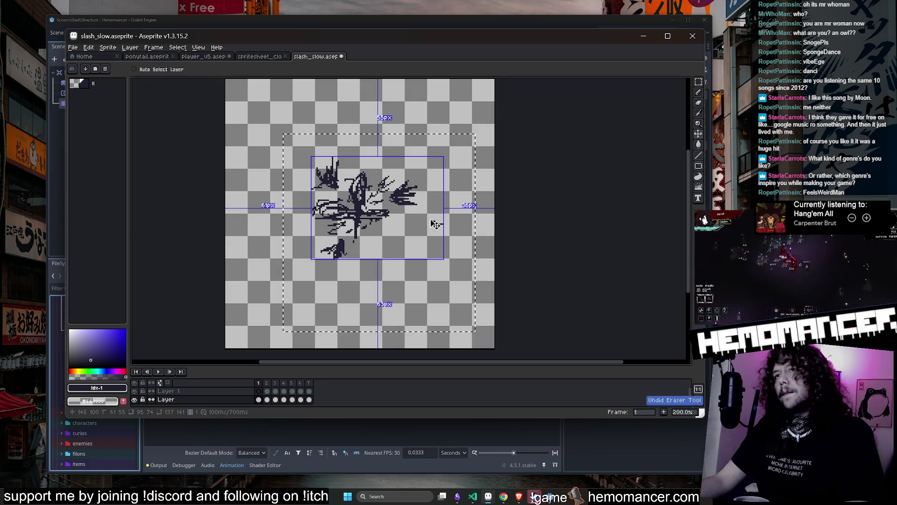
key("ctrl+z")
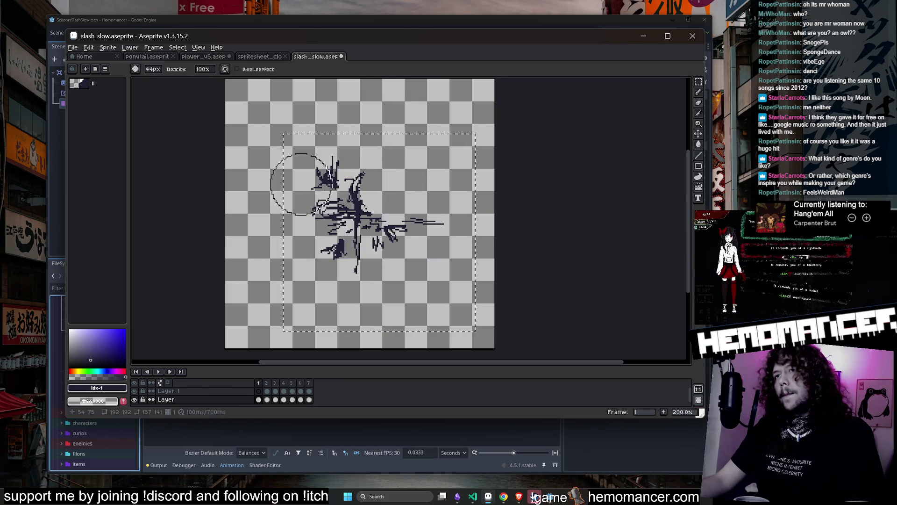
left_click_drag(318, 270, 324, 256)
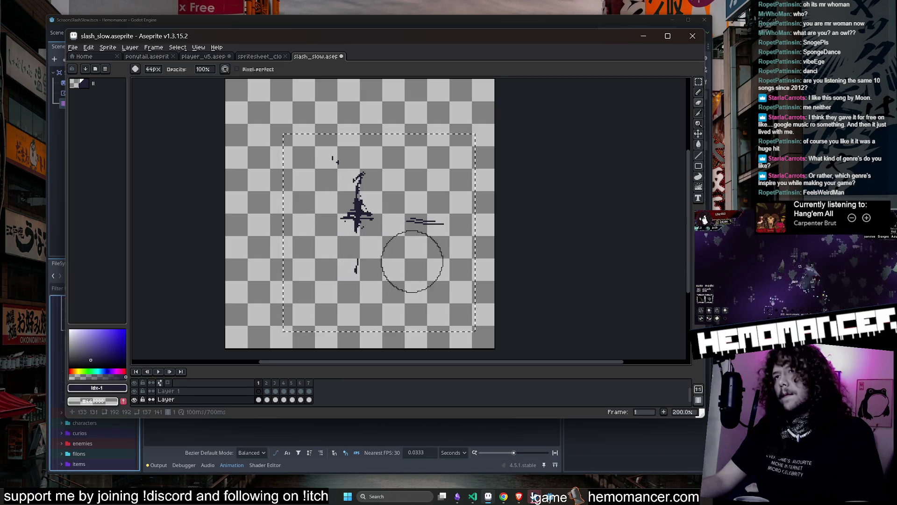
scroll(425, 244, "down", 3)
scroll(418, 254, "up", 3)
key("minus")
key("minus")
key("minus")
key("minus")
left_click_drag(305, 207, 304, 211)
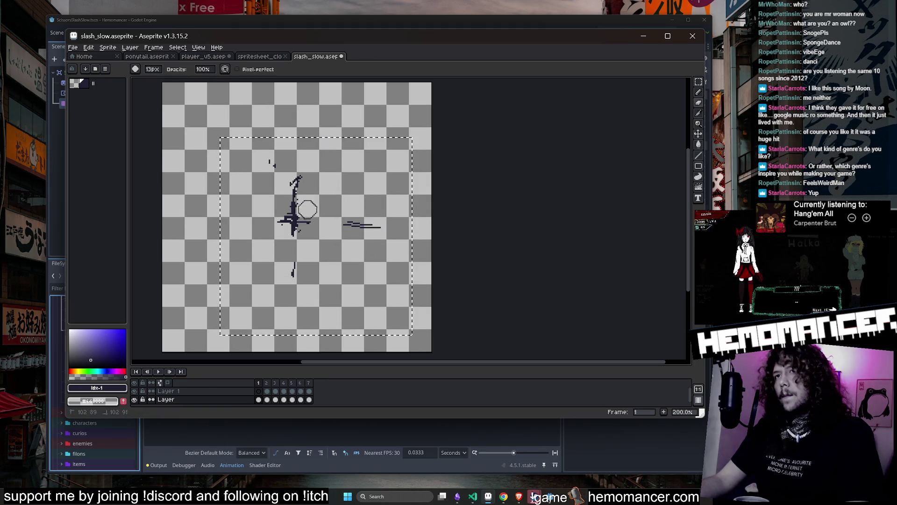
Draw 1px pencil strokes extending the slash downward and lengthening the horizontal arm to the right dash.
key("b")
scroll(293, 231, "up", 1)
left_click_drag(296, 244, 291, 303)
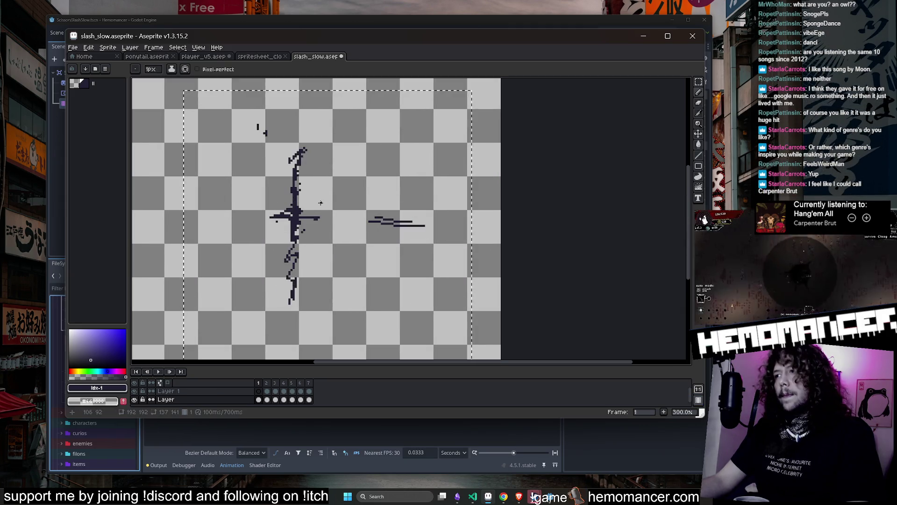
left_click_drag(487, 210, 545, 207)
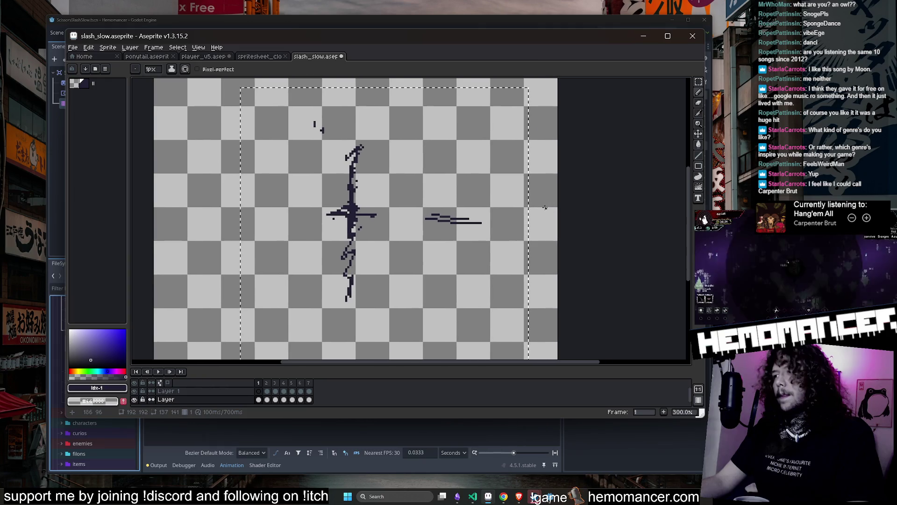
left_click_drag(307, 223, 425, 215)
left_click_drag(358, 137, 343, 162)
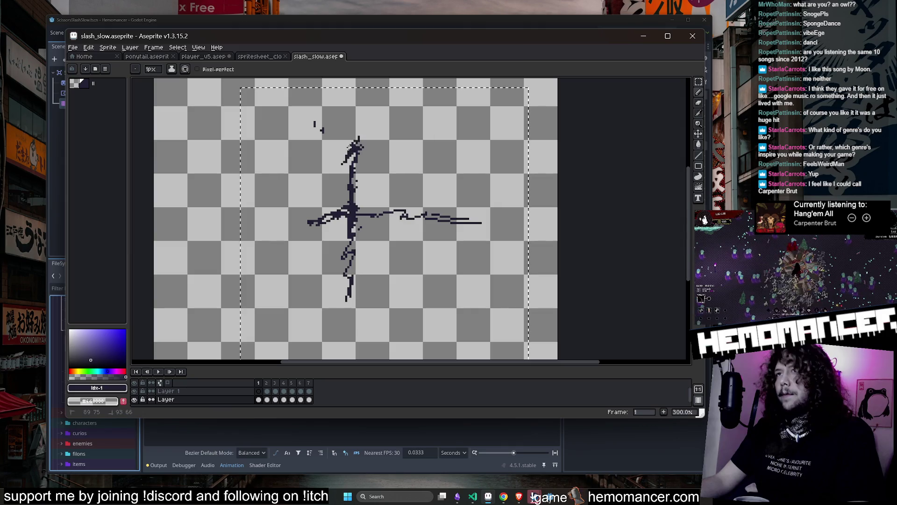
Erase the stray marks above the slash, clear the selection, and close the Furi search browser window.
key("e")
left_click_drag(314, 120, 325, 120)
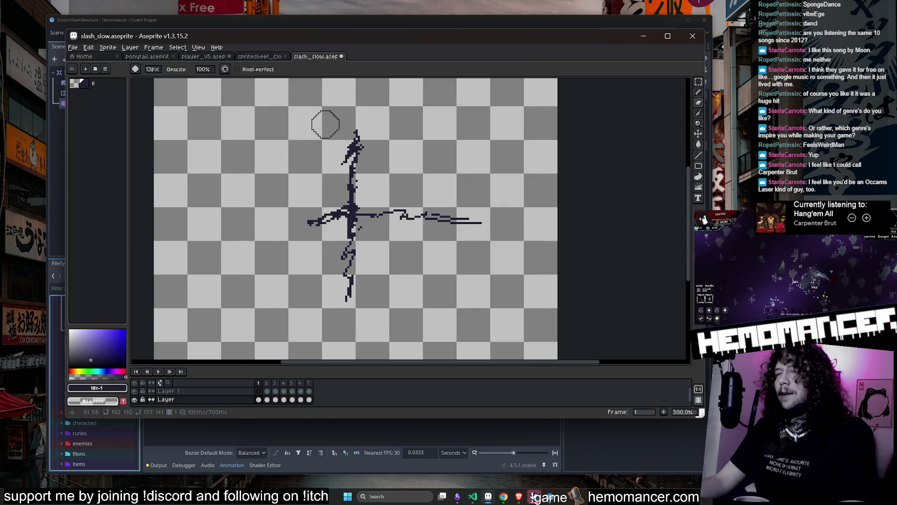
key("ctrl+d")
scroll(326, 123, "down", 1)
scroll(324, 184, "up", 1)
key("b")
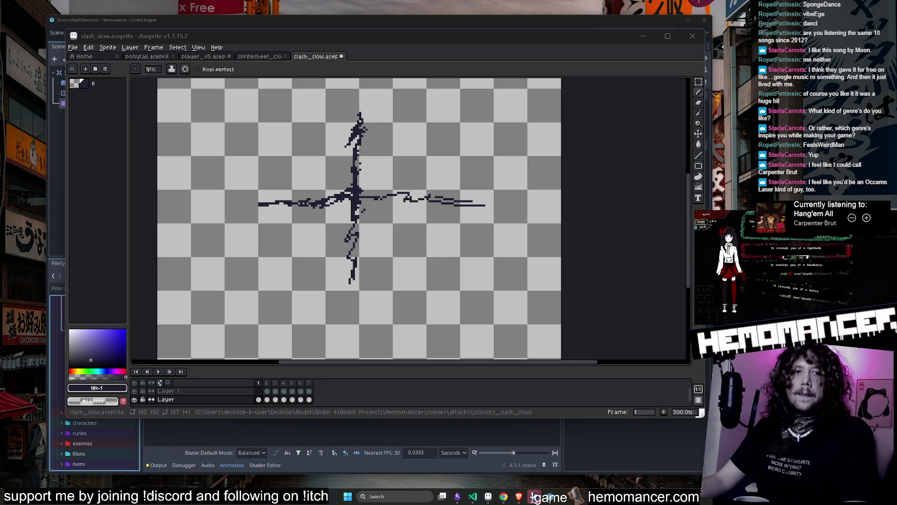
mouse_move(771, 75)
left_mouse_down()
mouse_move(643, 46)
mouse_move(622, 57)
mouse_move(593, 53)
mouse_move(575, 43)
mouse_move(574, 27)
left_mouse_up()
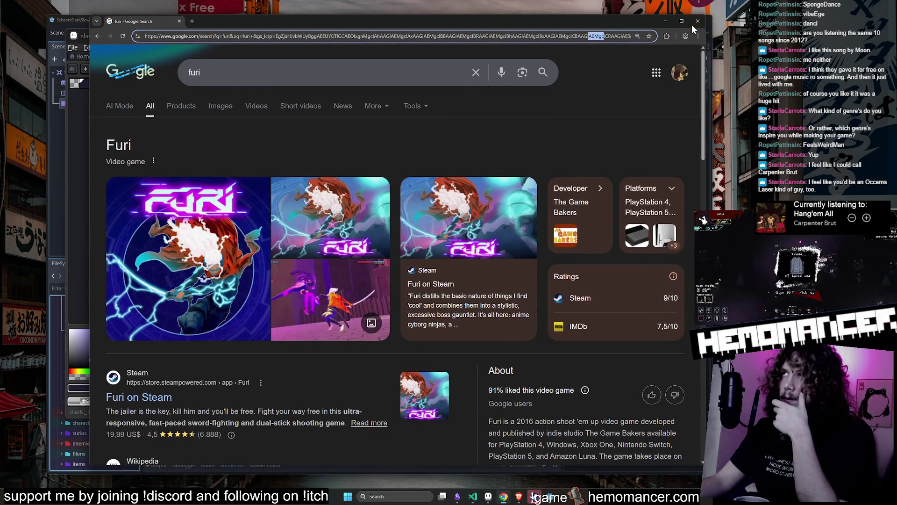
left_click(693, 24)
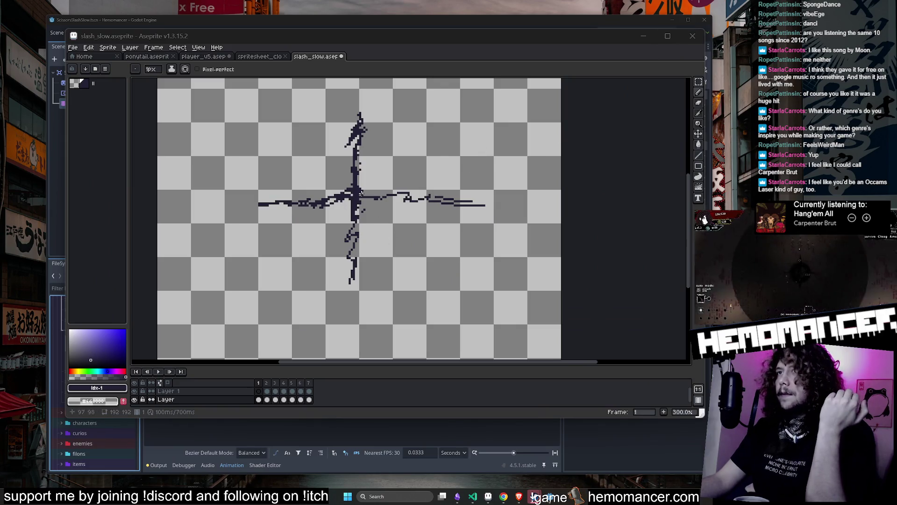
Return to the first cel and make an elliptical selection around the slash.
left_click(259, 400)
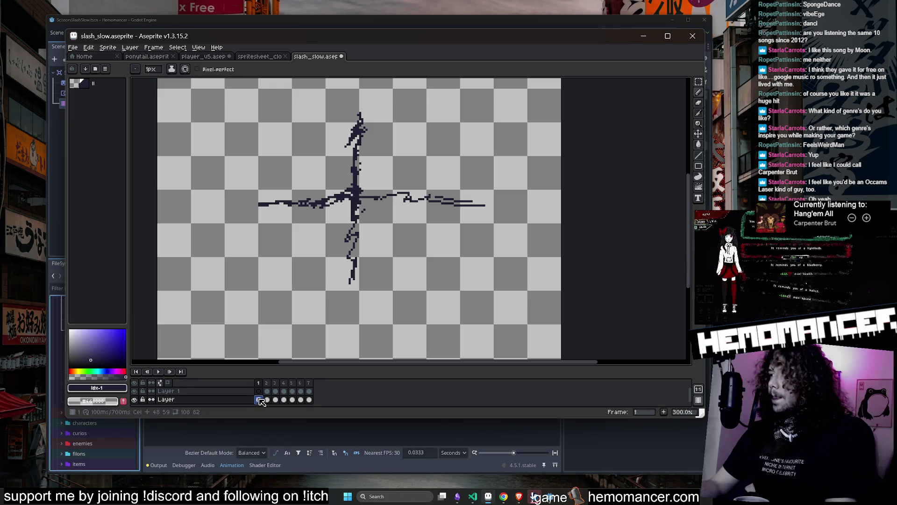
key("Return")
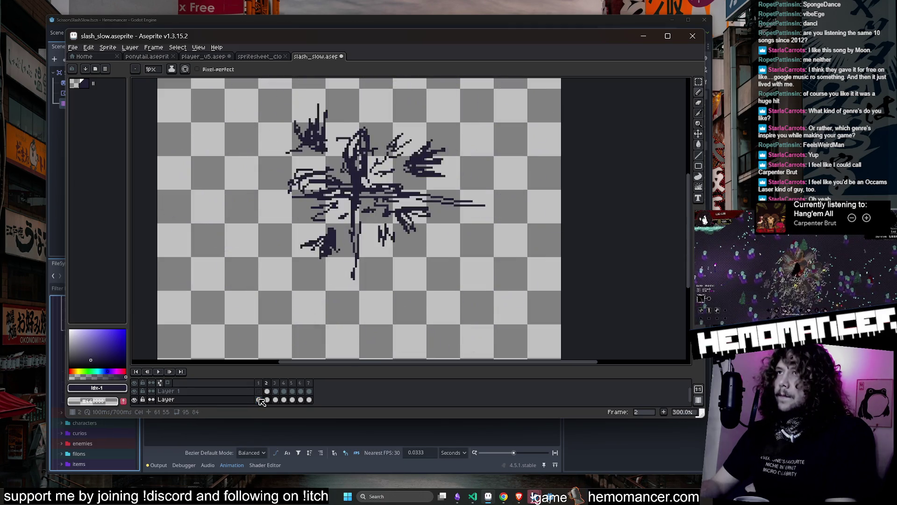
key("minus")
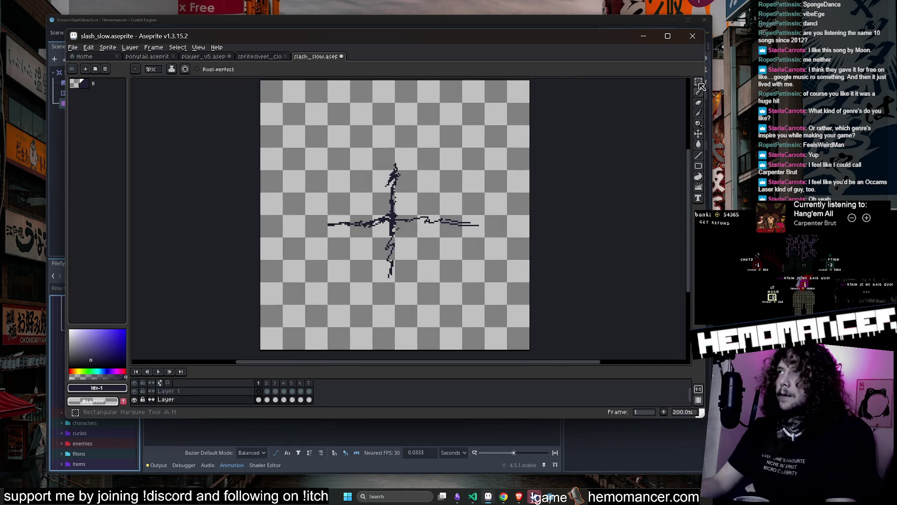
left_click(699, 82)
left_click(656, 82)
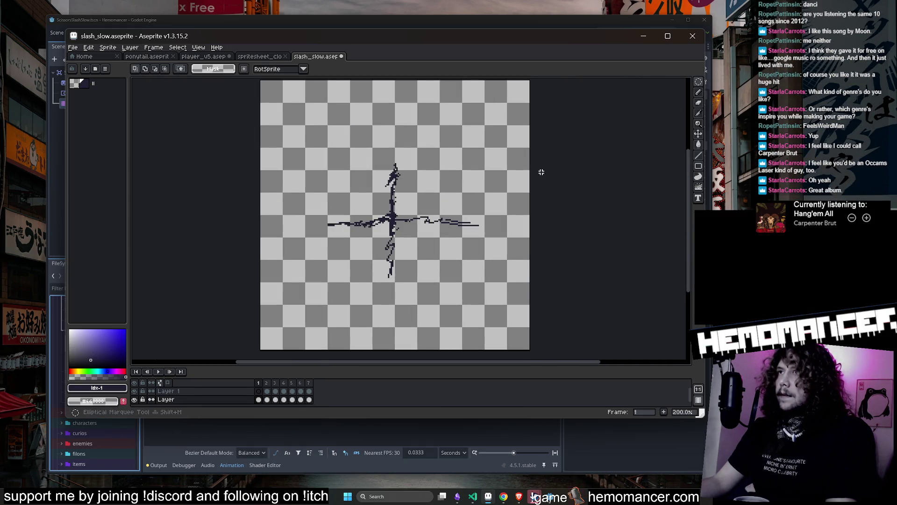
left_click_drag(538, 133, 252, 339)
Rotate the slash about 15.8°, reposition it, scale it to about 118×121, apply, and play.
left_click_drag(533, 125, 495, 117)
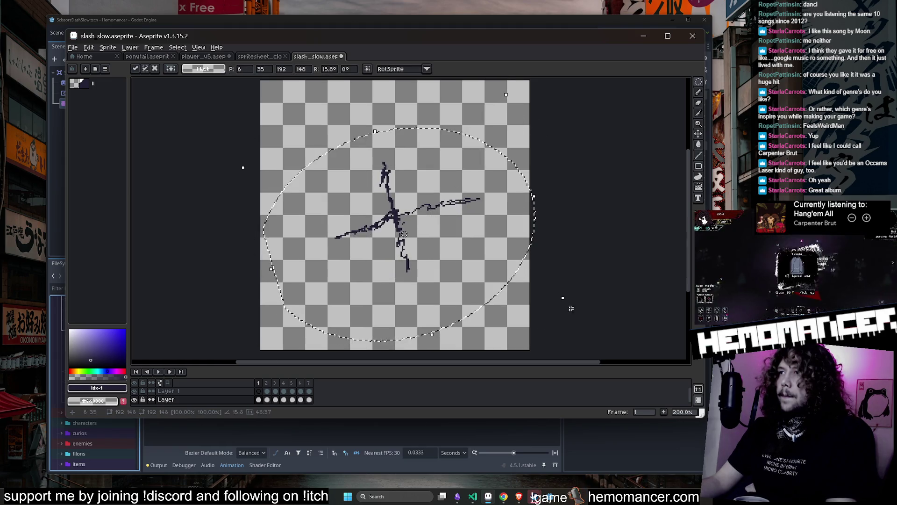
mouse_move(564, 299)
left_mouse_down()
mouse_move(532, 271)
mouse_move(489, 264)
mouse_move(499, 271)
left_mouse_up()
left_click_drag(276, 126, 499, 319)
mouse_move(382, 253)
left_mouse_down()
mouse_move(414, 266)
mouse_move(418, 254)
left_mouse_up()
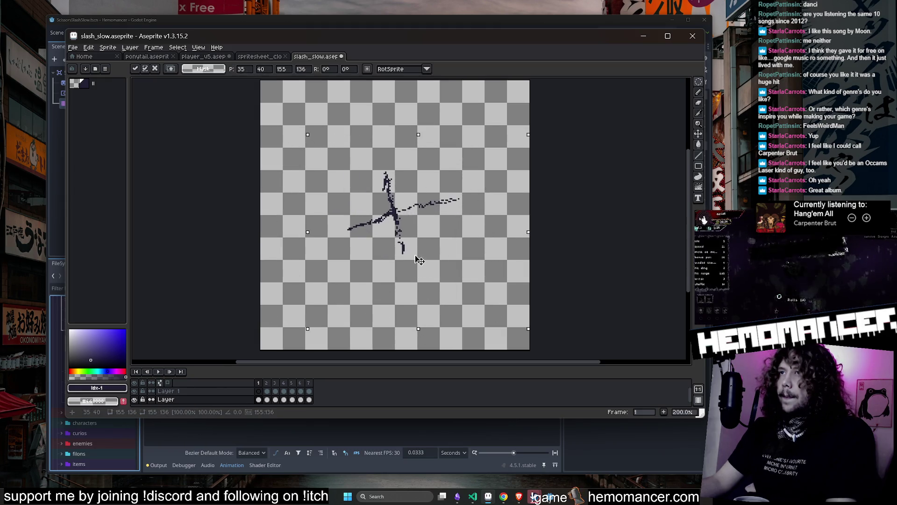
left_click_drag(519, 135, 505, 148)
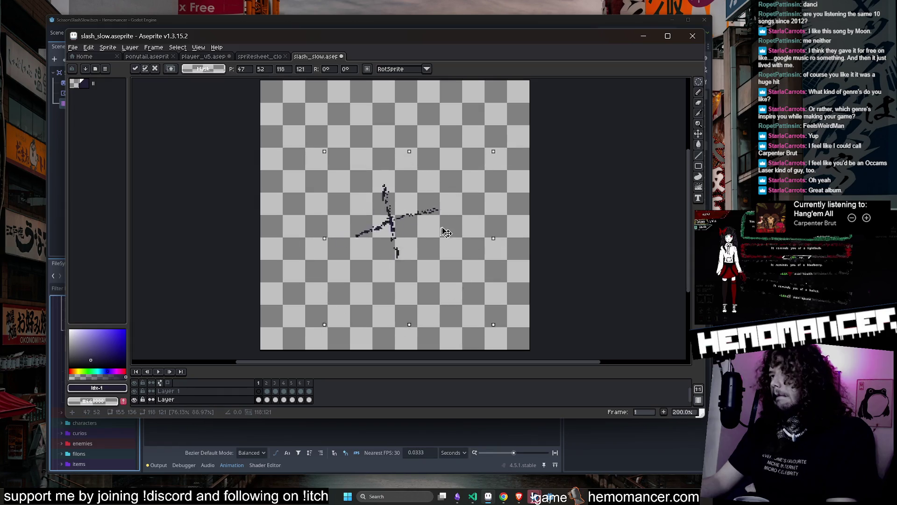
key("Return")
left_click(158, 371)
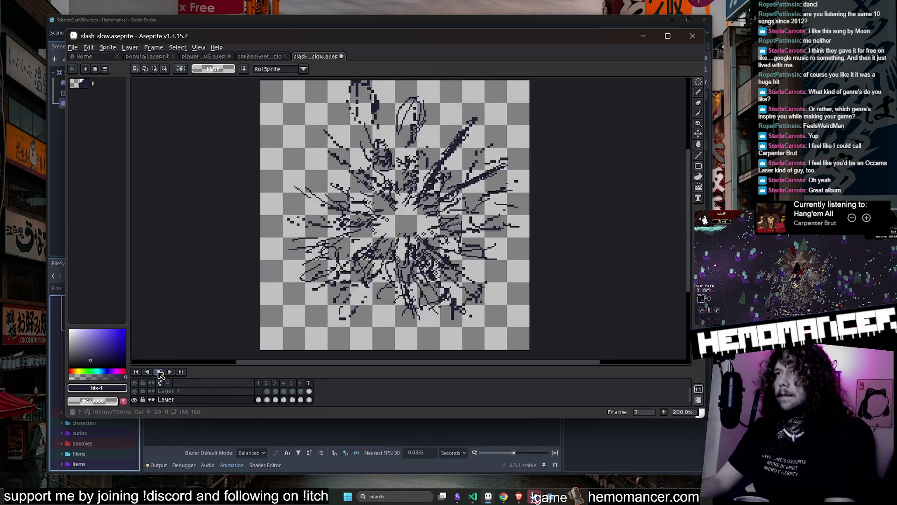
Stop playback on frame 1 and erase dark pixels from the slash's upper stroke.
scroll(204, 304, "down", 1)
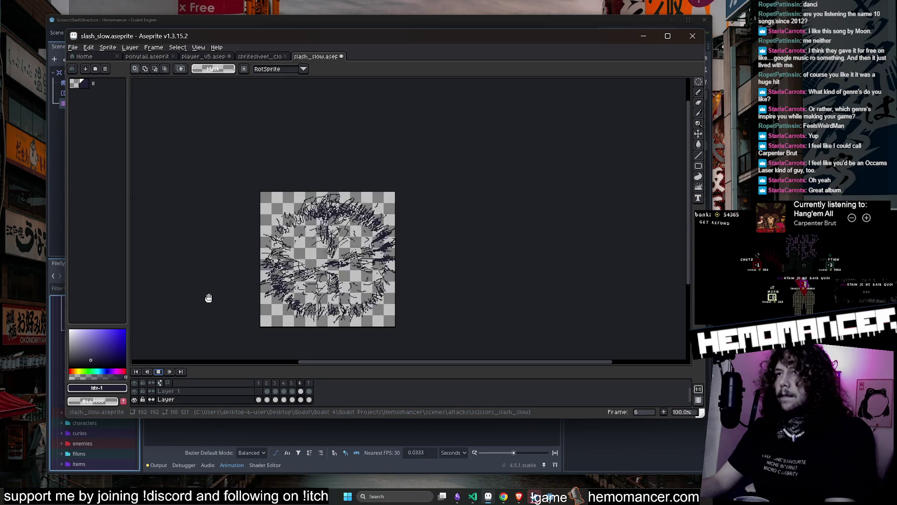
left_click(158, 371)
scroll(308, 266, "up", 2)
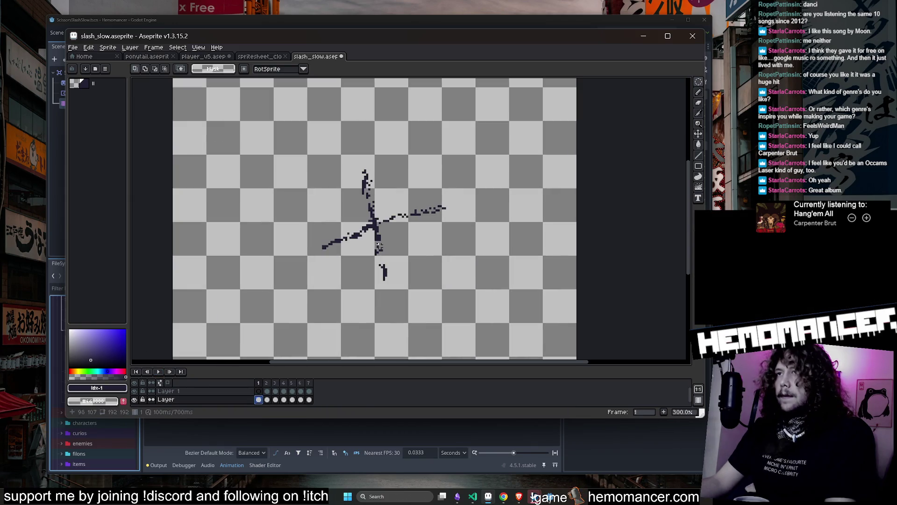
key("e")
scroll(372, 233, "up", 1)
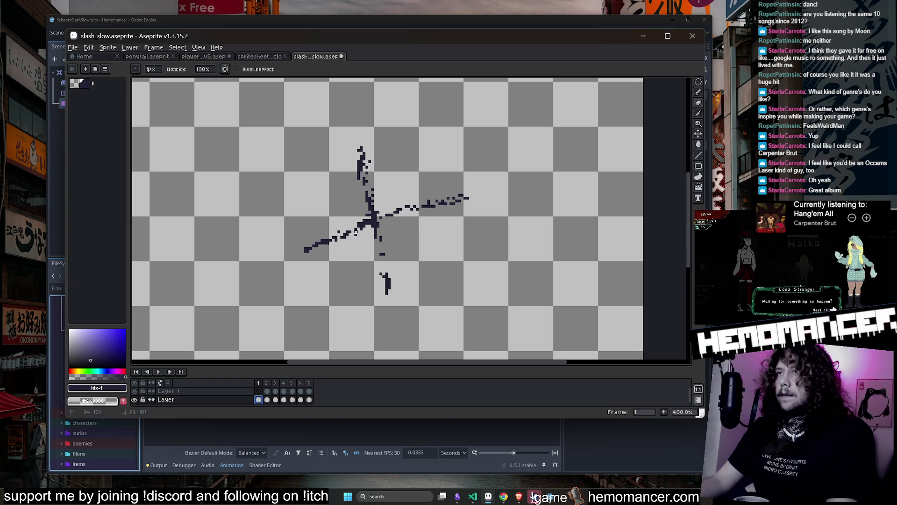
left_click_drag(372, 188, 370, 200)
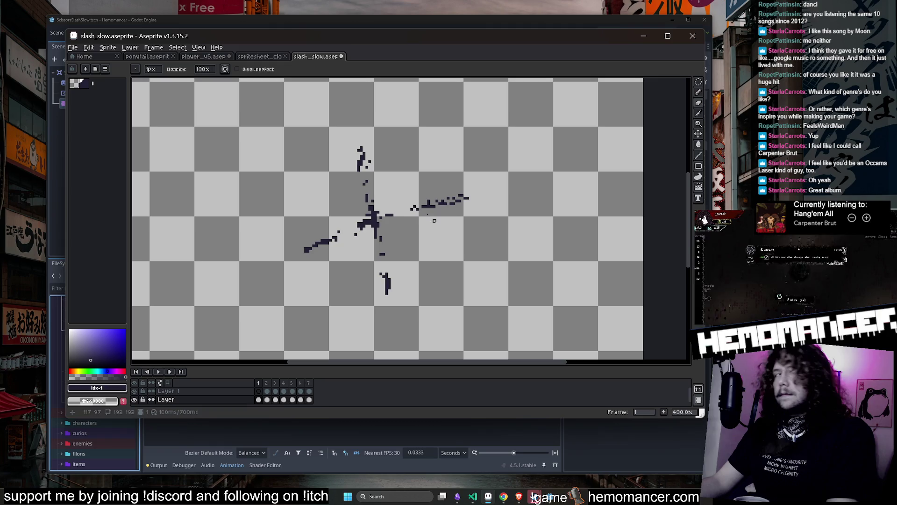
left_click(534, 497)
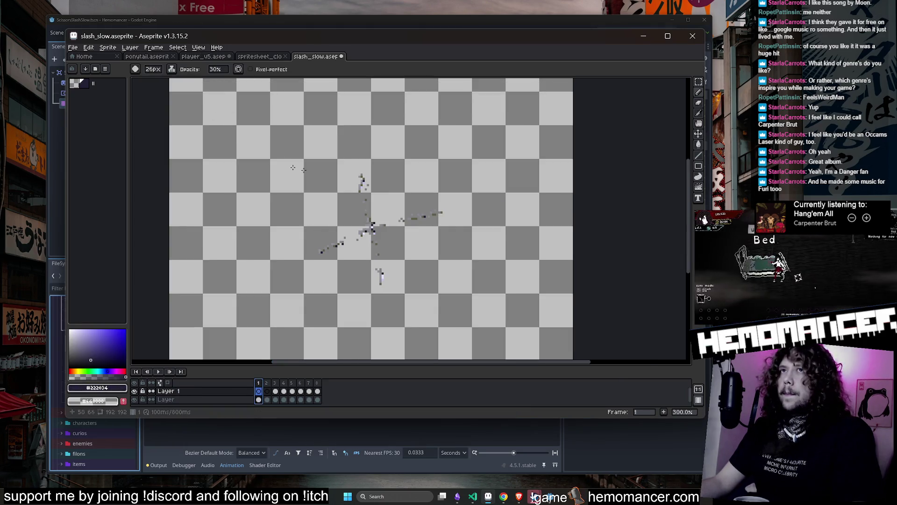
Enlarge the brush to 35px and try a different ink mode.
scroll(361, 234, "down", 1)
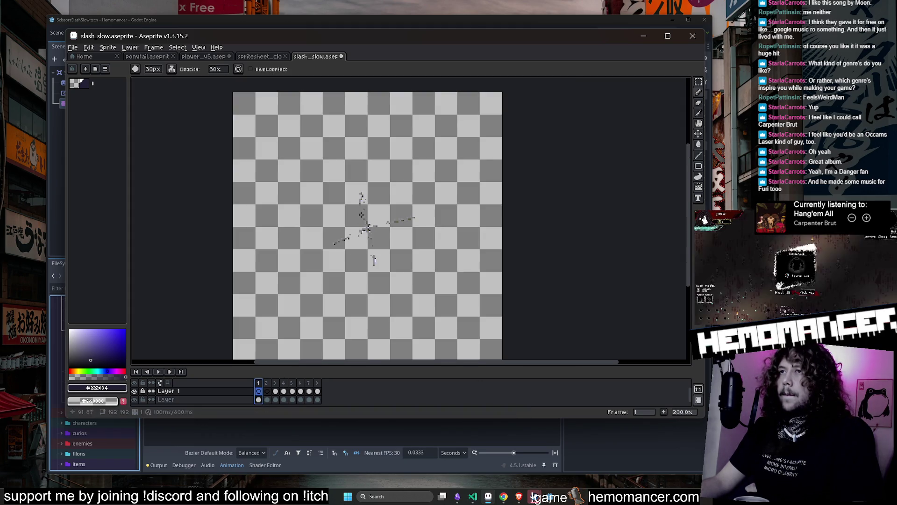
key("plus")
key("plus")
key("plus")
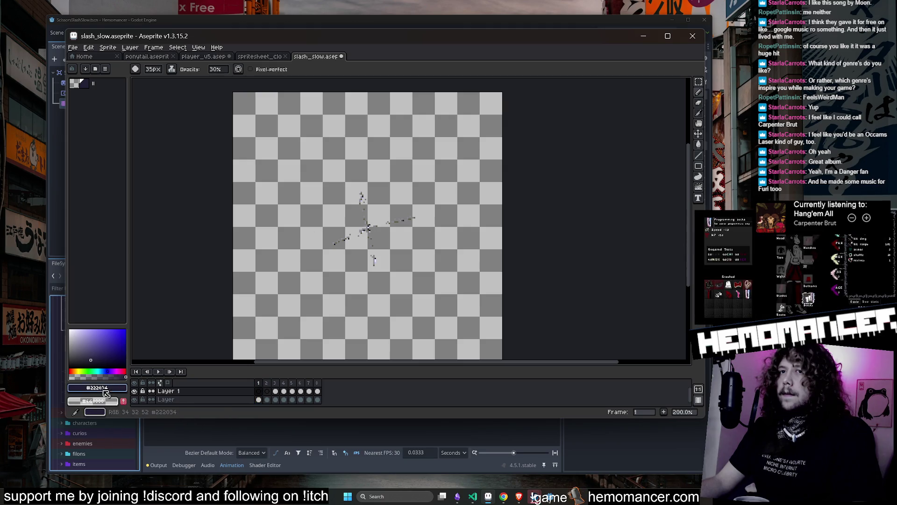
left_click(97, 388)
left_click(171, 69)
left_click(190, 77)
scroll(357, 206, "up", 1)
scroll(358, 206, "up", 1)
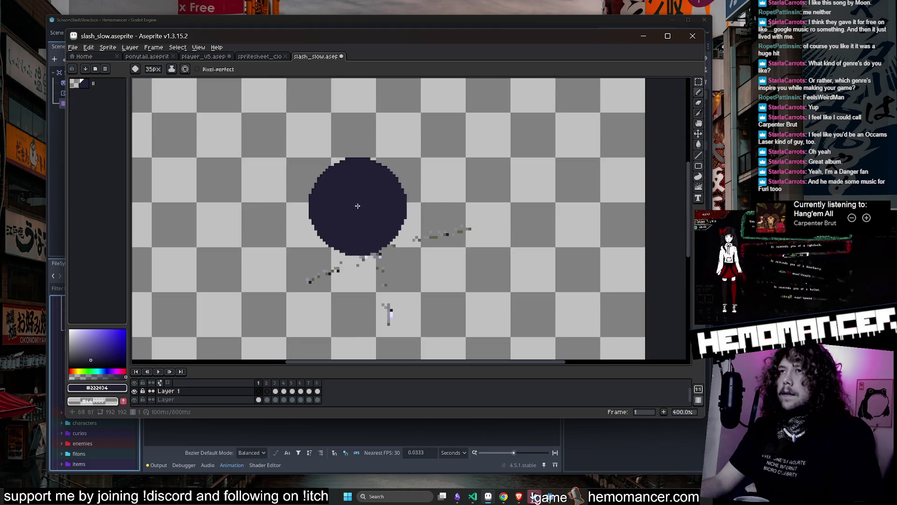
Select the bottom Layer's frame 1 cel and set Lock Alpha ink at 30% opacity.
left_click(171, 69)
left_click(192, 87)
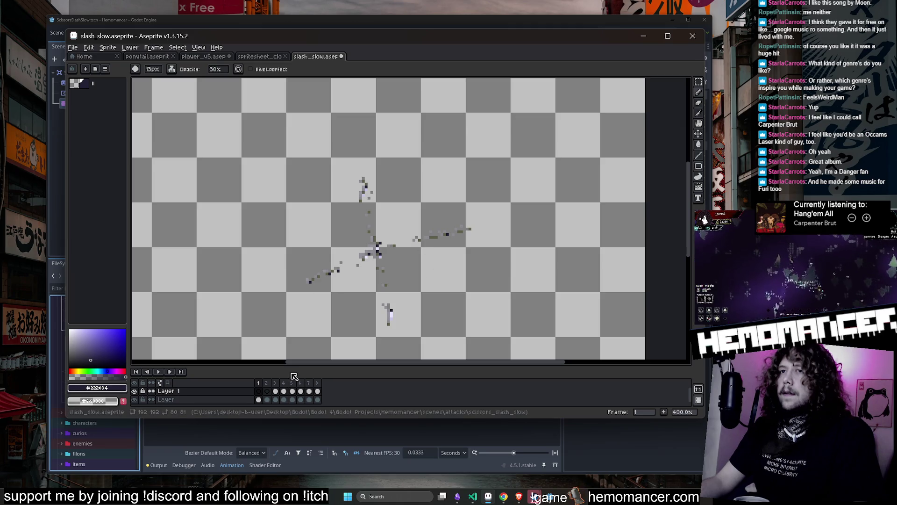
left_click(171, 68)
left_click(189, 77)
left_click(390, 232)
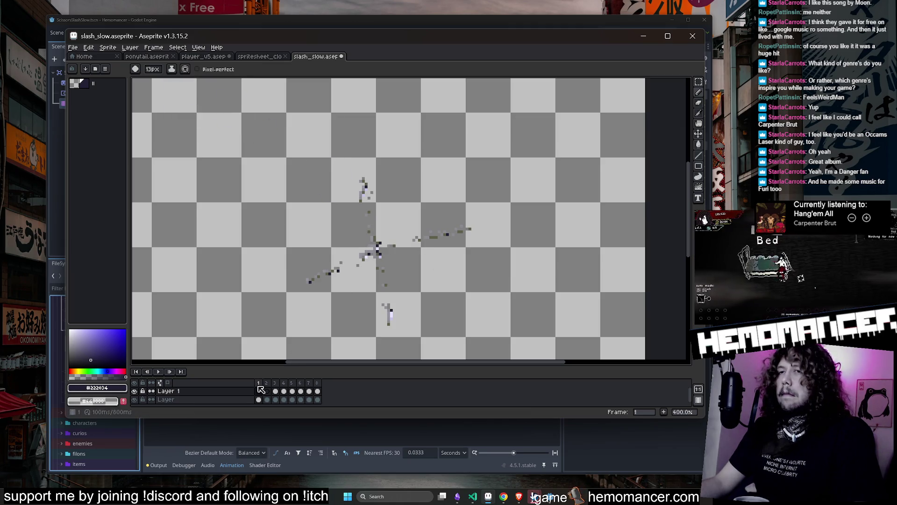
left_click(258, 399)
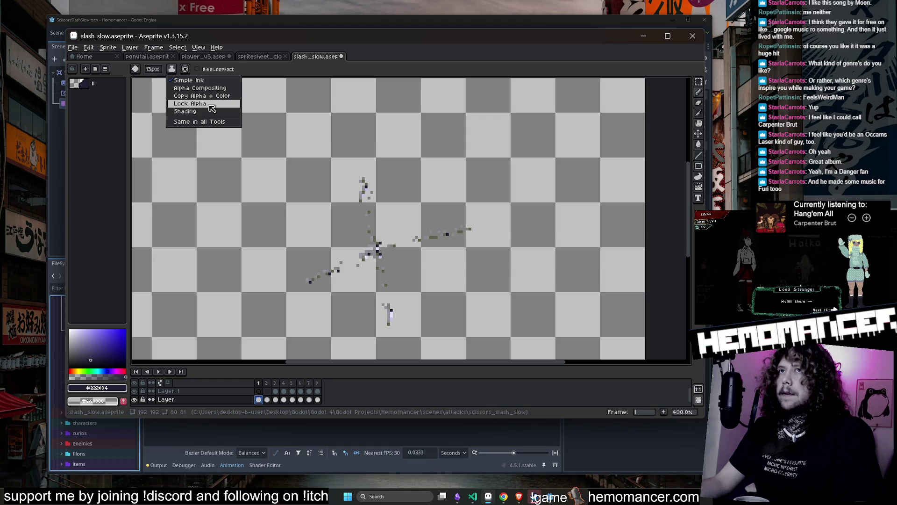
left_click(208, 103)
scroll(372, 220, "down", 2)
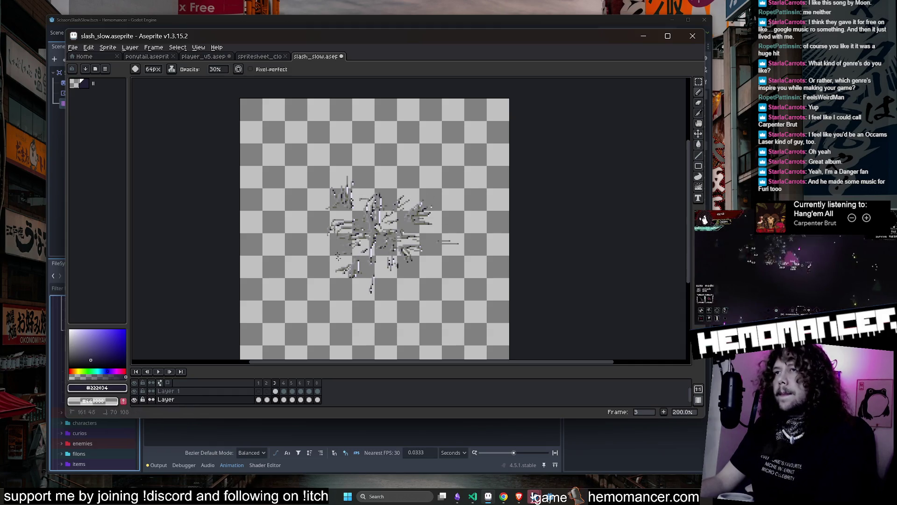
key(".")
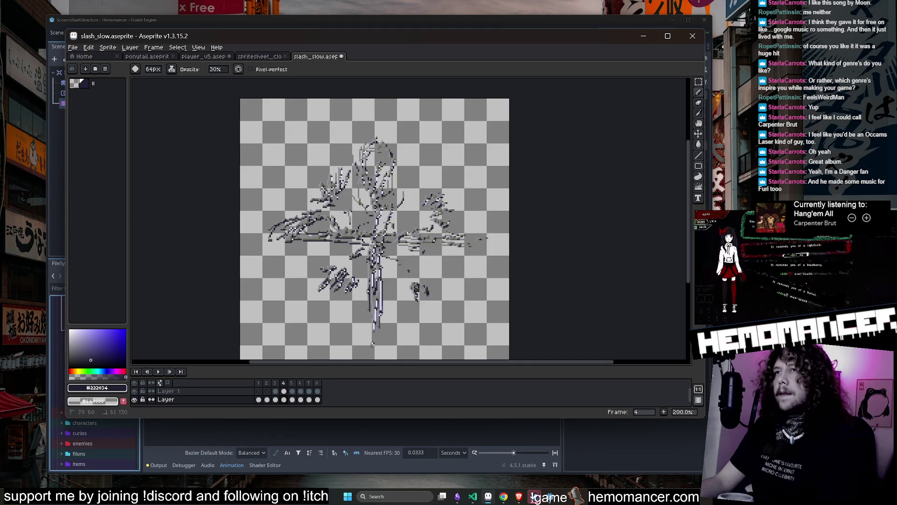
key(".")
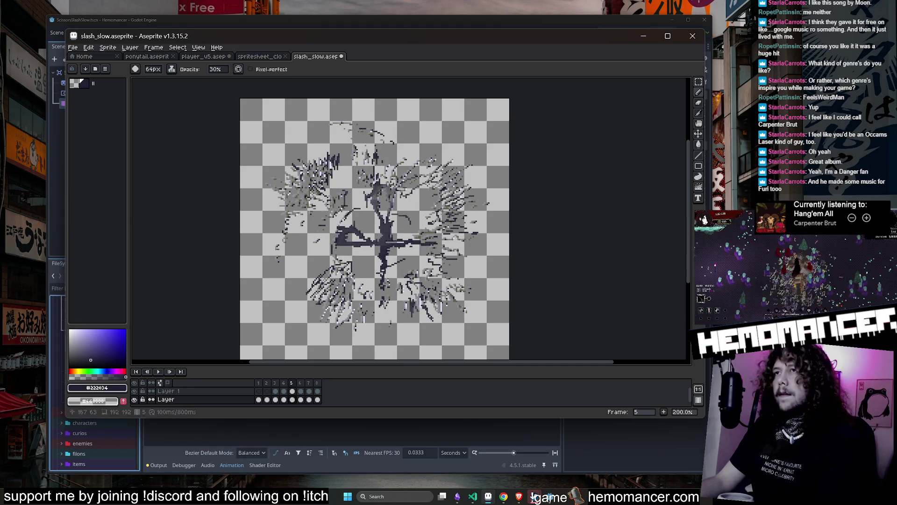
key(".")
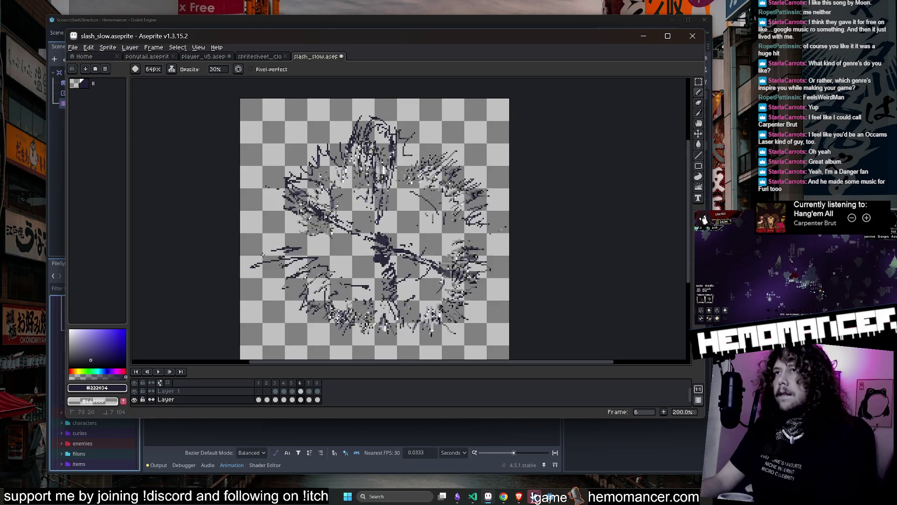
key(".")
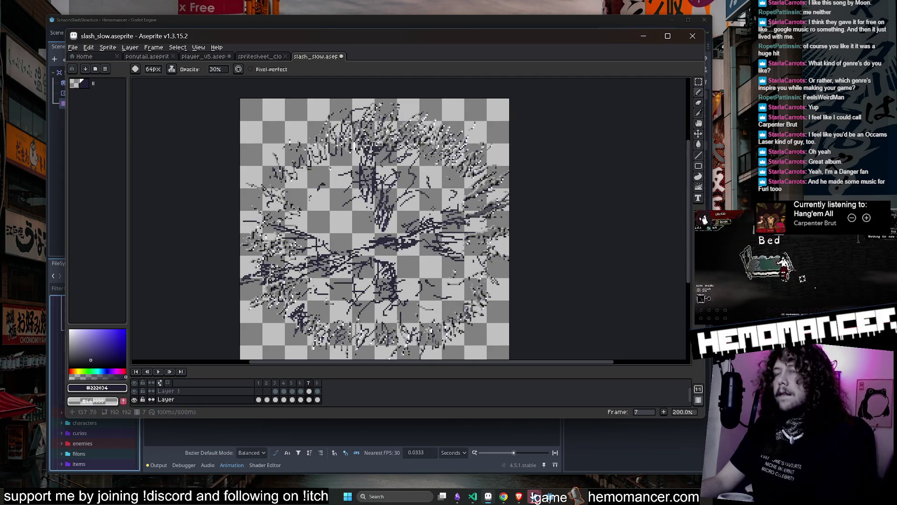
key(".")
key(".")
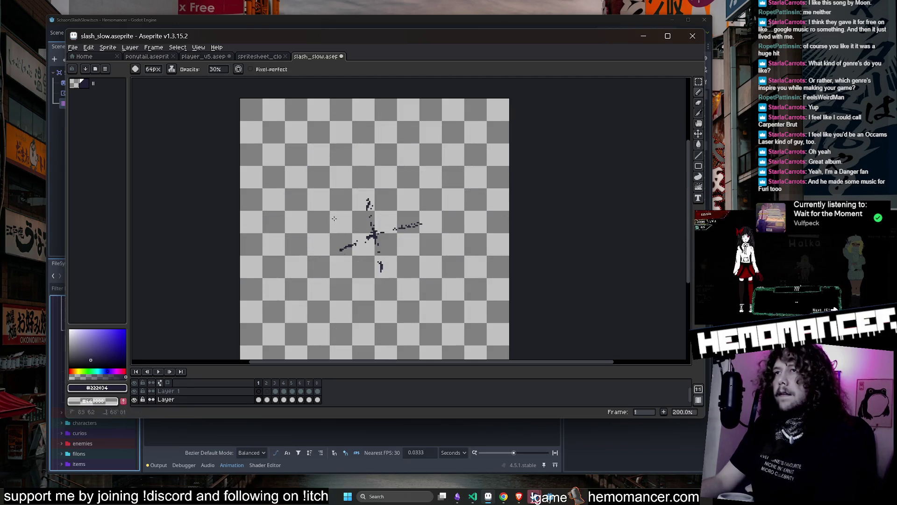
key(".")
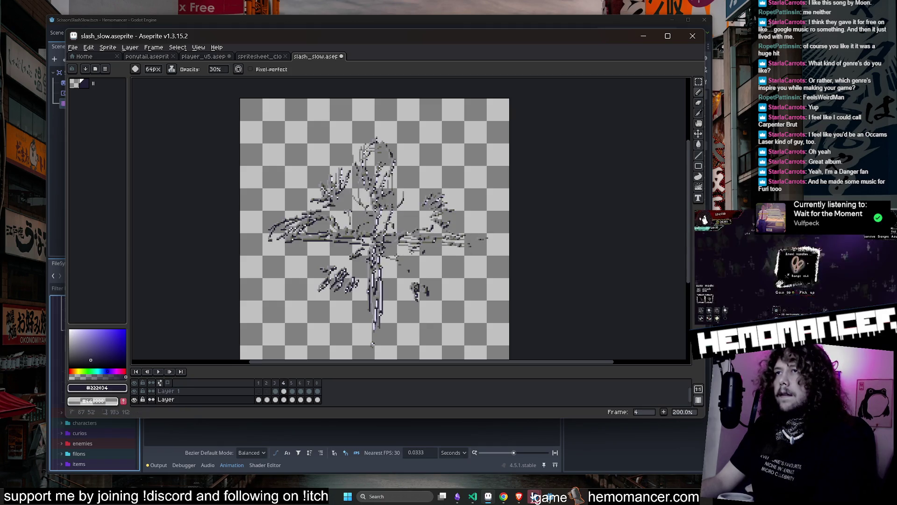
key(".")
key(".")
key(".")
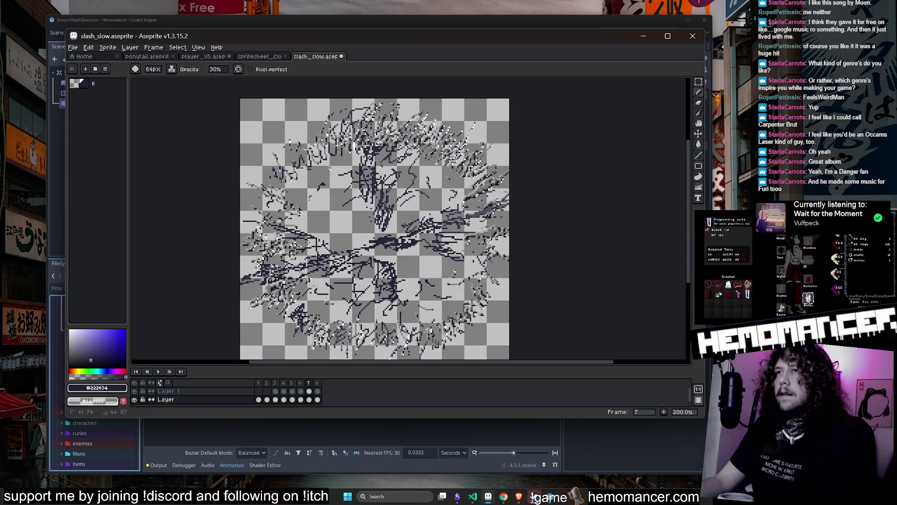
key(".")
key("Up")
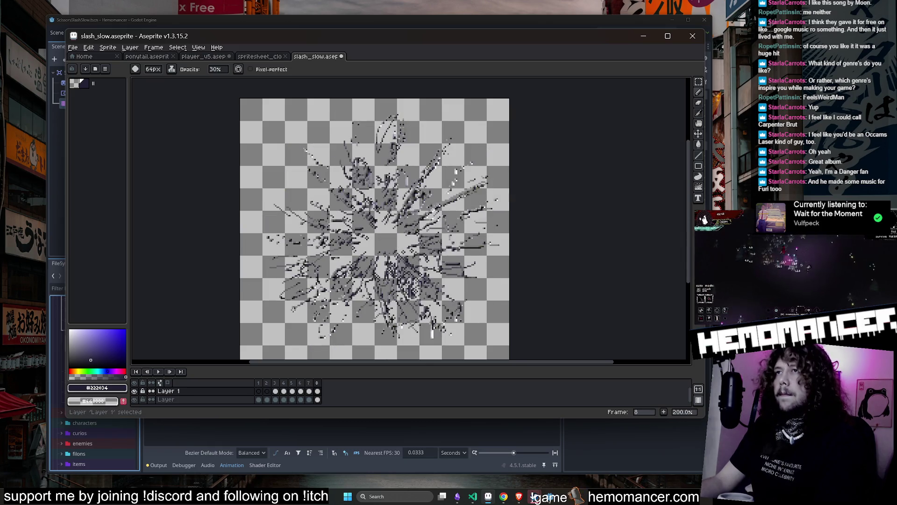
key("comma")
key("comma")
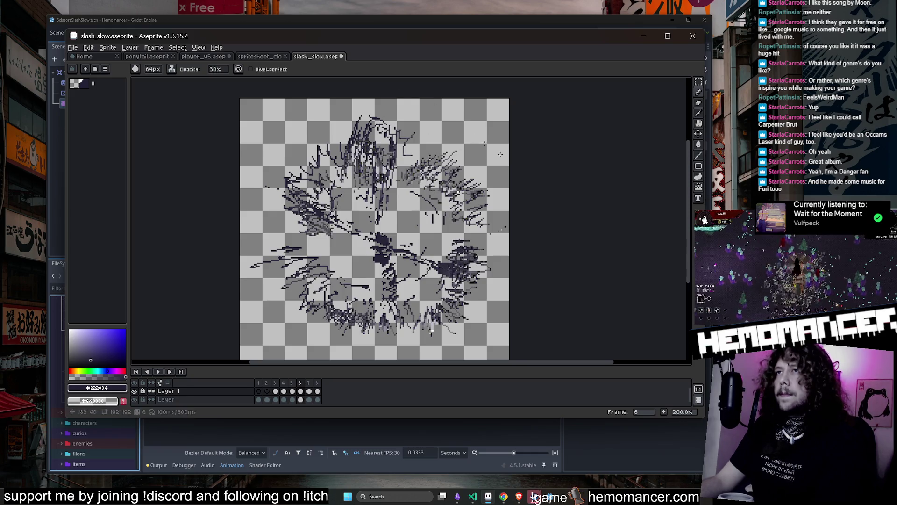
key("comma")
key("comma")
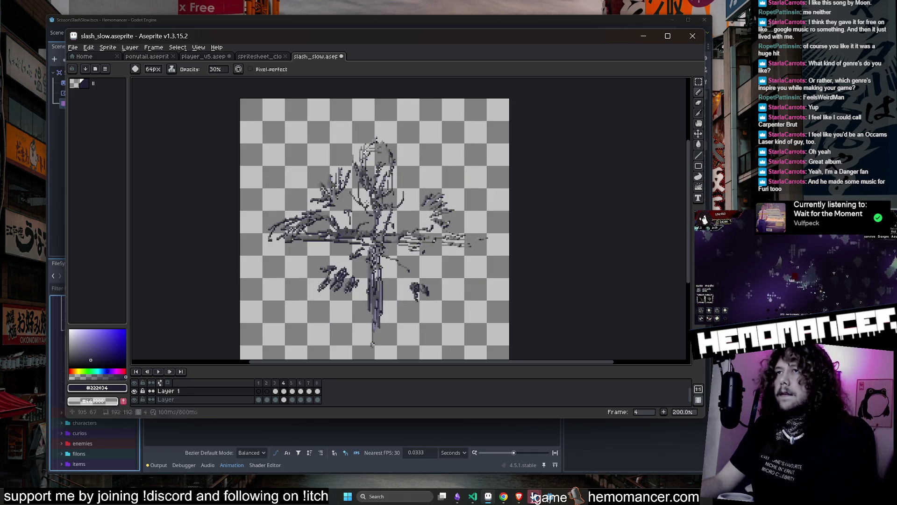
key("comma")
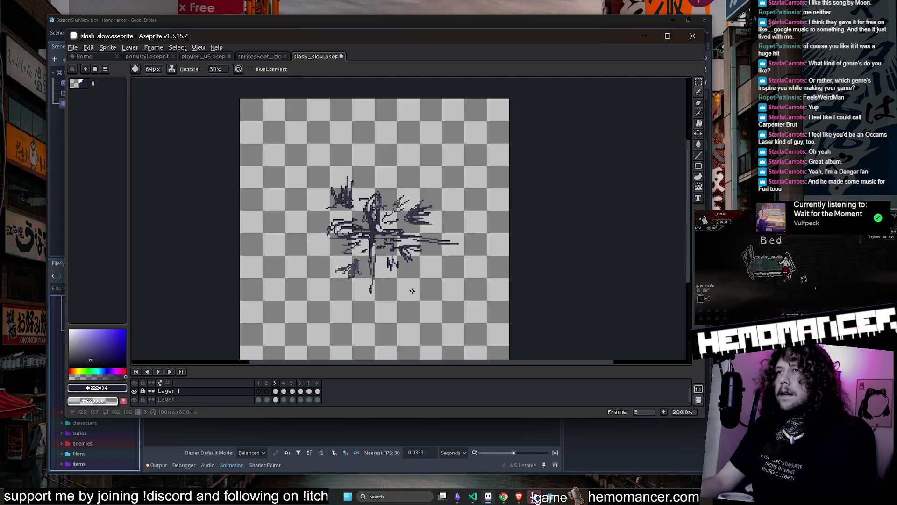
left_click(159, 372)
Stop playback, pick the frame-5 Layer cel, and switch to the Elliptical Marquee tool.
scroll(200, 310, "down", 1)
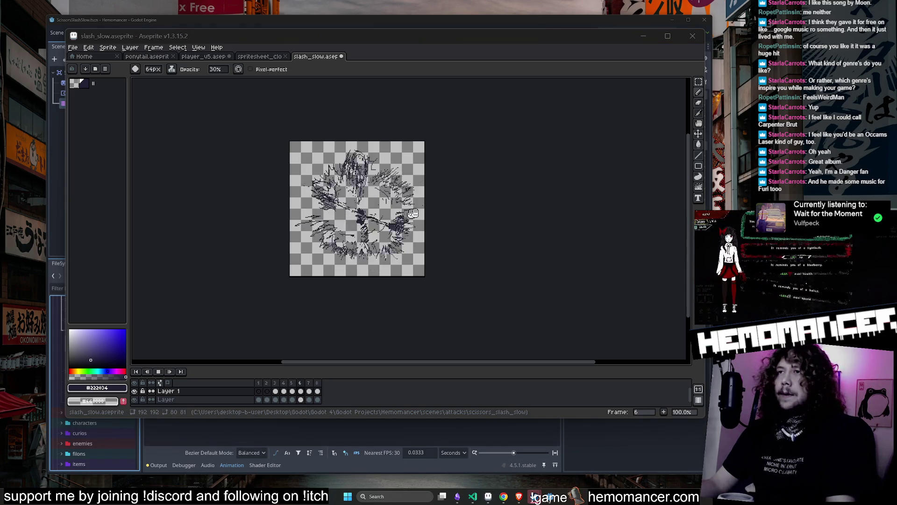
left_click_drag(477, 182, 528, 189)
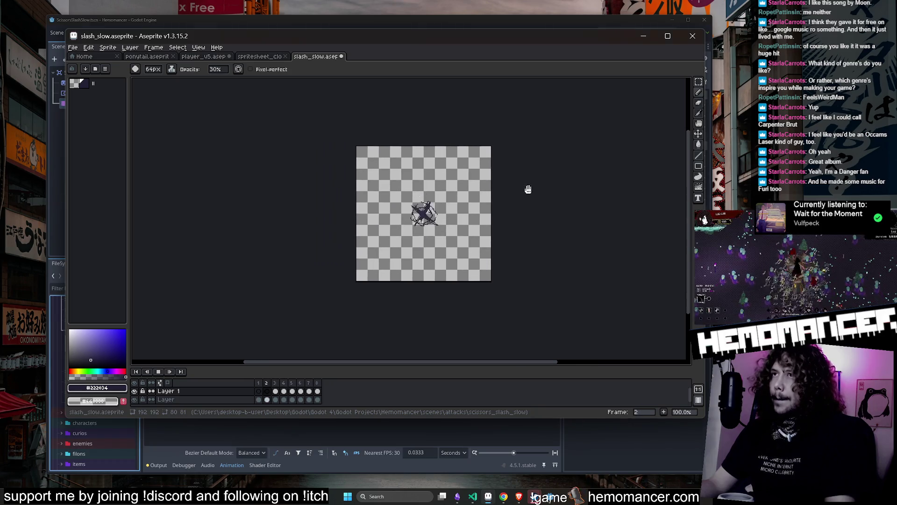
scroll(519, 202, "up", 1)
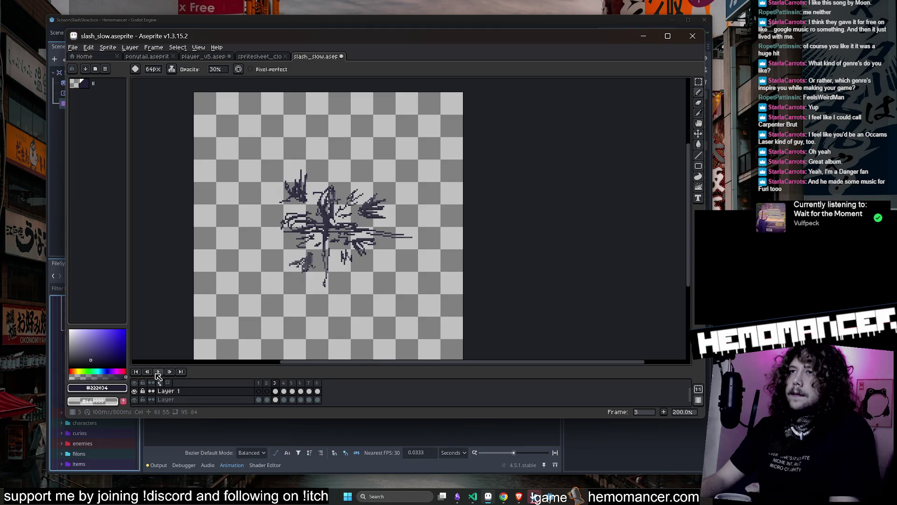
left_click(157, 372)
left_click(292, 400)
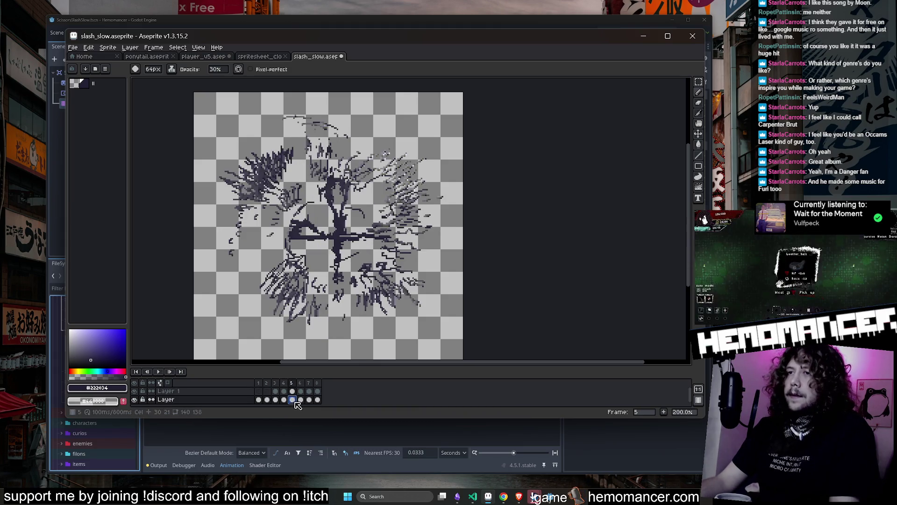
left_click(698, 82)
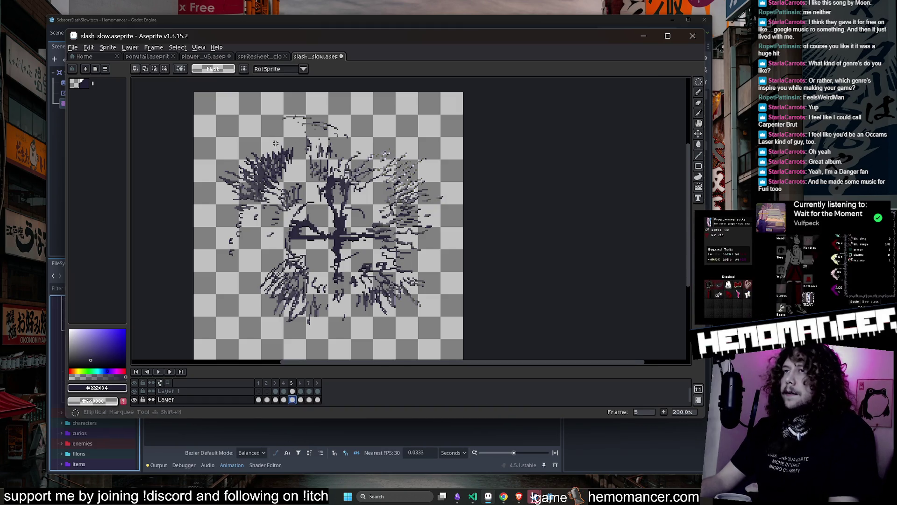
scroll(233, 127, "down", 1)
left_click_drag(372, 257, 372, 257)
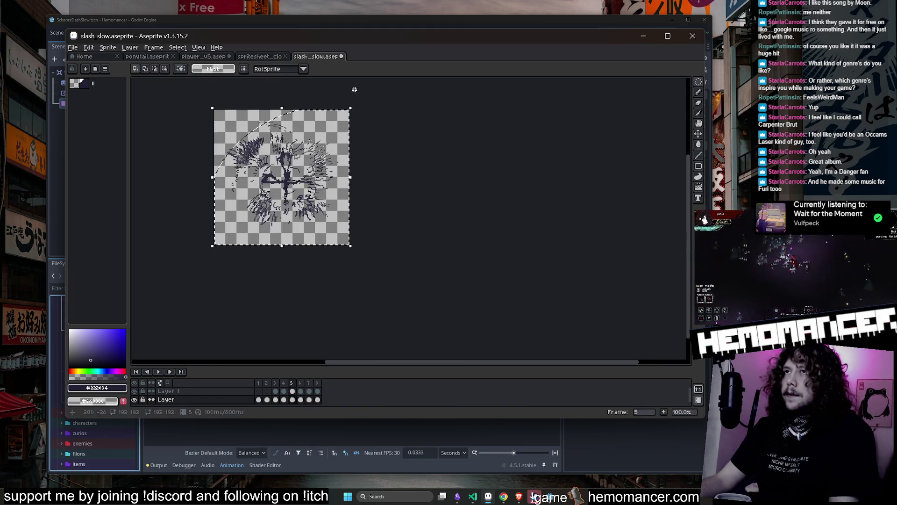
Rotate the frame 5 slash about 31° using an elliptical selection.
left_click(316, 148)
left_click_drag(212, 108, 351, 232)
left_click_drag(355, 102, 306, 106)
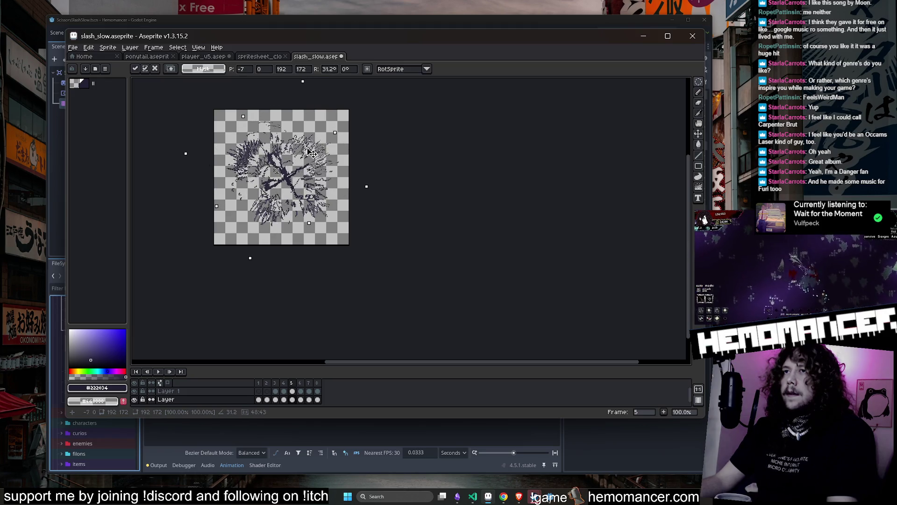
key("Return")
Select all of frame 4 and rotate its slash slightly, about 10.7°.
left_click(261, 383)
key("Right")
key("Right")
key("Right")
key("Left")
key("Left")
key("Right")
key("ctrl+a")
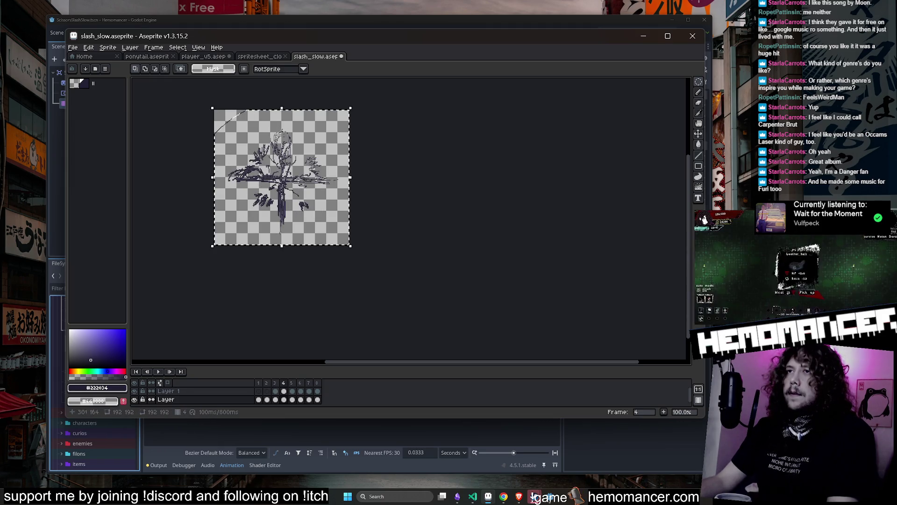
mouse_move(365, 97)
left_mouse_down()
mouse_move(356, 110)
mouse_move(336, 99)
left_mouse_up()
key("Return")
Select all of frame 6, rotate its slash about 84°, then return to frame 1.
key("Left")
key("Right")
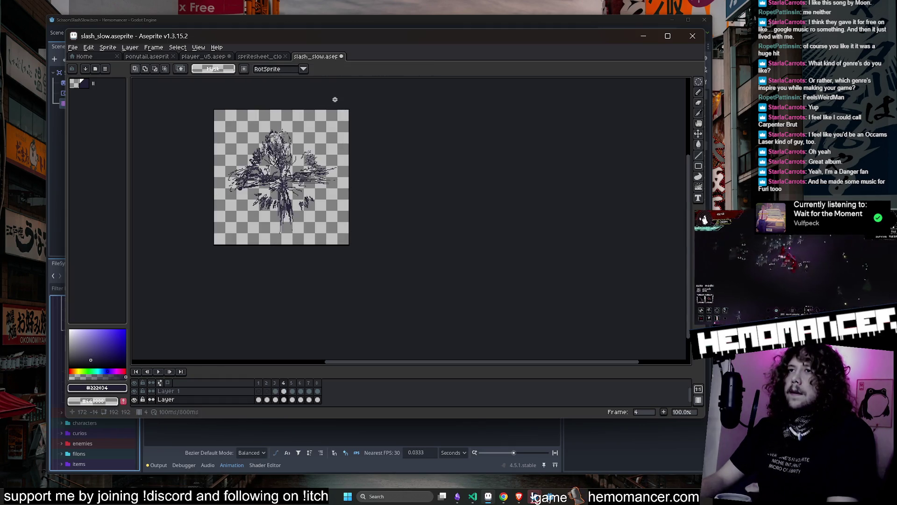
key("Right")
key("Right")
key("Right")
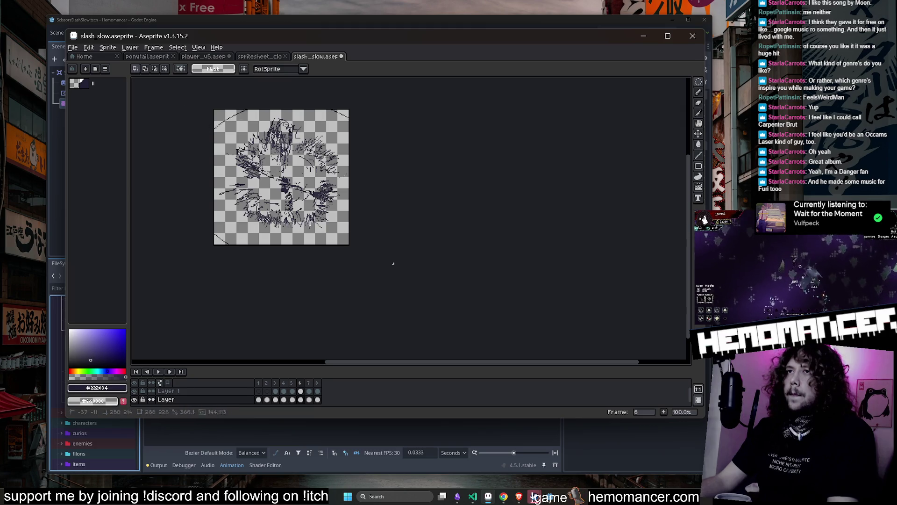
key("ctrl+a")
left_click_drag(244, 103, 220, 98)
key("Return")
key("Right")
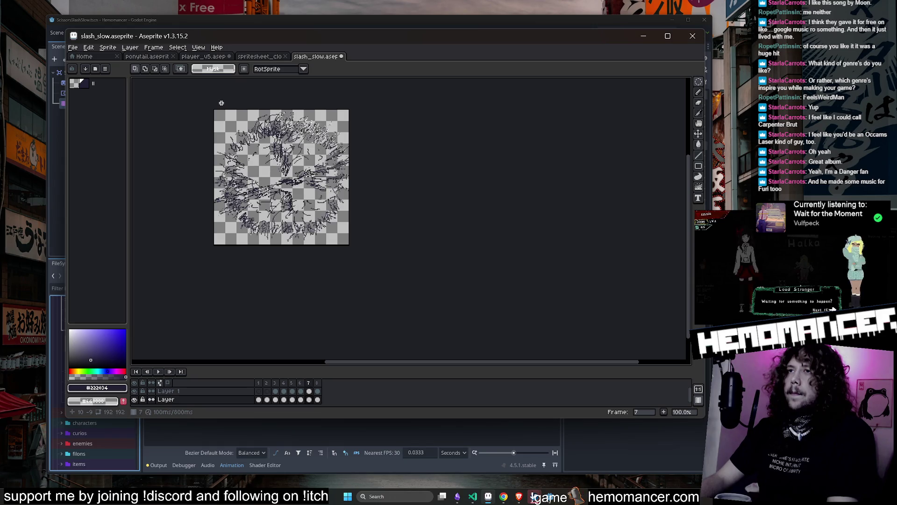
key("Right")
key("Right")
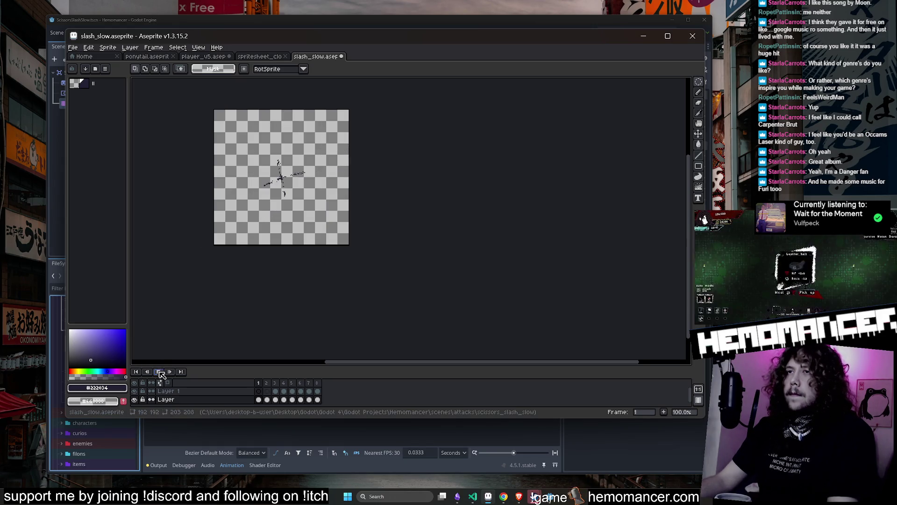
Play the rotated slash animation in the timeline to preview it, then stop playback.
left_click(158, 371)
scroll(248, 265, "up", 1)
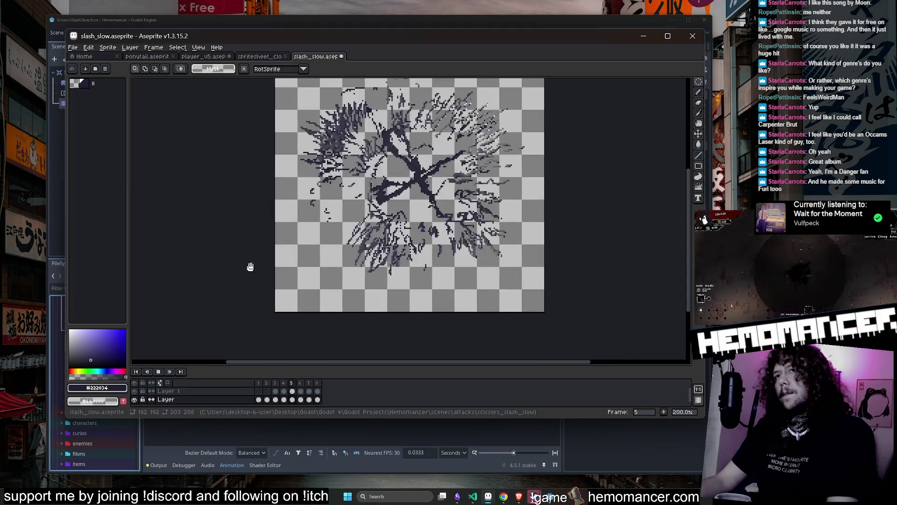
scroll(280, 270, "down", 1)
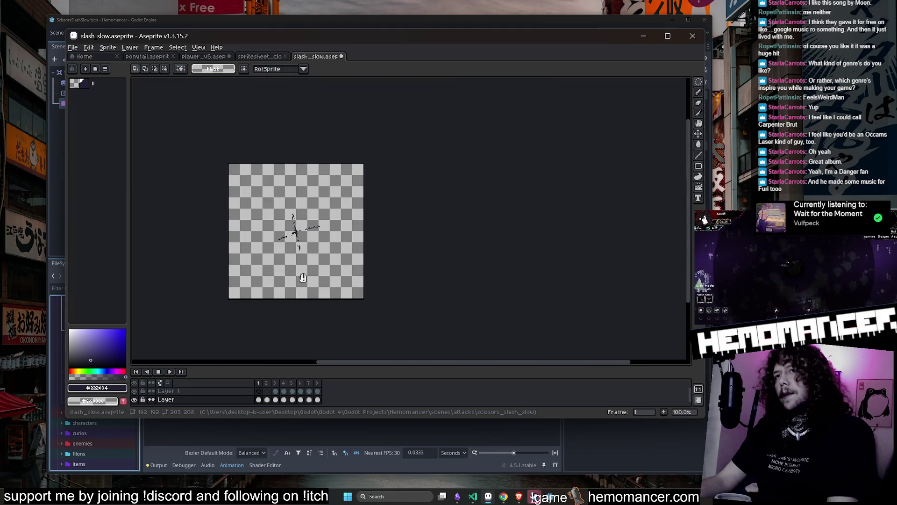
scroll(421, 255, "up", 1)
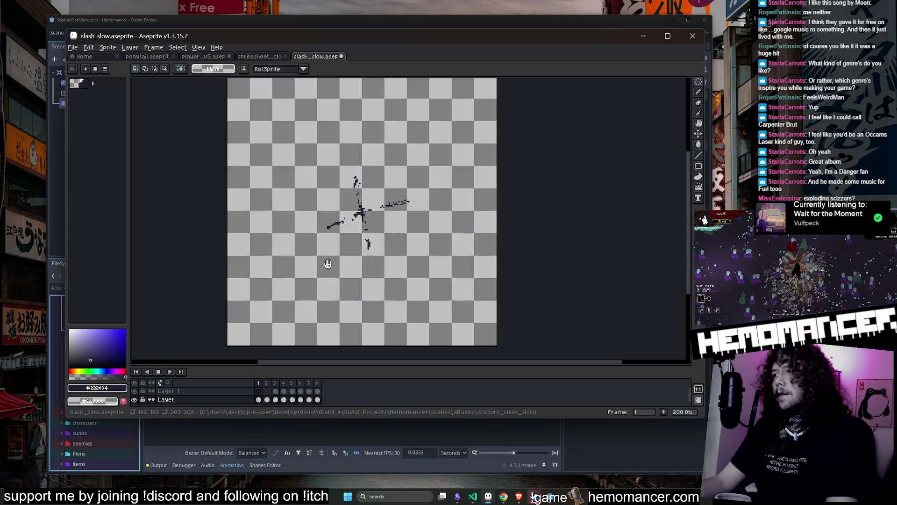
scroll(328, 264, "down", 1)
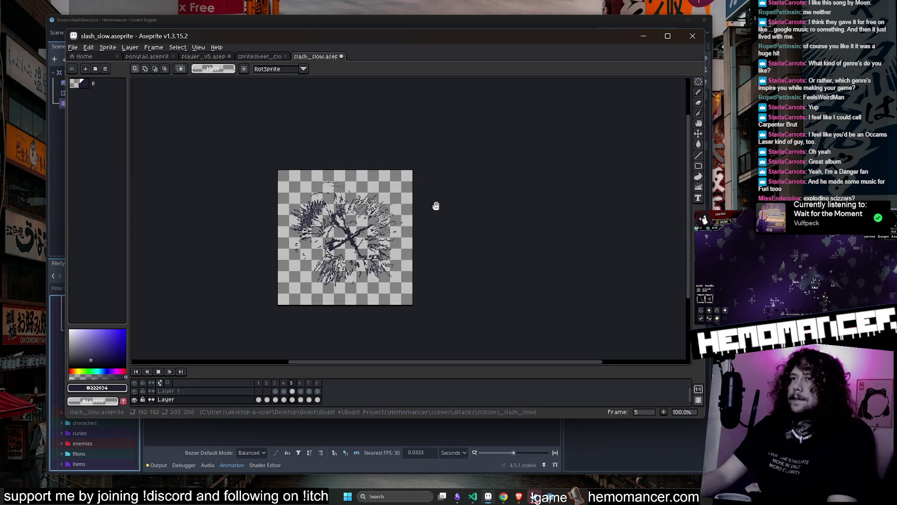
left_click(163, 373)
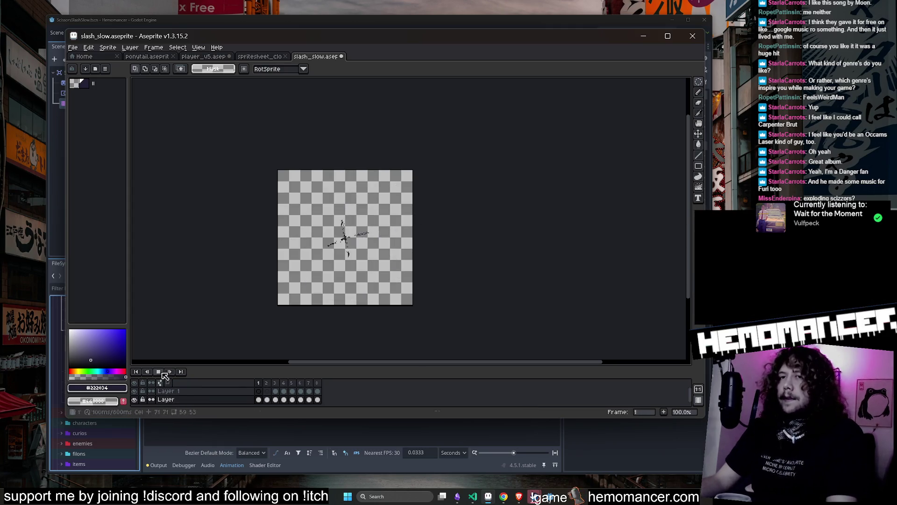
scroll(268, 261, "up", 1)
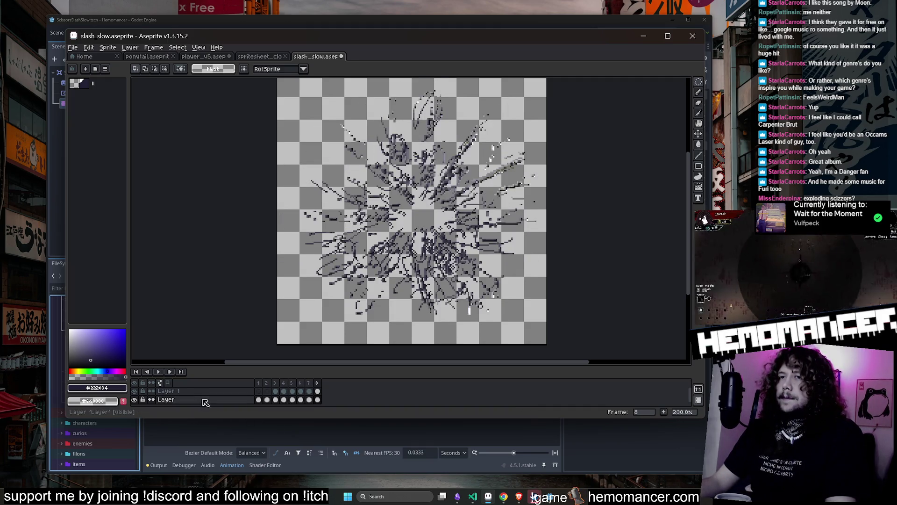
Save slash_slow.aseprite, glance at the player_v5 file, then set Aseprite aside.
left_click(169, 391)
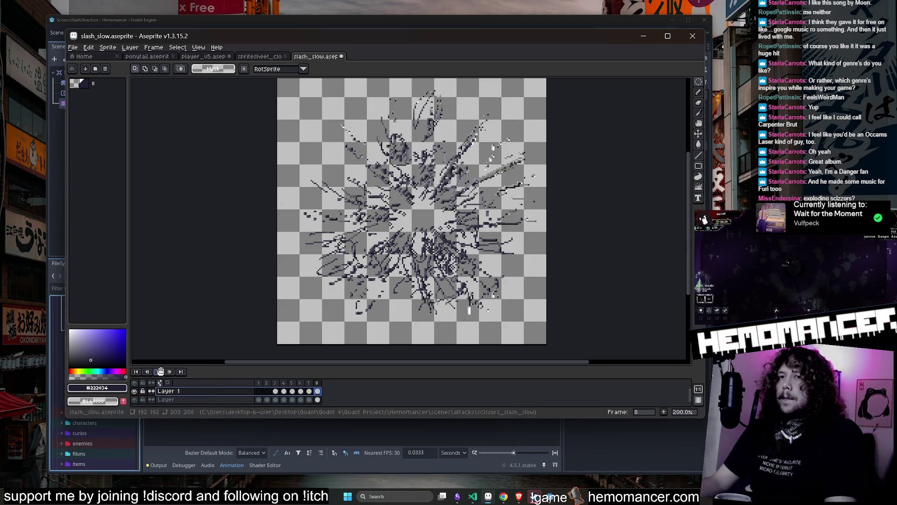
key("ctrl+s")
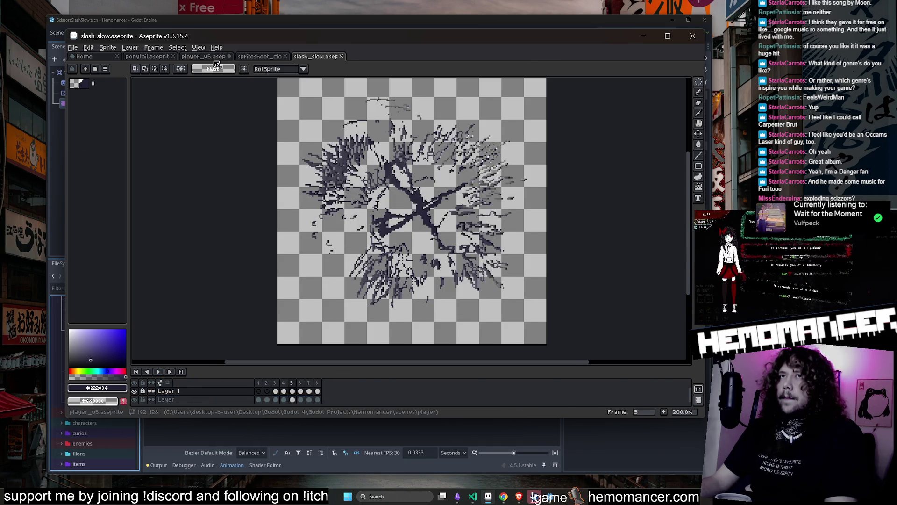
left_click(215, 57)
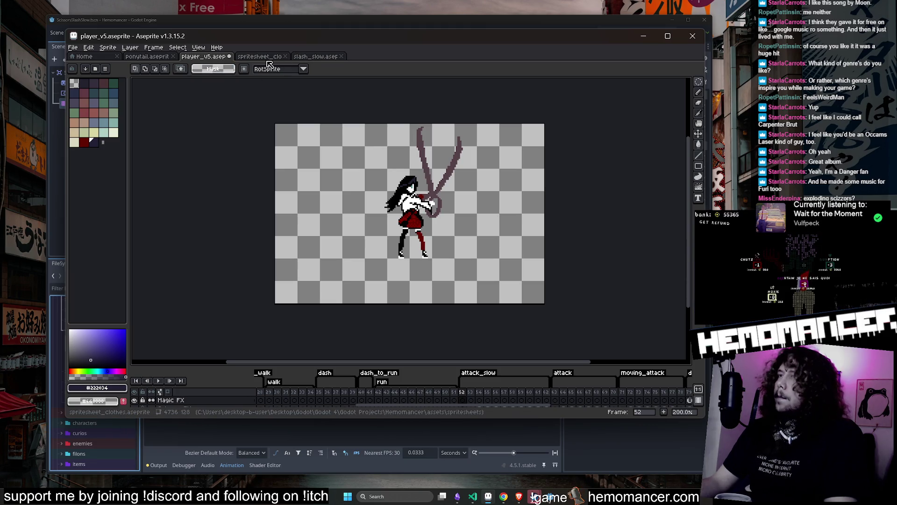
left_click(316, 56)
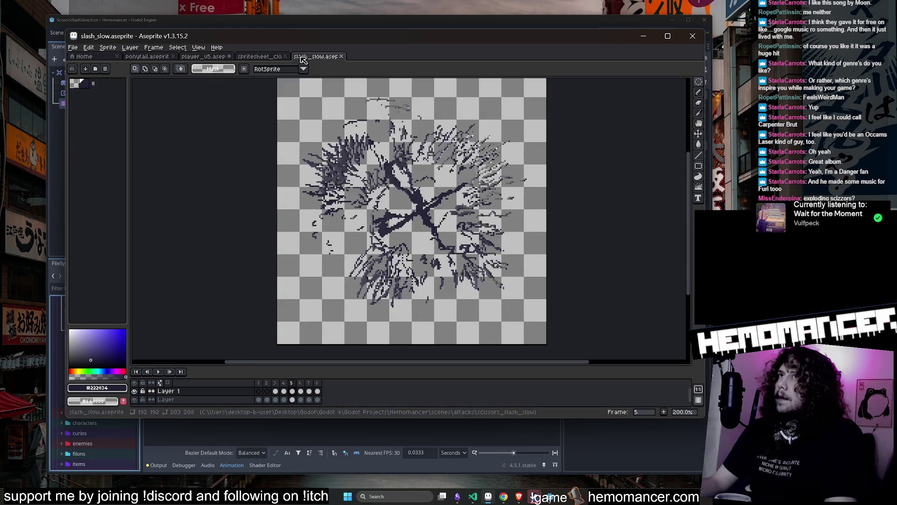
left_click(644, 36)
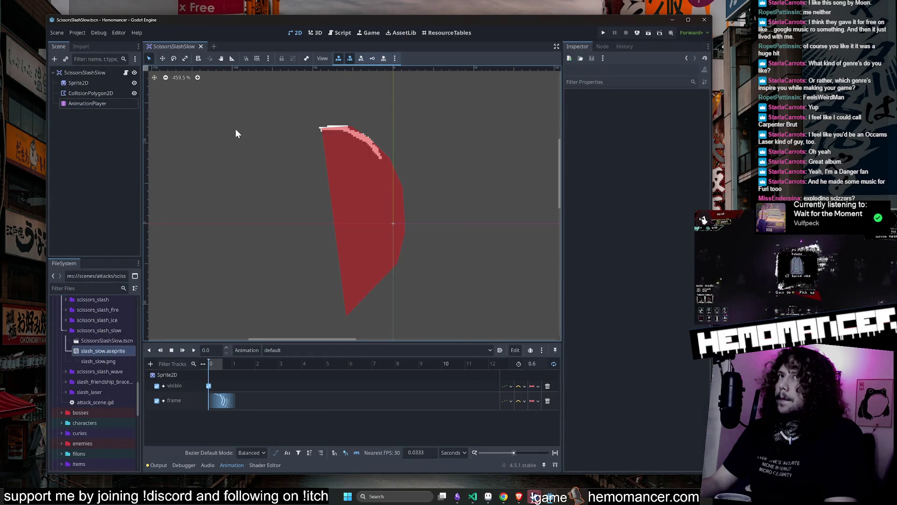
Reimport slash_slow.aseprite on the Sprite2D and play the default animation via AnimationPlayer.
left_click(78, 83)
left_click(663, 398)
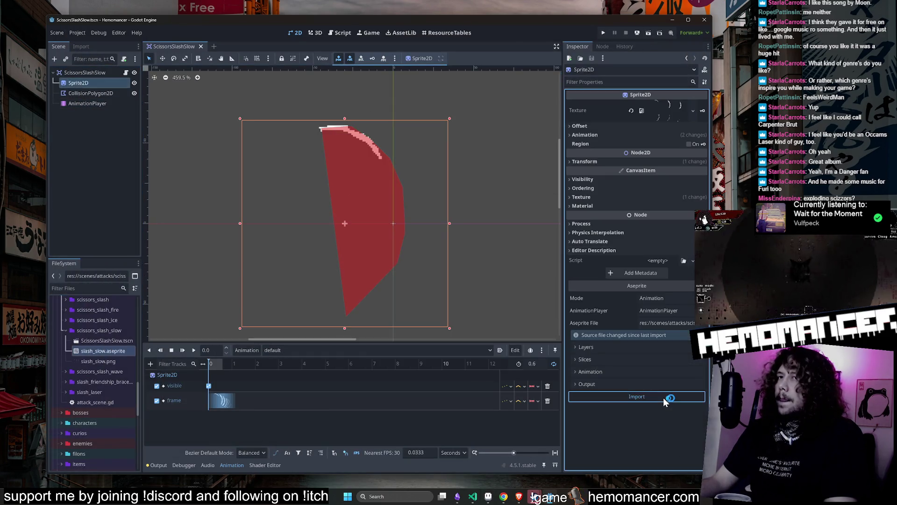
left_click(108, 103)
left_click(194, 350)
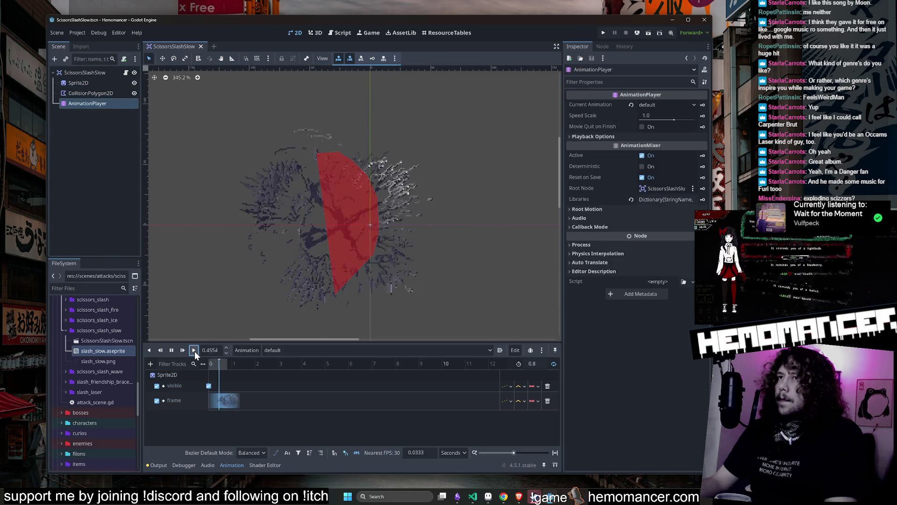
Select CollisionPolygon2D and stretch its shape out to a new right-hand point.
left_click(341, 216)
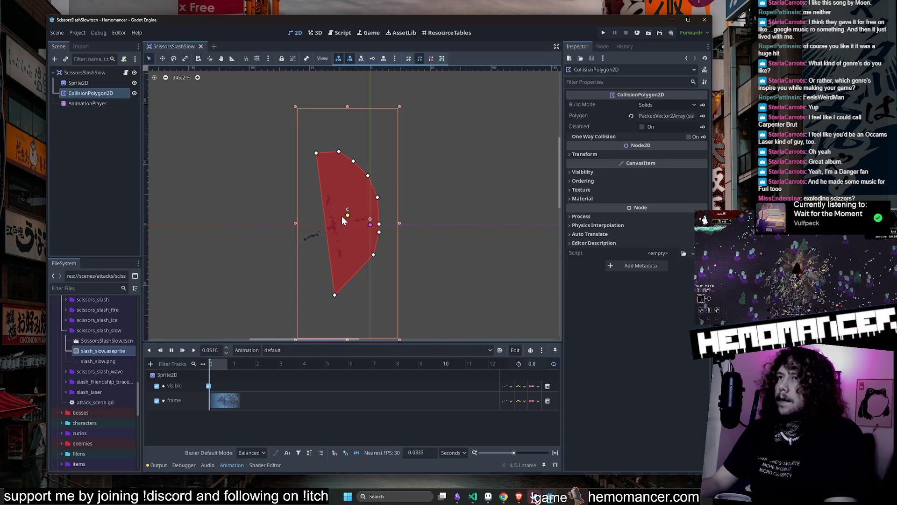
scroll(381, 218, "up", 1)
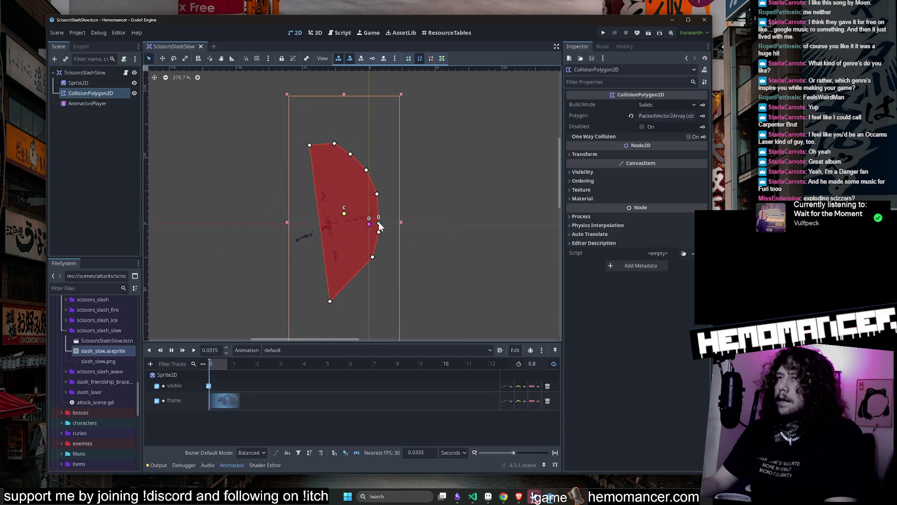
left_click_drag(379, 225, 438, 216)
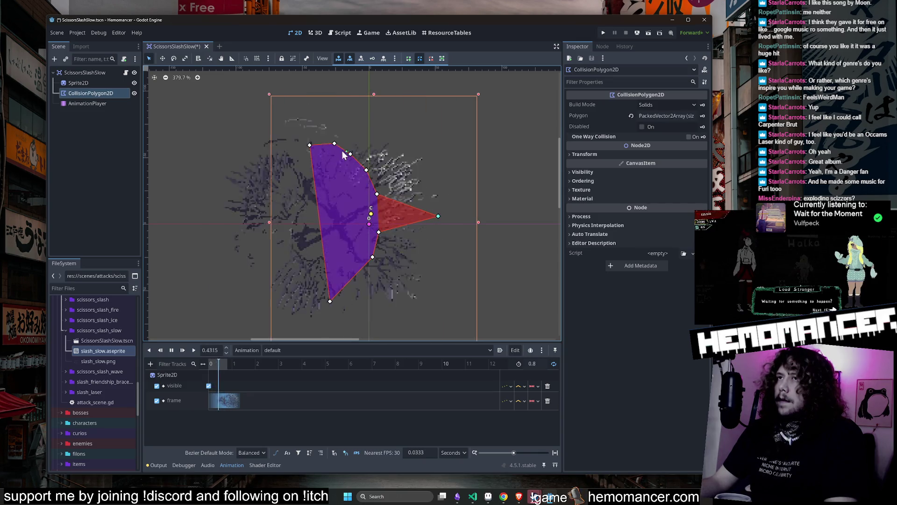
Drag the hitbox vertices outward to the upper left, top, top right, left and lower right.
mouse_move(310, 145)
left_mouse_down()
mouse_move(228, 151)
mouse_move(267, 134)
left_mouse_up()
left_click_drag(335, 143, 344, 107)
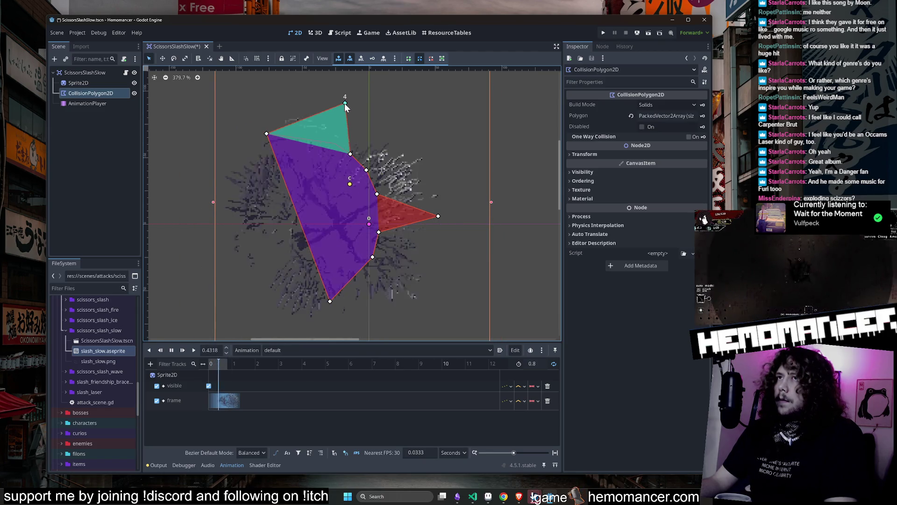
left_click_drag(350, 154, 387, 122)
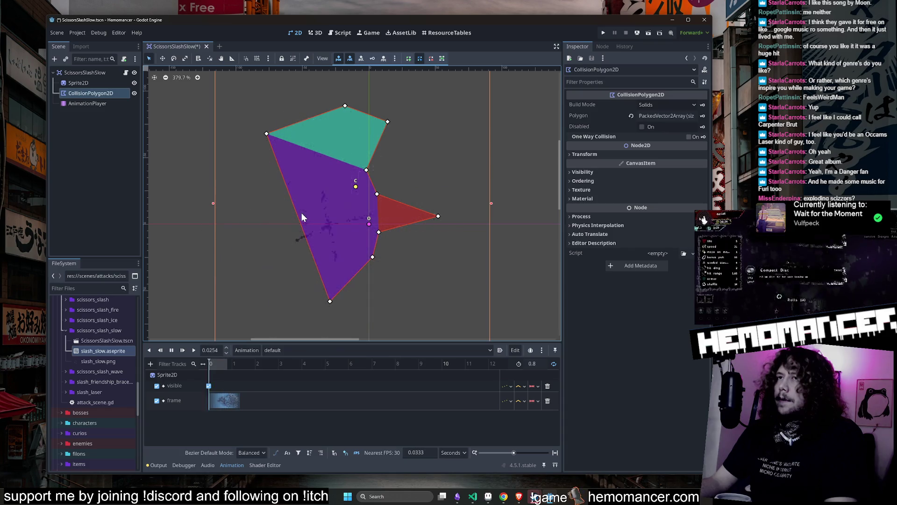
scroll(298, 223, "down", 1)
mouse_move(298, 222)
left_mouse_down()
mouse_move(238, 245)
mouse_move(223, 238)
left_mouse_up()
left_click_drag(364, 253, 419, 304)
left_click_drag(369, 230, 375, 232)
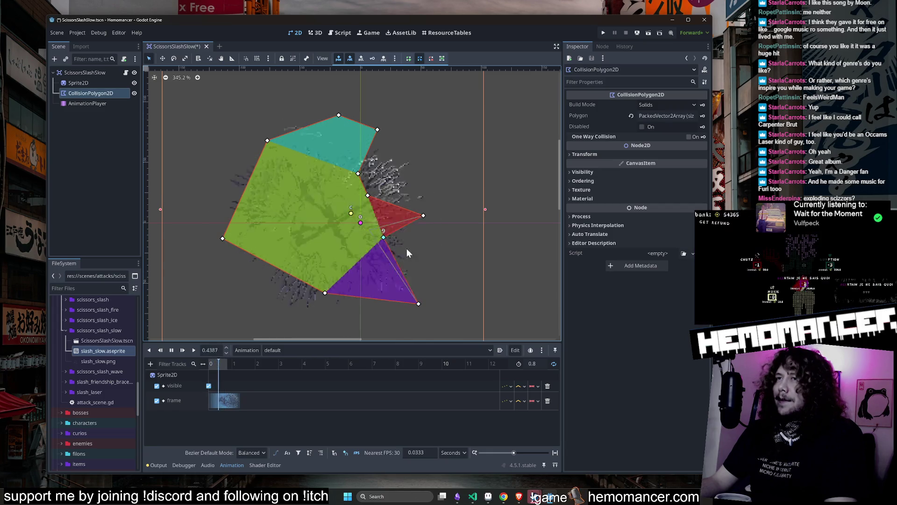
key("ctrl+z")
key("ctrl+z")
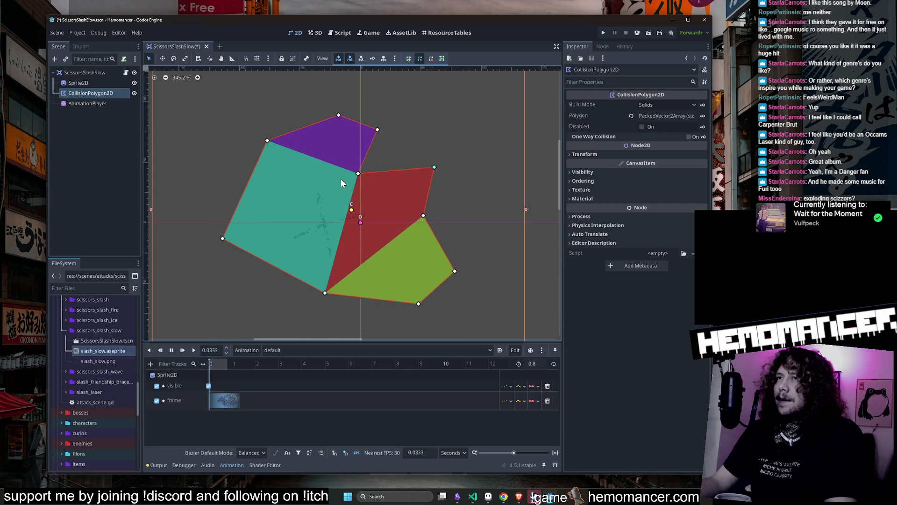
Pull the hitbox corners in and around so the outline fits the slash.
left_click_drag(358, 172, 429, 129)
scroll(361, 186, "down", 1)
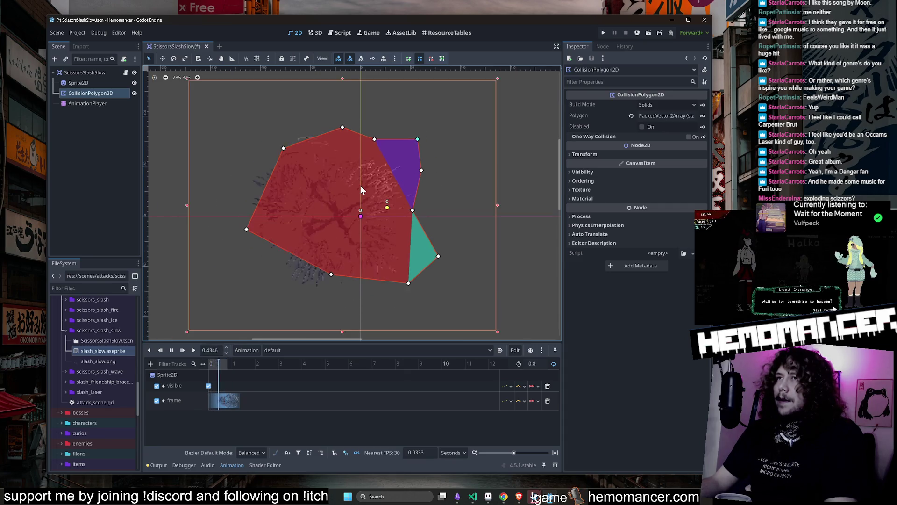
scroll(360, 185, "down", 1)
left_click_drag(336, 252, 314, 276)
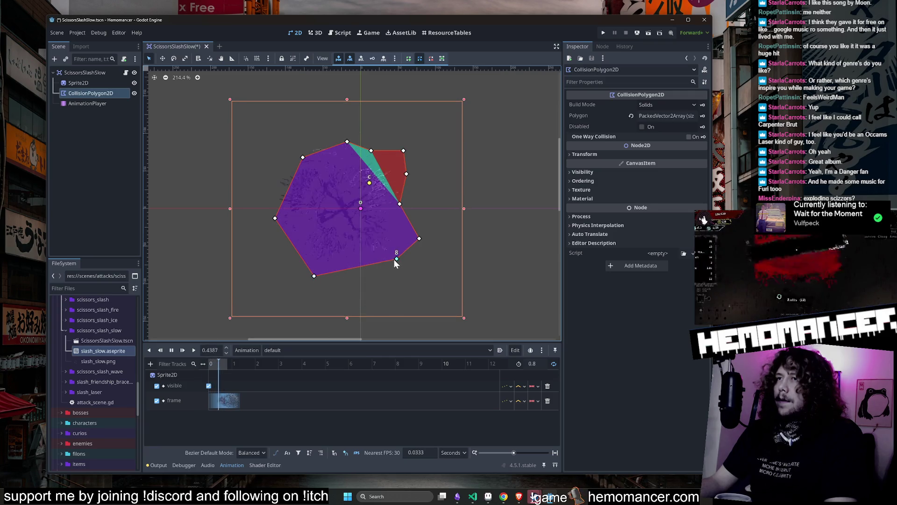
left_click_drag(396, 259, 372, 272)
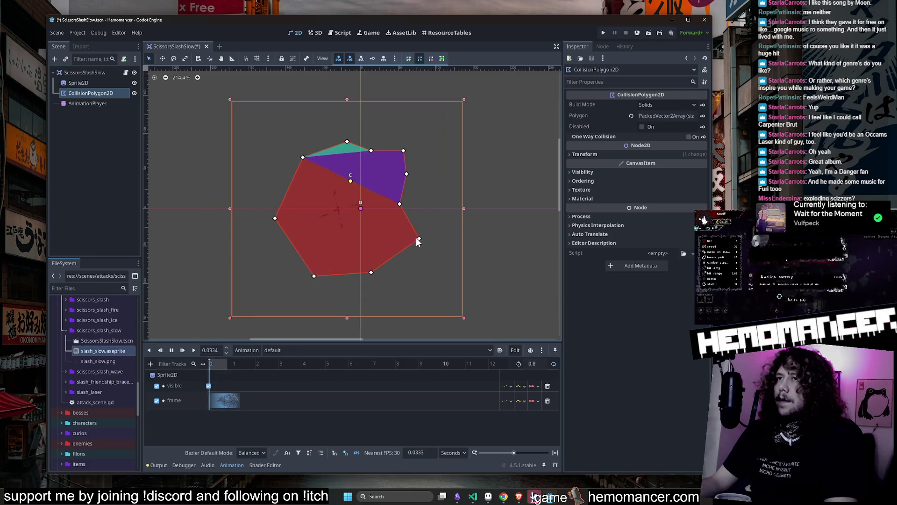
mouse_move(418, 238)
left_mouse_down()
mouse_move(401, 229)
mouse_move(406, 206)
left_mouse_up()
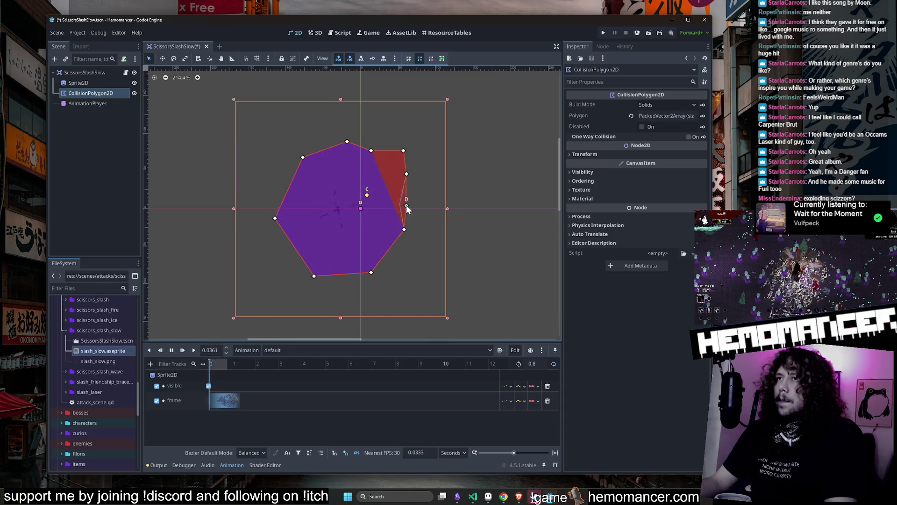
mouse_move(372, 153)
left_mouse_down()
mouse_move(396, 156)
mouse_move(390, 165)
mouse_move(405, 186)
left_mouse_up()
scroll(304, 189, "up", 1)
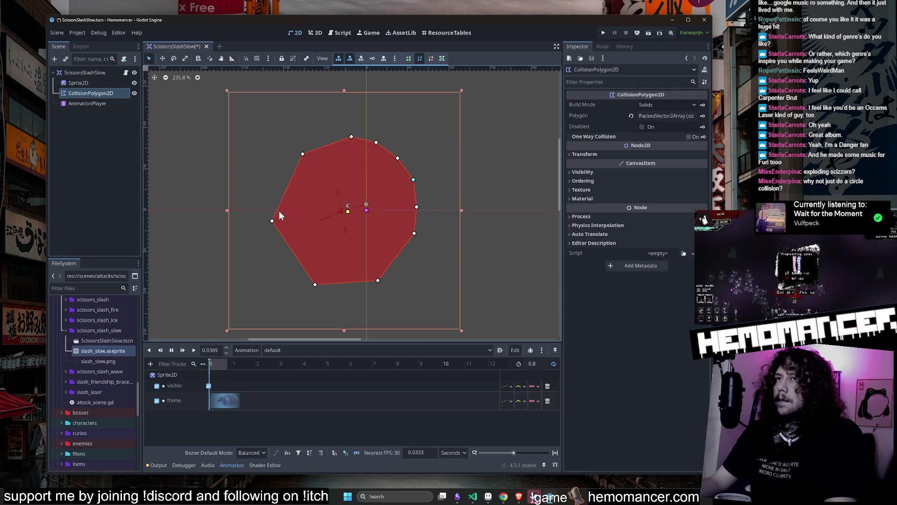
Add points on the left edges and adjust the top and right corners to round the hitbox.
left_click_drag(275, 220, 272, 220)
left_click_drag(285, 189, 271, 180)
left_click_drag(288, 247, 272, 260)
scroll(380, 147, "up", 1)
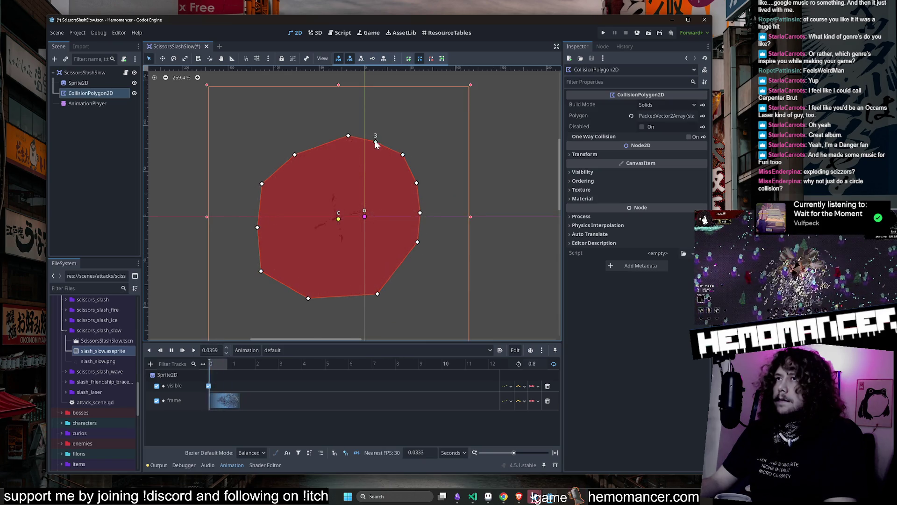
left_click_drag(349, 136, 339, 132)
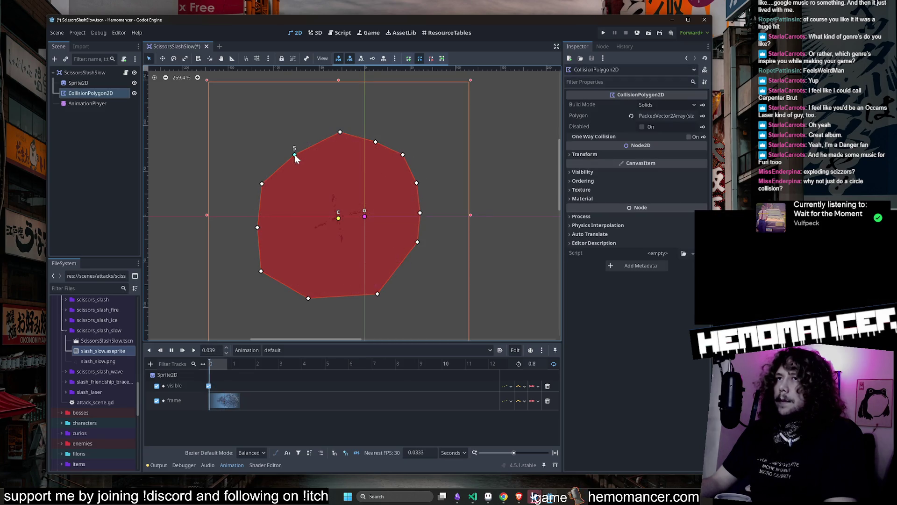
left_click_drag(295, 155, 284, 153)
left_click_drag(410, 183, 415, 179)
left_click_drag(415, 212, 419, 211)
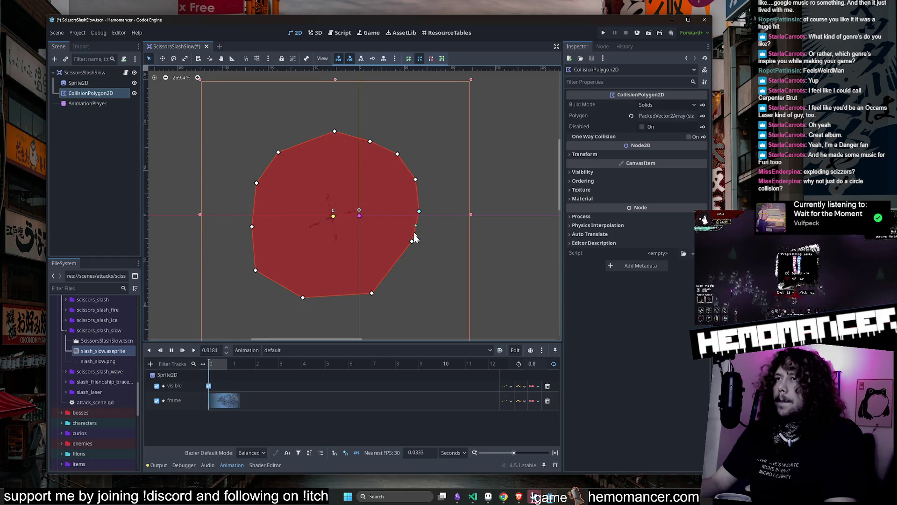
Pan out to view the whole rounded hitbox and reselect the collision polygon.
left_click(523, 232)
scroll(523, 232, "down", 3)
scroll(521, 224, "down", 2)
mouse_move(523, 211)
left_mouse_down()
mouse_move(411, 184)
mouse_move(414, 155)
left_mouse_up()
scroll(413, 155, "down", 2)
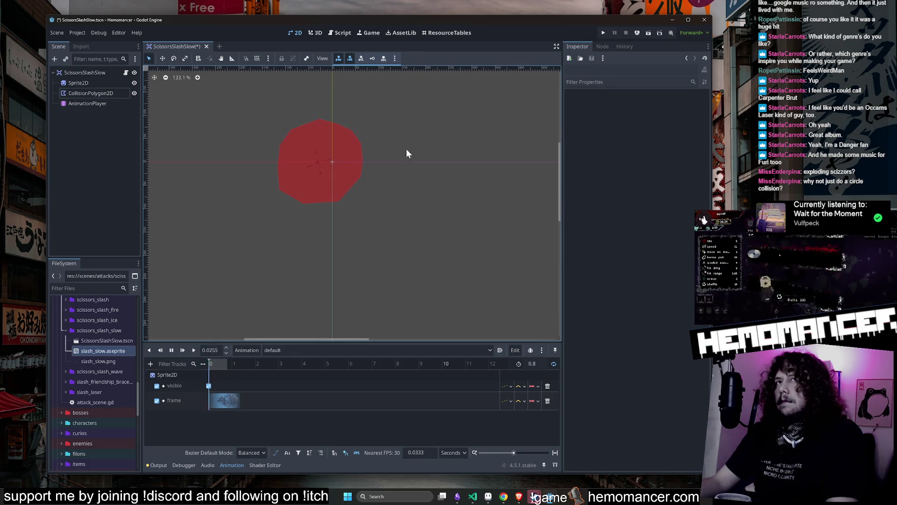
left_click(90, 92)
Reset the Sprite2D's Transform Position y to 0.
scroll(267, 112, "up", 3)
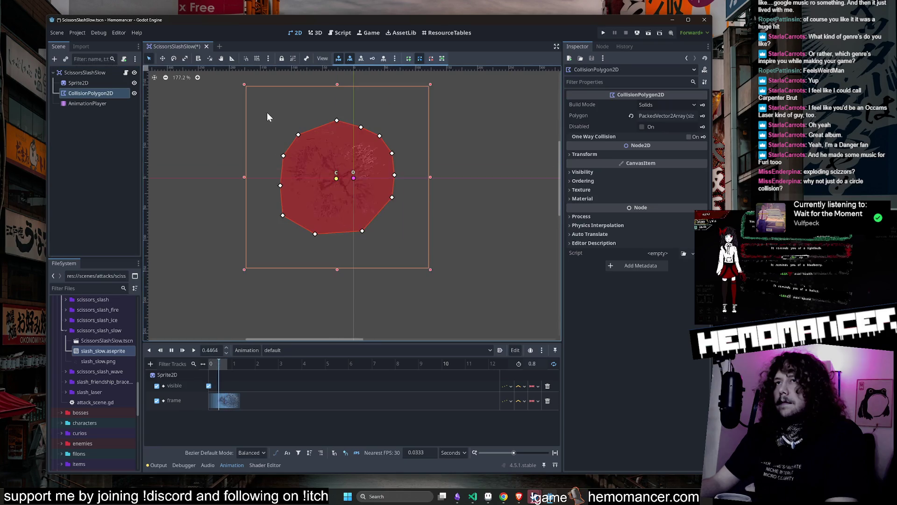
scroll(429, 186, "up", 3)
key("Up")
key("Up")
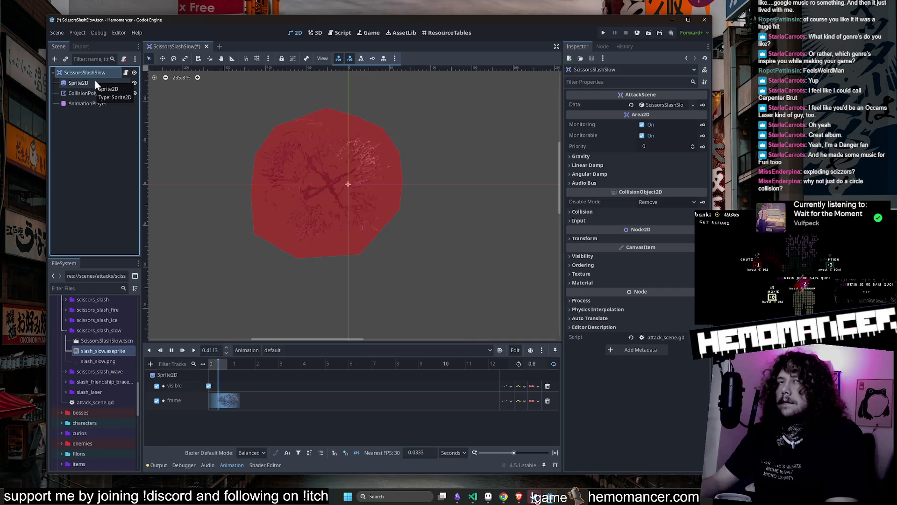
left_click(96, 83)
scroll(304, 127, "up", 3)
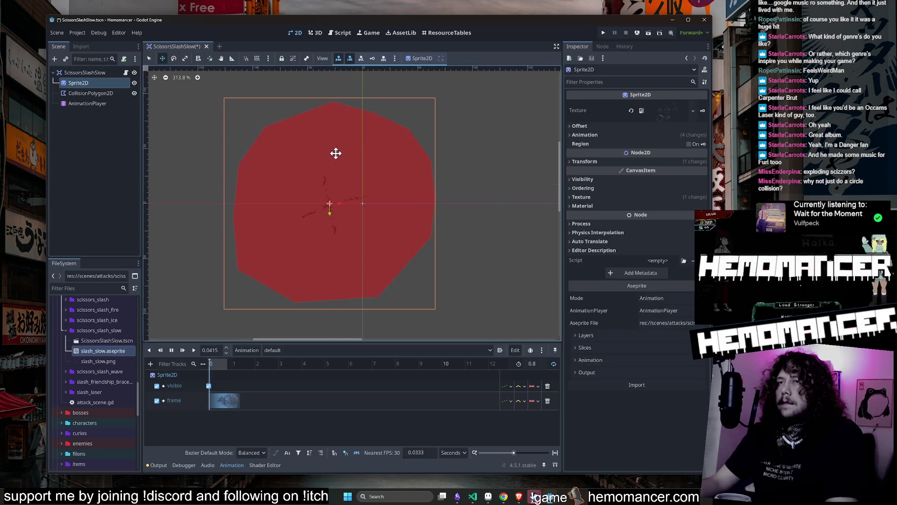
left_click_drag(345, 154, 372, 155)
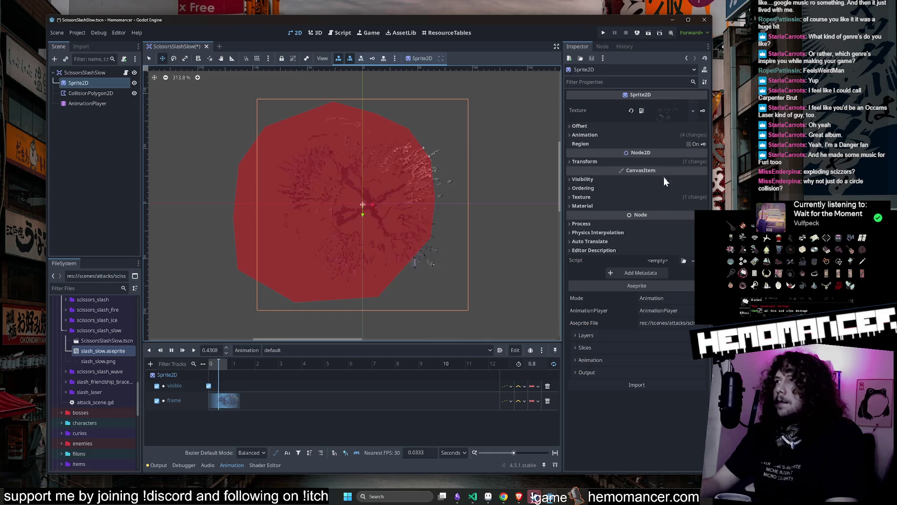
left_click(660, 162)
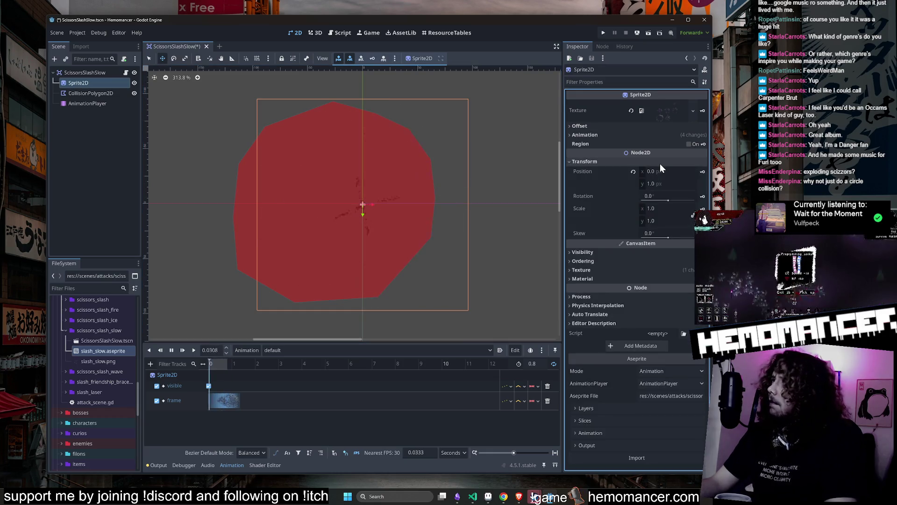
left_click(633, 171)
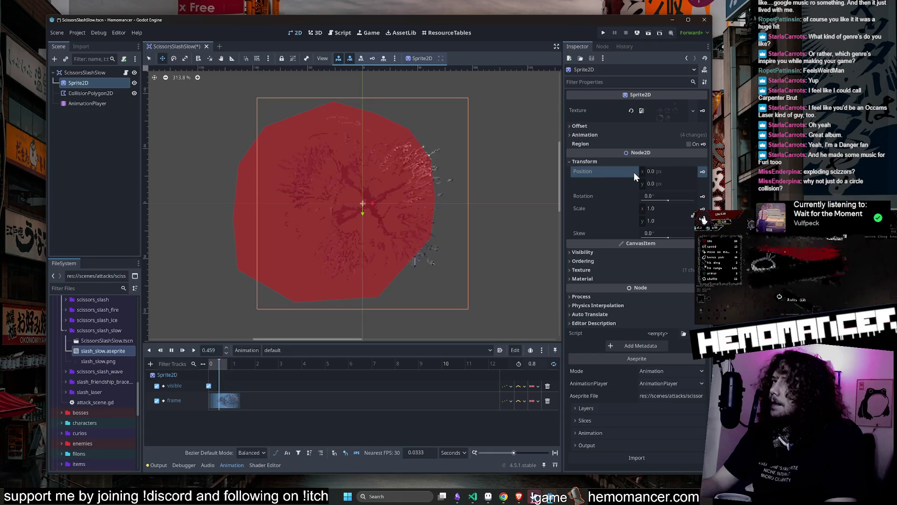
Move the CollisionPolygon2D right until it is centered over the slash sprite.
left_click(112, 94)
left_click(609, 154)
left_click_drag(363, 154, 398, 154)
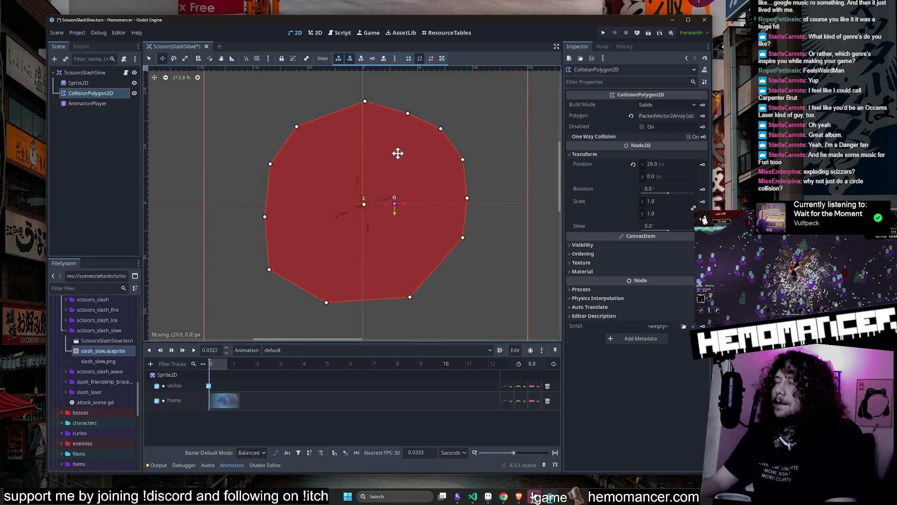
left_click_drag(366, 205, 434, 203)
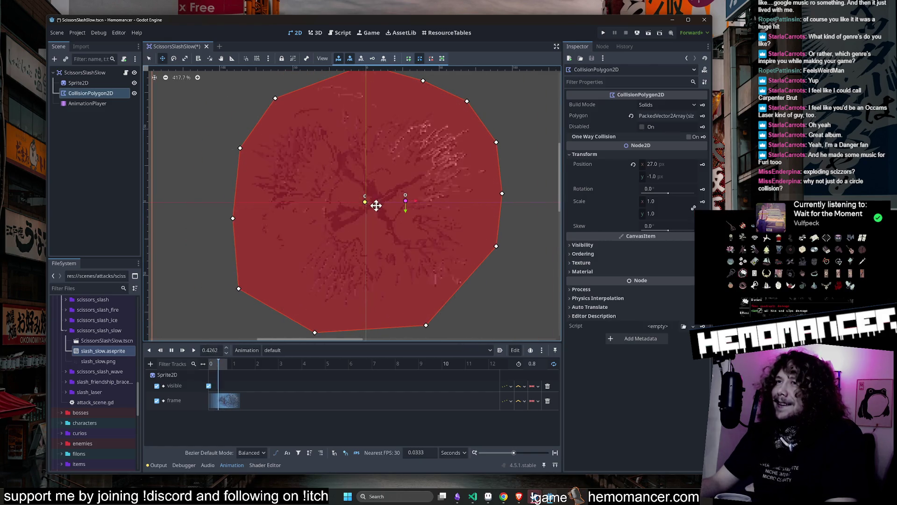
left_click_drag(366, 202, 369, 197)
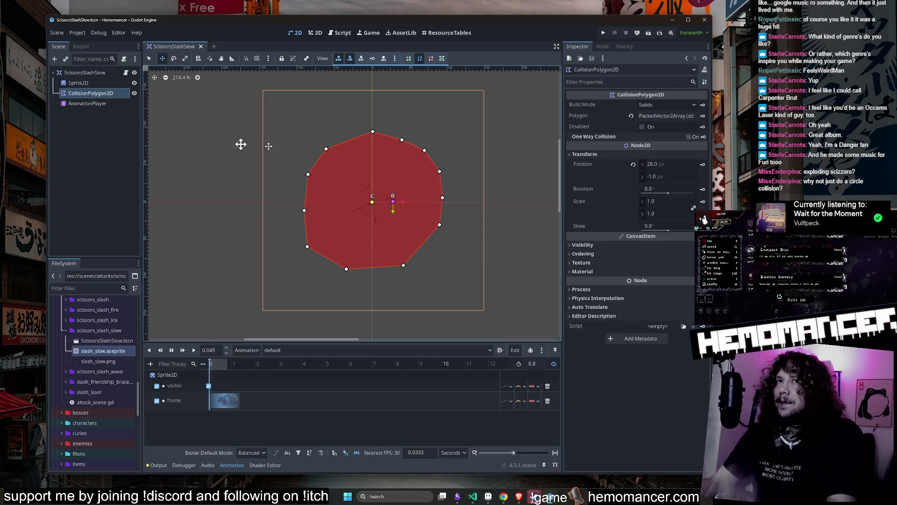
Check the ScissorsSlashSlow root script, return to 2D, and bring slash_slow.aseprite forward.
left_click(91, 71)
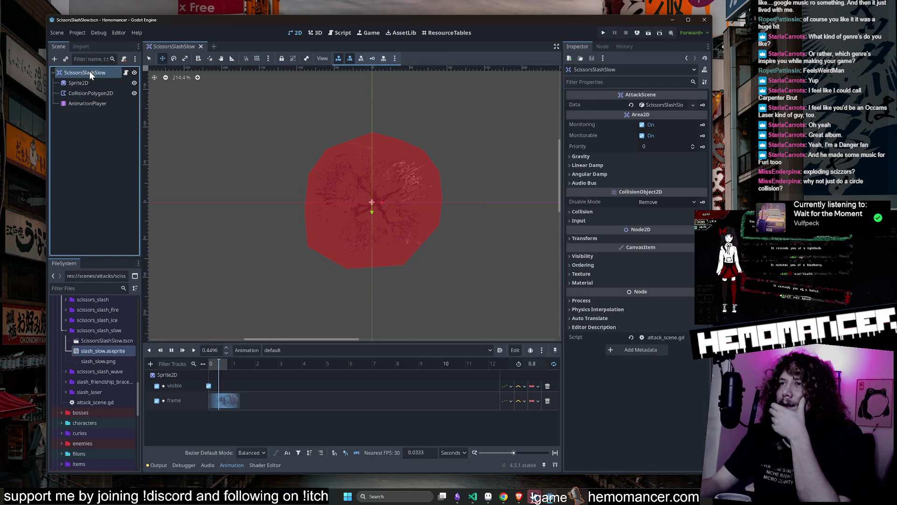
left_click(126, 72)
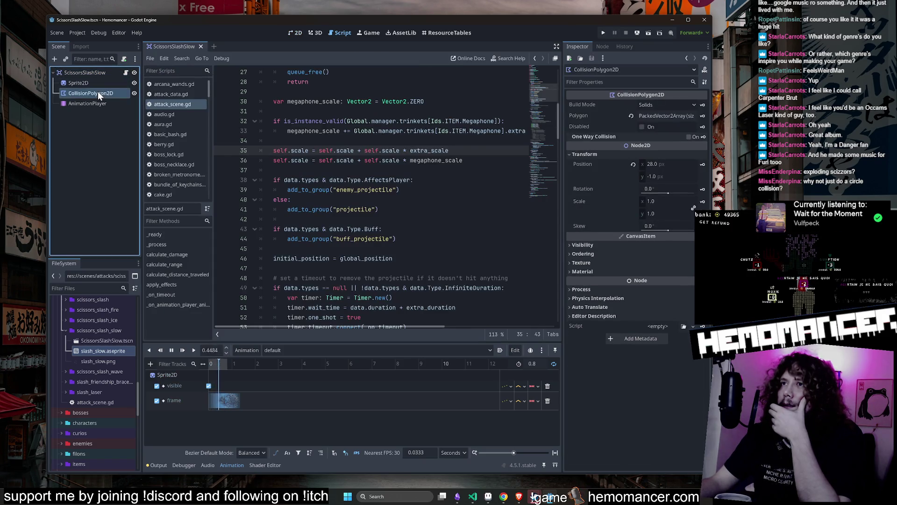
left_click(94, 74)
left_click(293, 36)
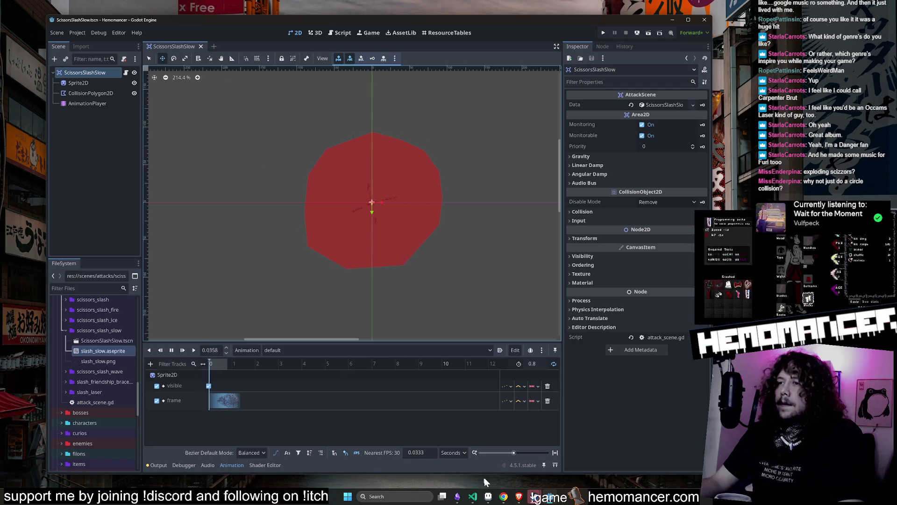
left_click(488, 496)
left_click(260, 383)
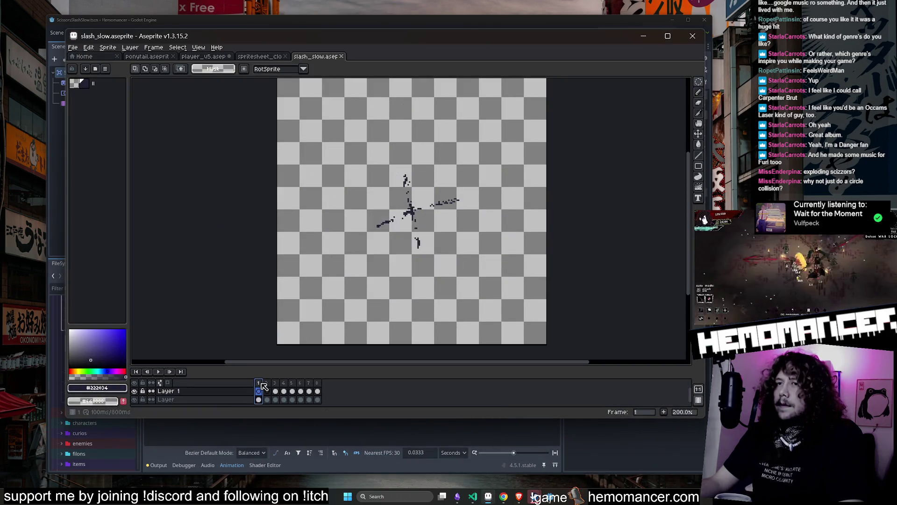
key("alt+Tab")
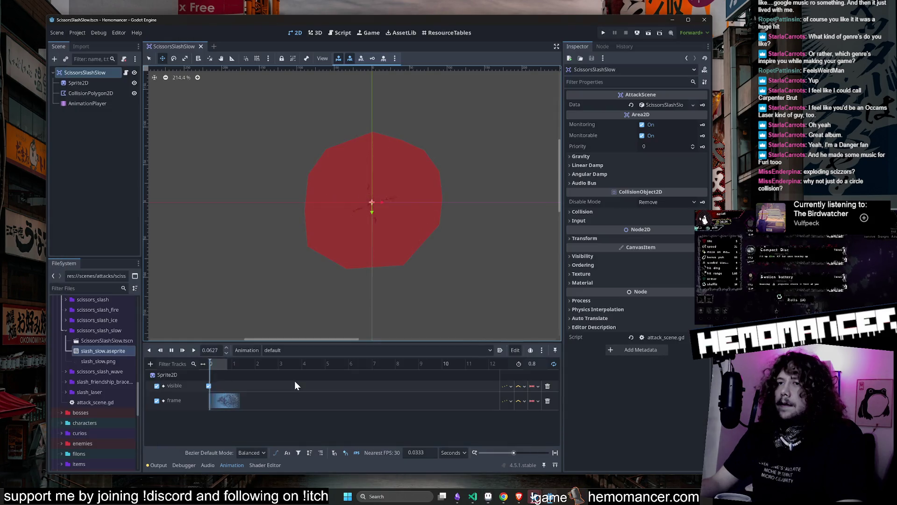
right_click(110, 309)
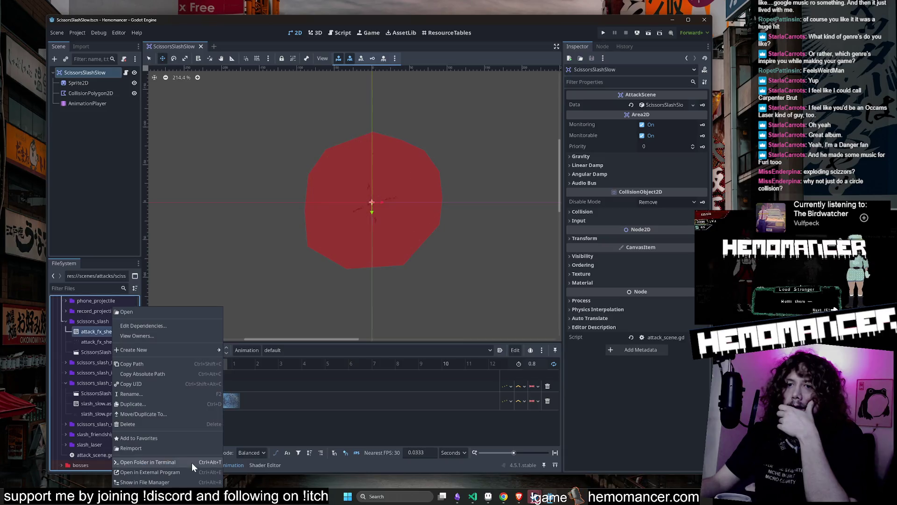
left_click(192, 471)
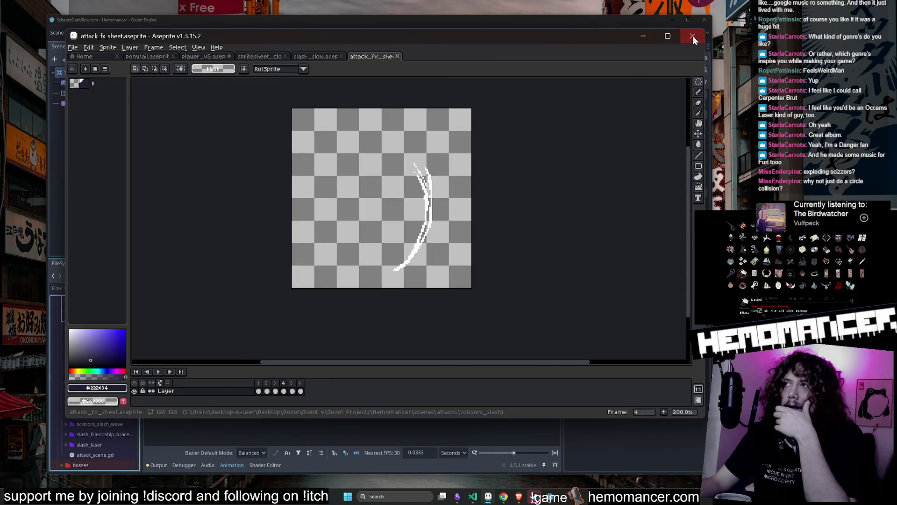
left_click(643, 37)
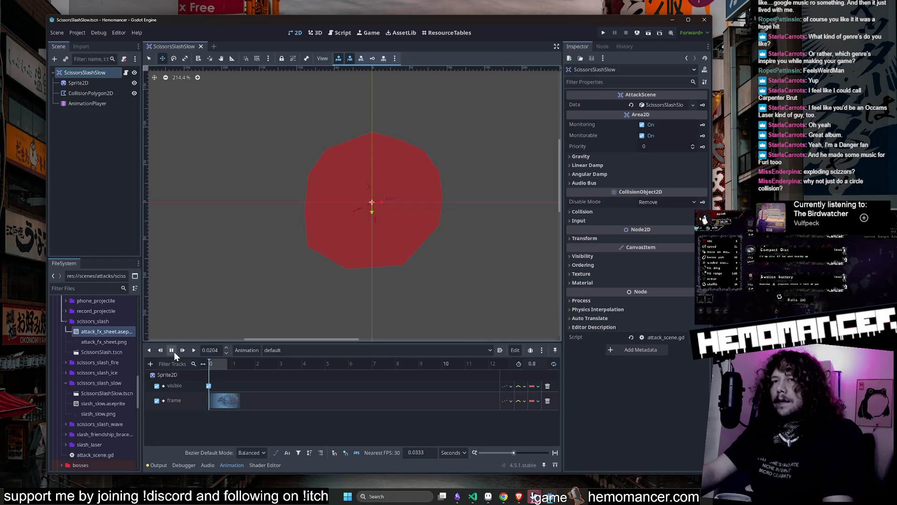
In ResourceTables, set the Scissors row's Projectile Scene to ScissorsSlashSlow.tscn found via the 'ScissorsSlashS' filter.
left_click(444, 34)
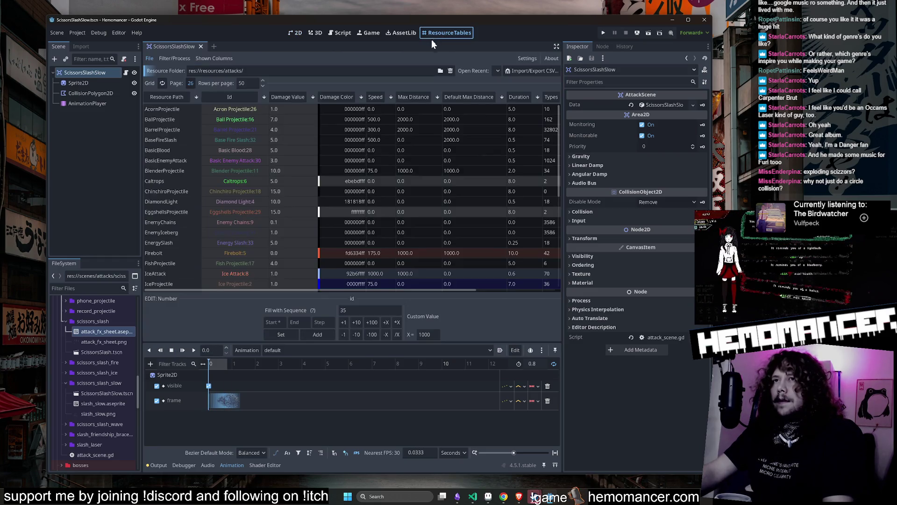
left_click(497, 71)
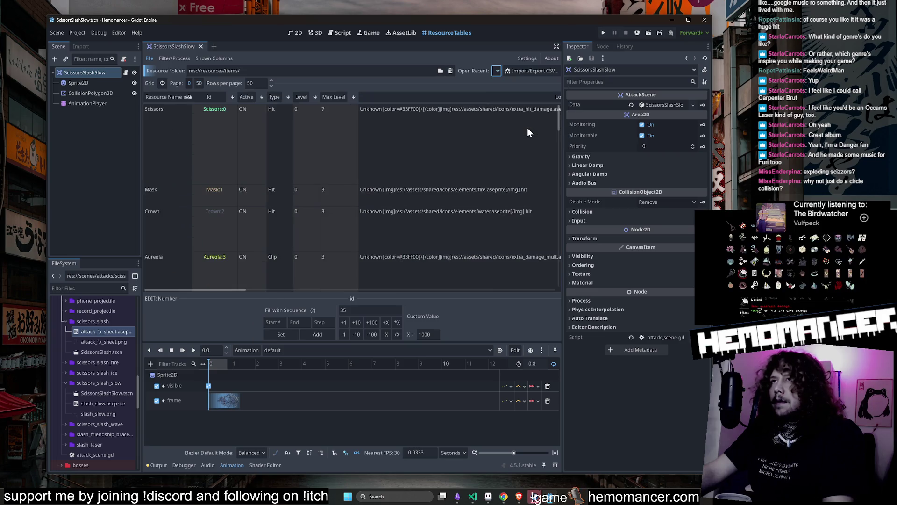
scroll(437, 136, "right", 10)
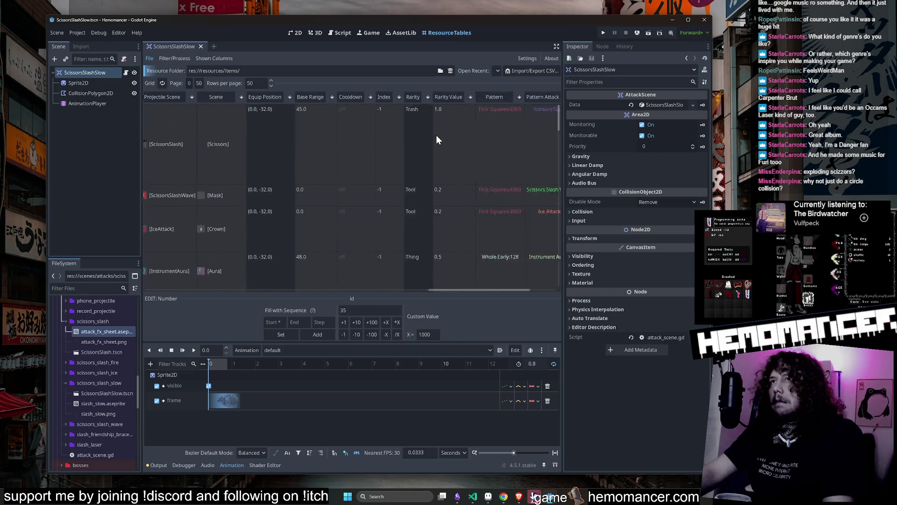
scroll(436, 136, "left", 1)
left_click(436, 135)
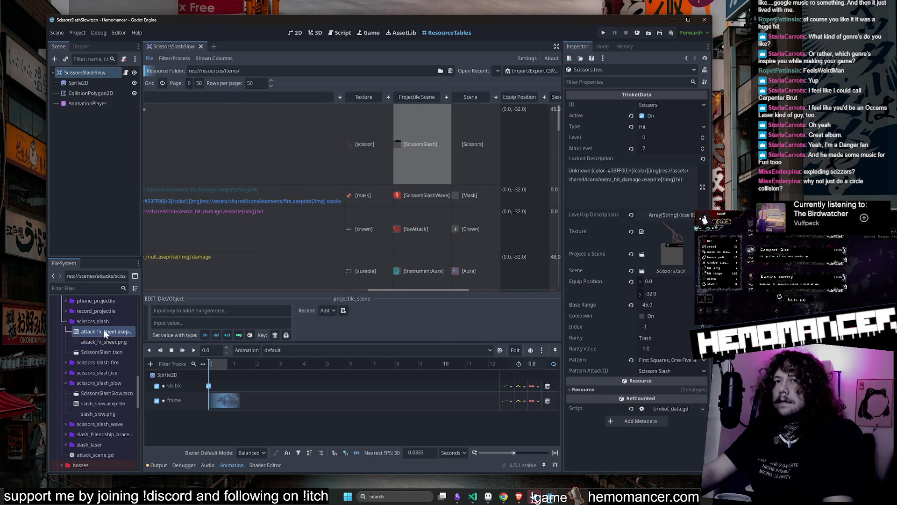
left_click(90, 288)
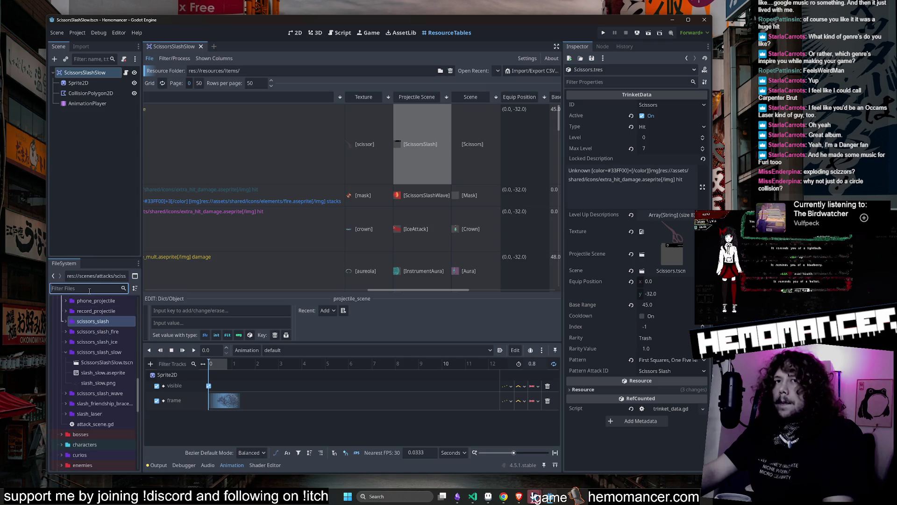
type("ScissorsSlash")
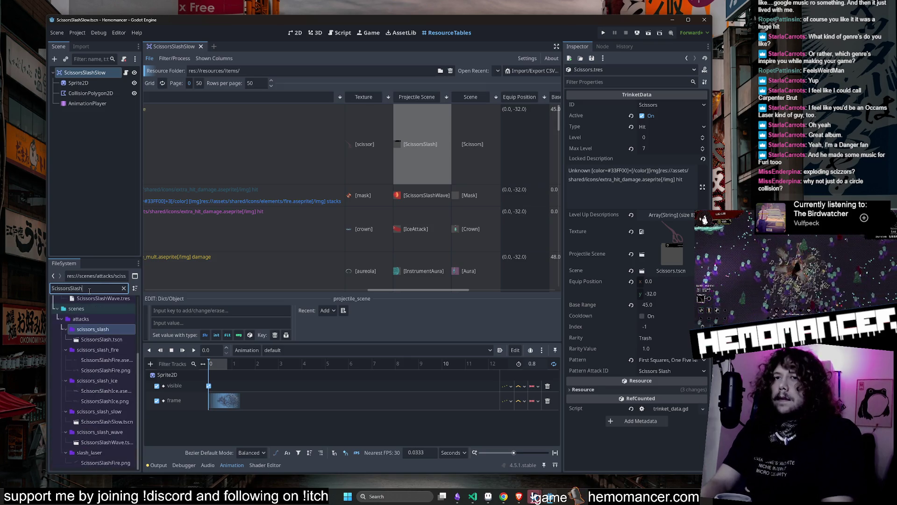
type("S")
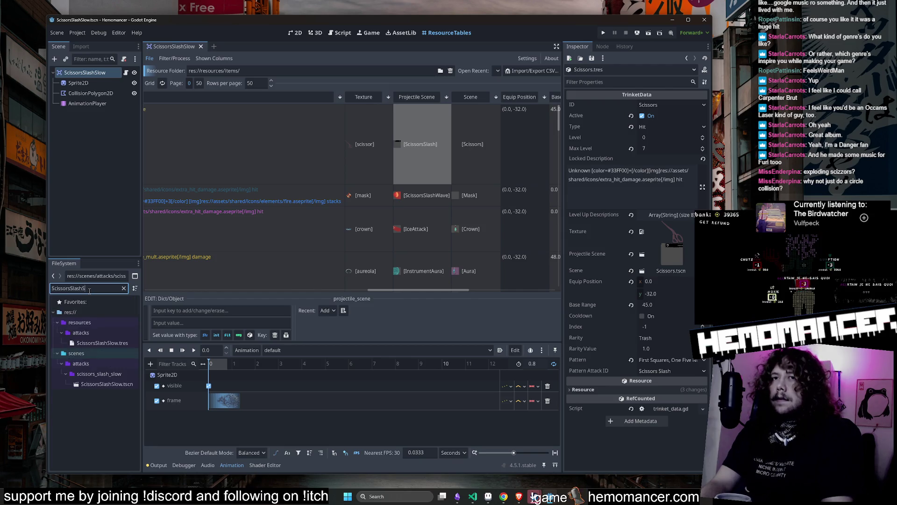
left_click_drag(104, 390, 484, 204)
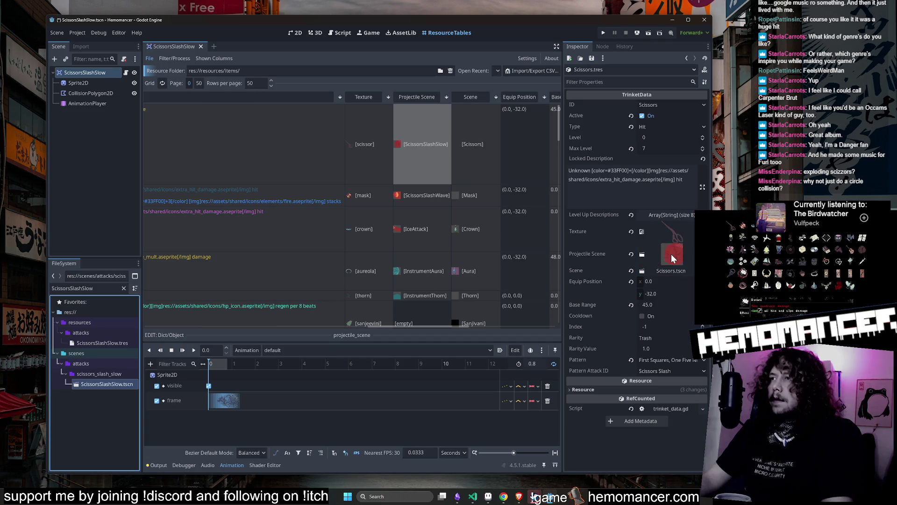
key("F6")
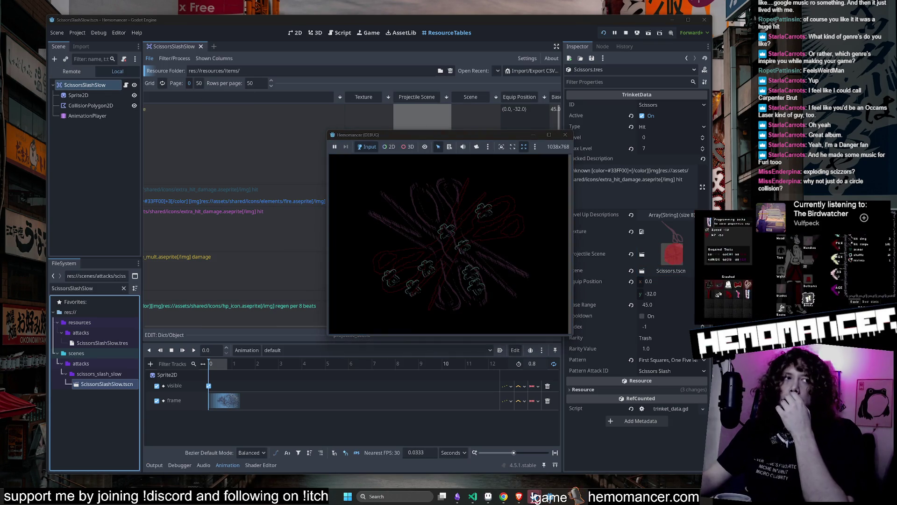
key("F5")
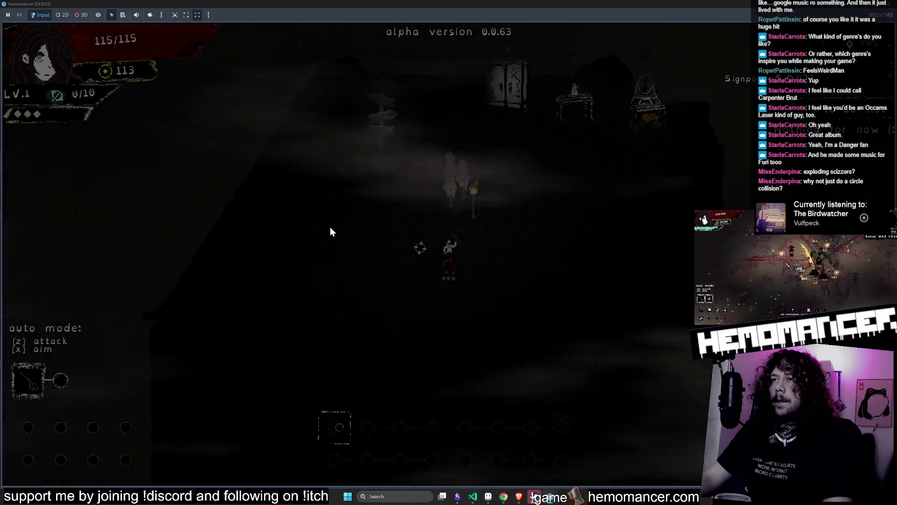
key("w")
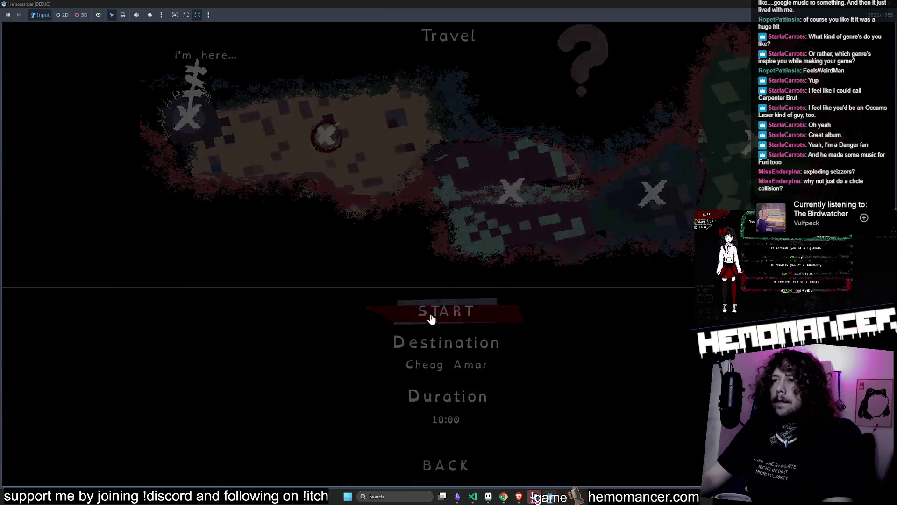
key("Return")
key("d")
left_click(341, 277)
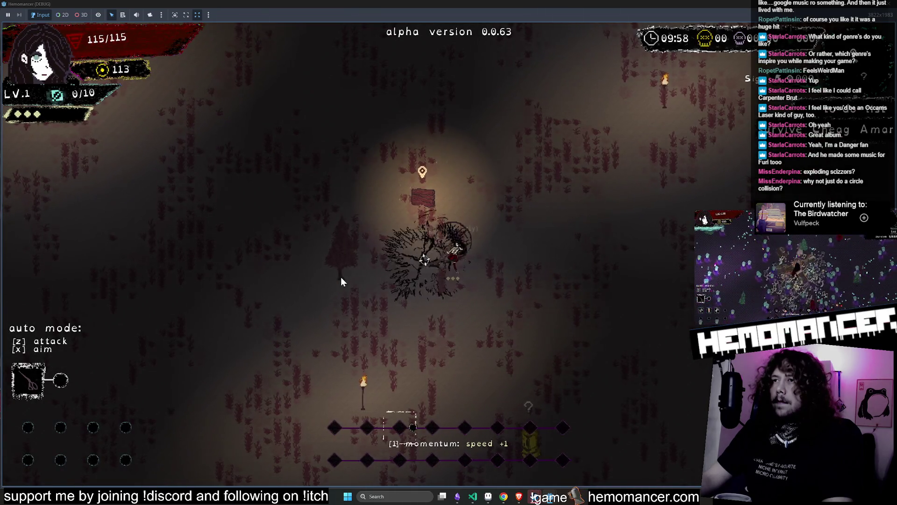
key("d")
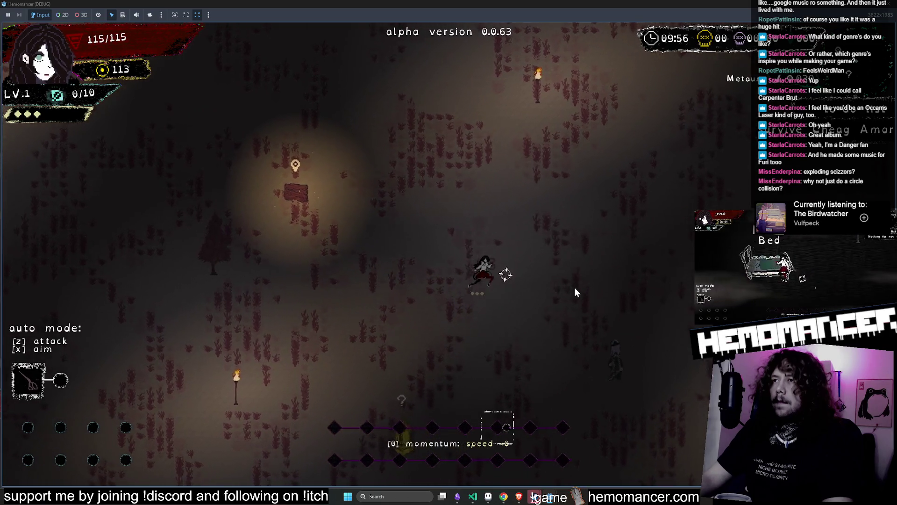
key("s")
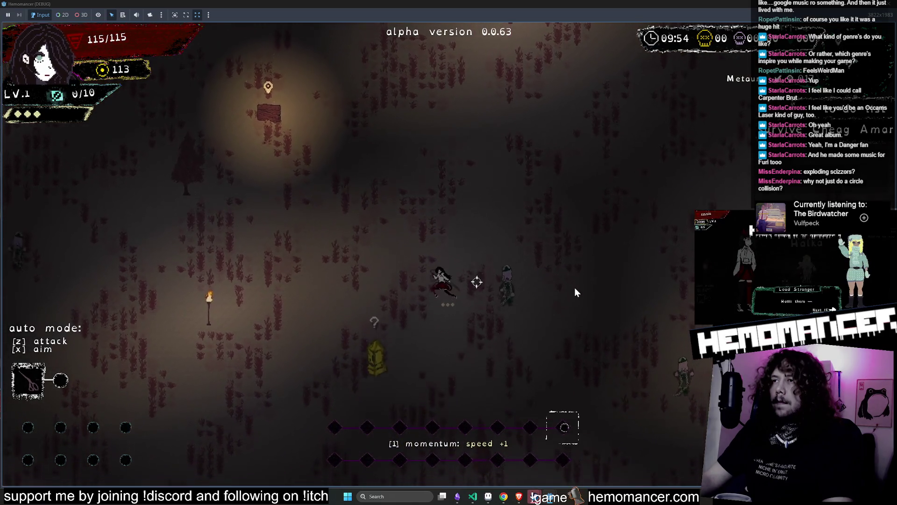
key("z")
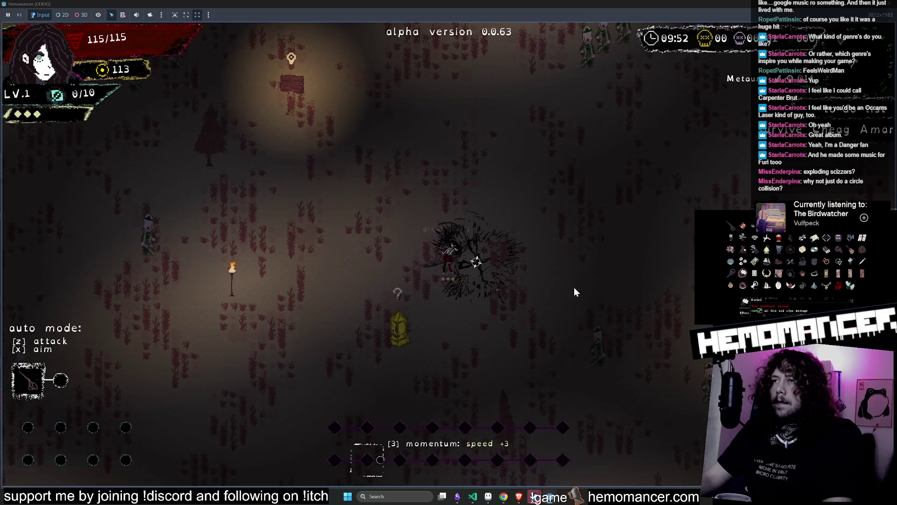
key("w")
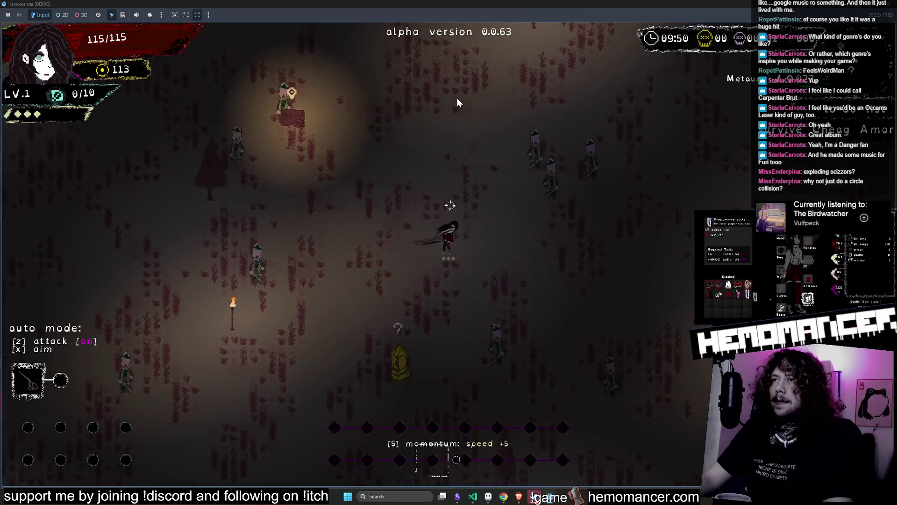
key("d")
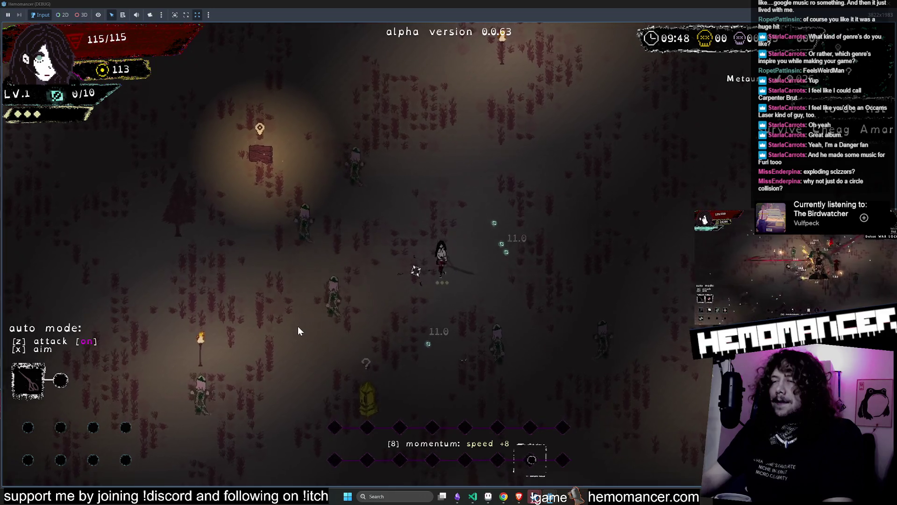
key("a")
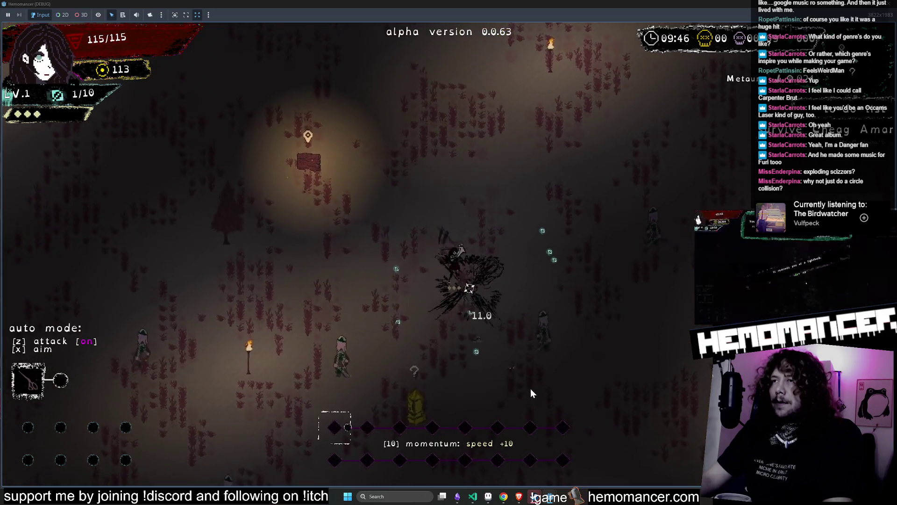
key("s")
key("a")
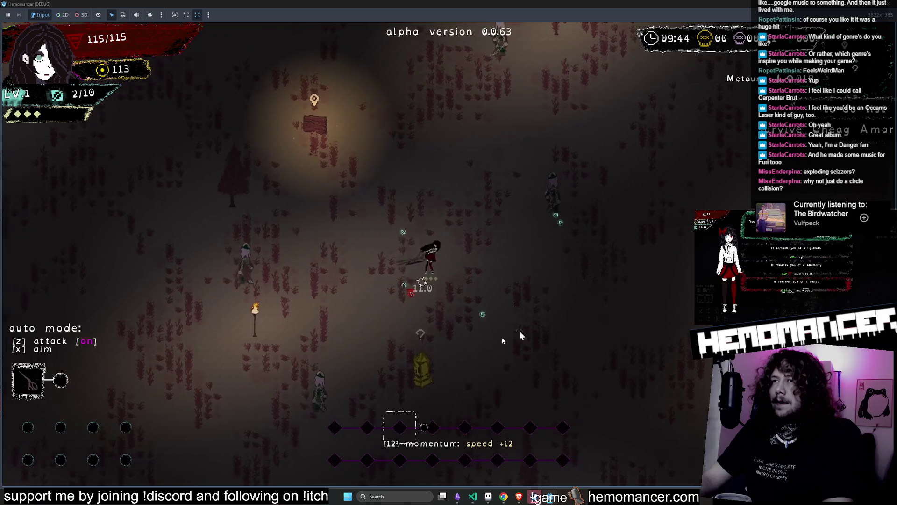
key("w")
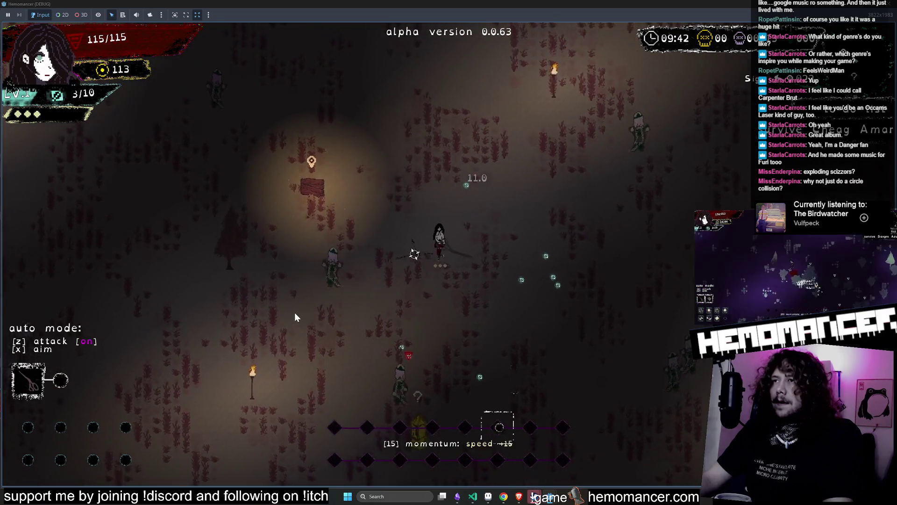
key("w")
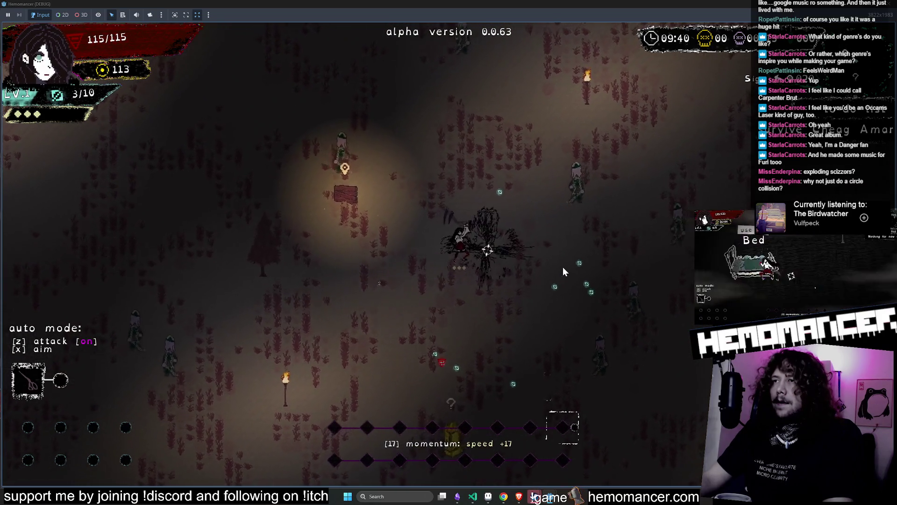
key("w")
key("d")
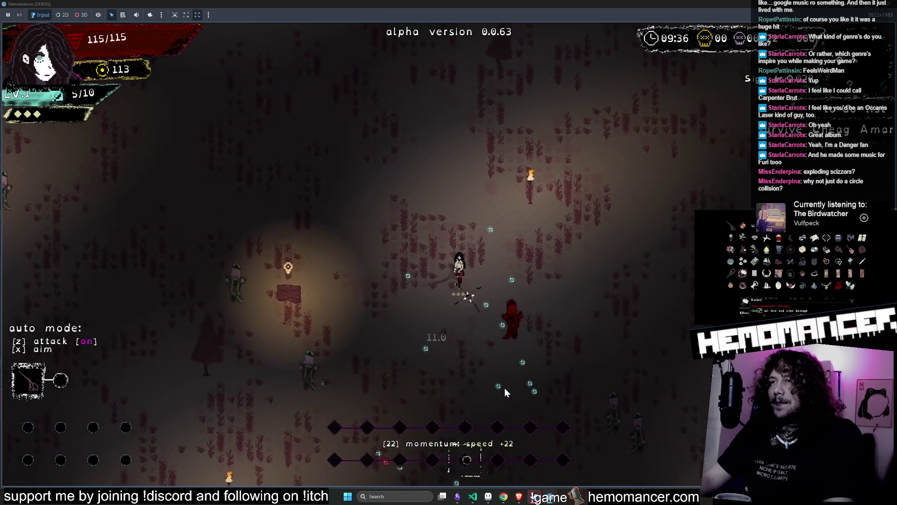
key("Escape")
key("F8")
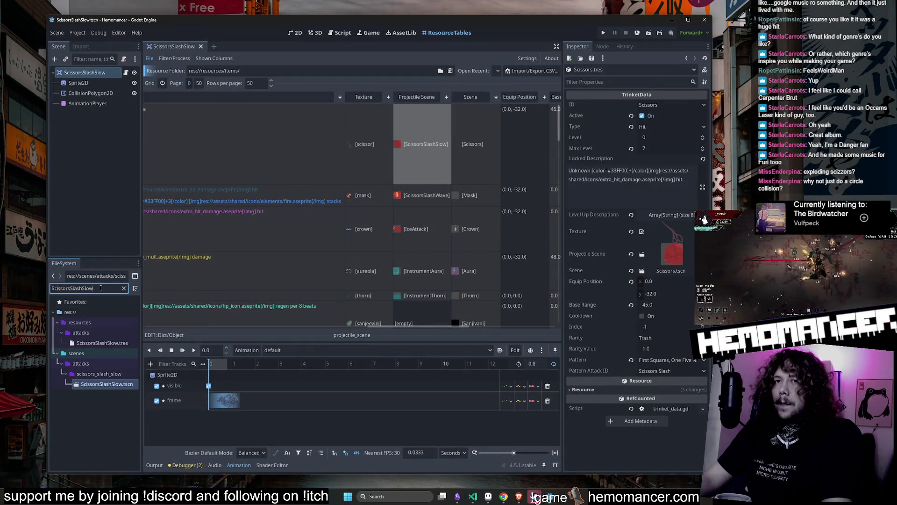
Show the attack scene in 2D and check the Sprite2D's current scale.
key("BackSpace")
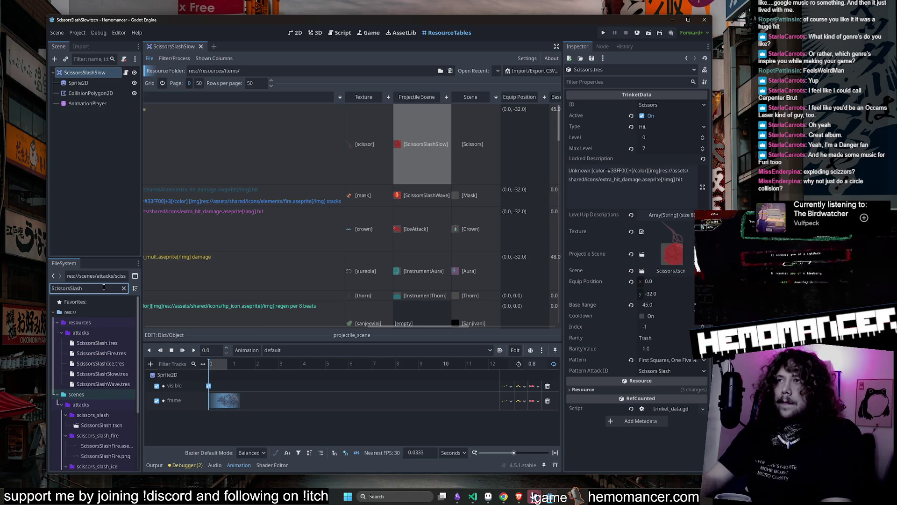
left_click(296, 32)
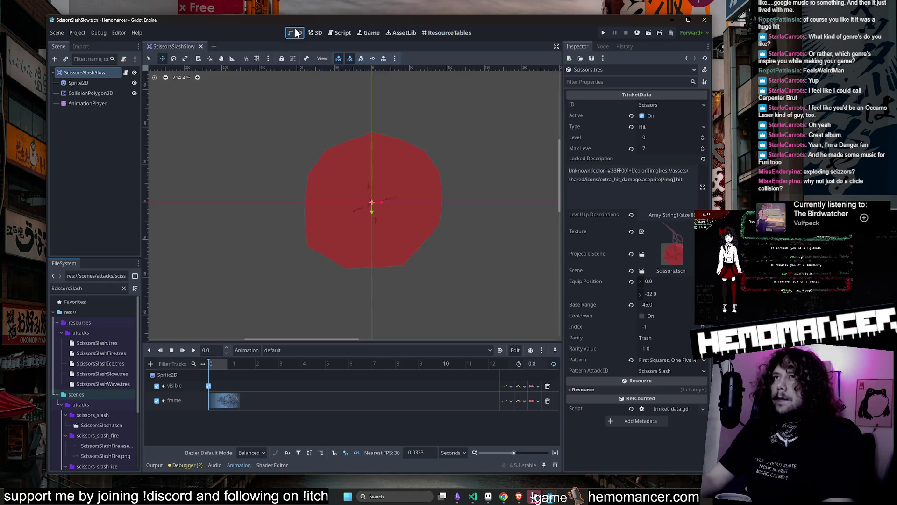
left_click(94, 71)
left_click(92, 82)
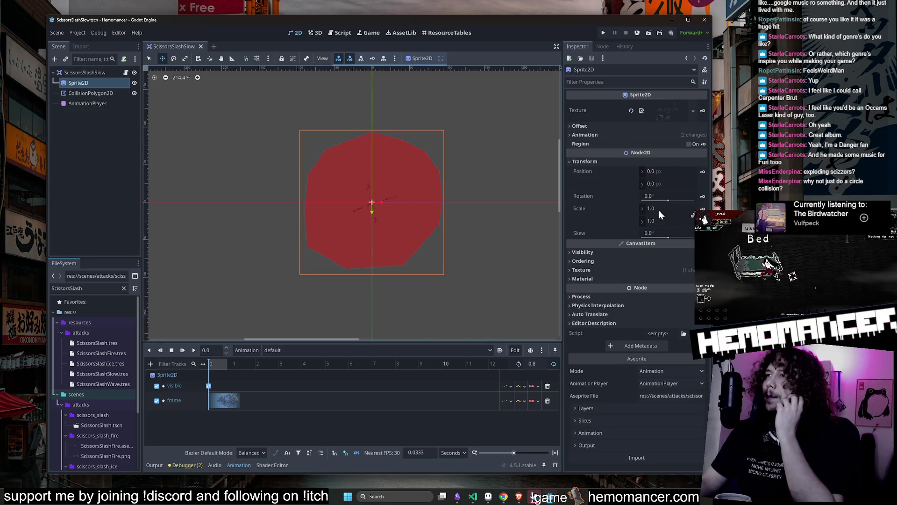
left_click(660, 210)
Set the ScissorsSlashSlow root's Transform Scale to 2 and run the game with F6.
left_click(84, 72)
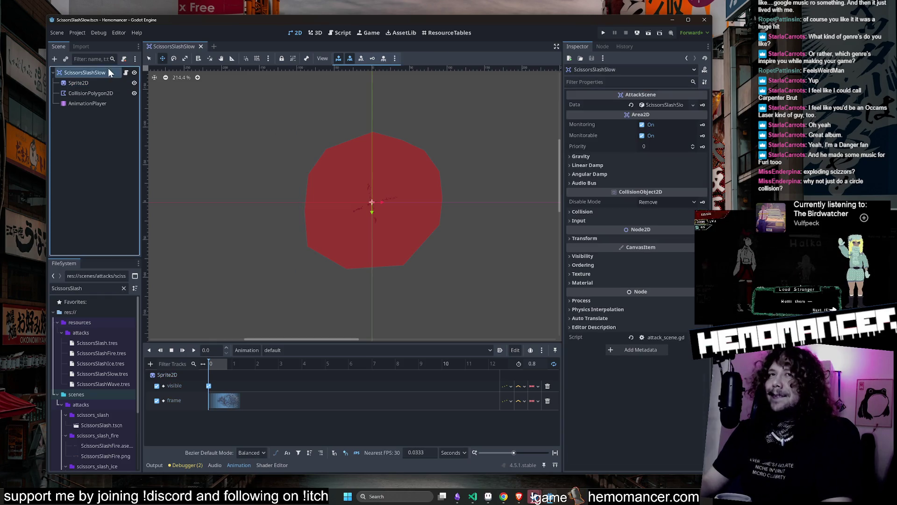
left_click(604, 83)
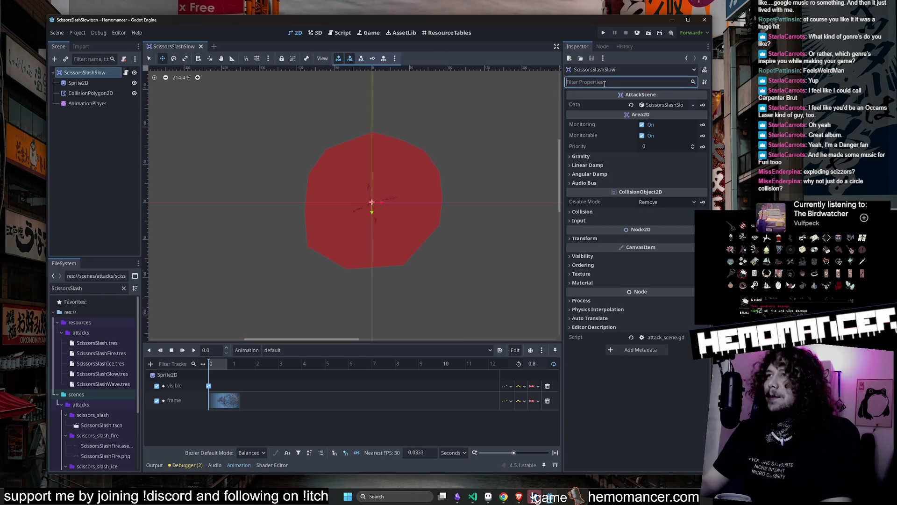
type("scale")
left_click(605, 129)
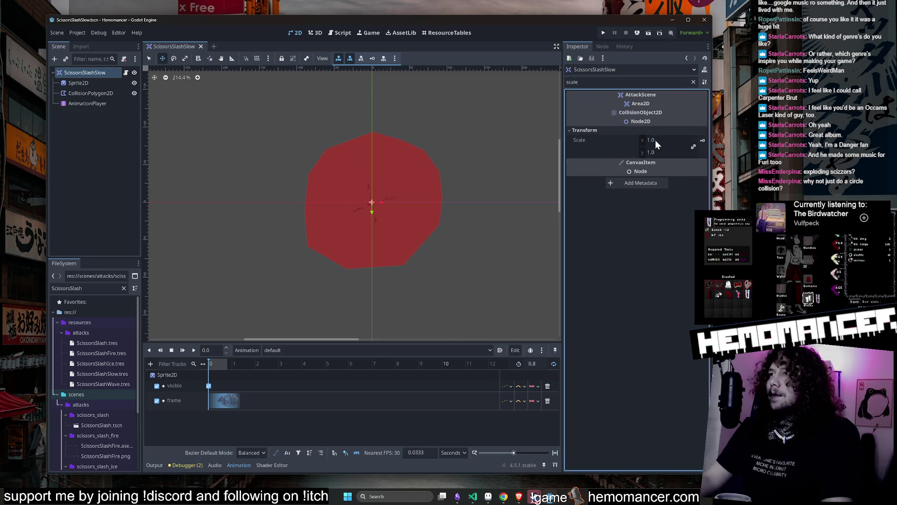
type("2")
key("Return")
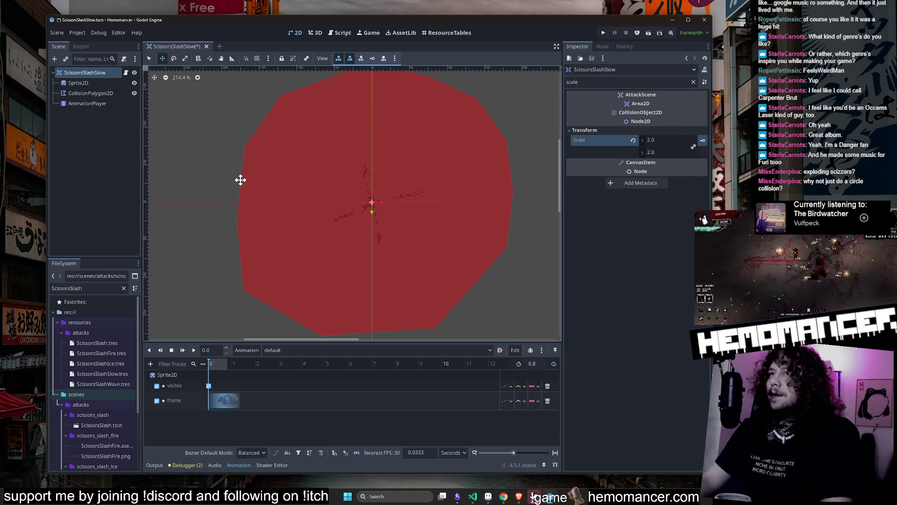
key("F6")
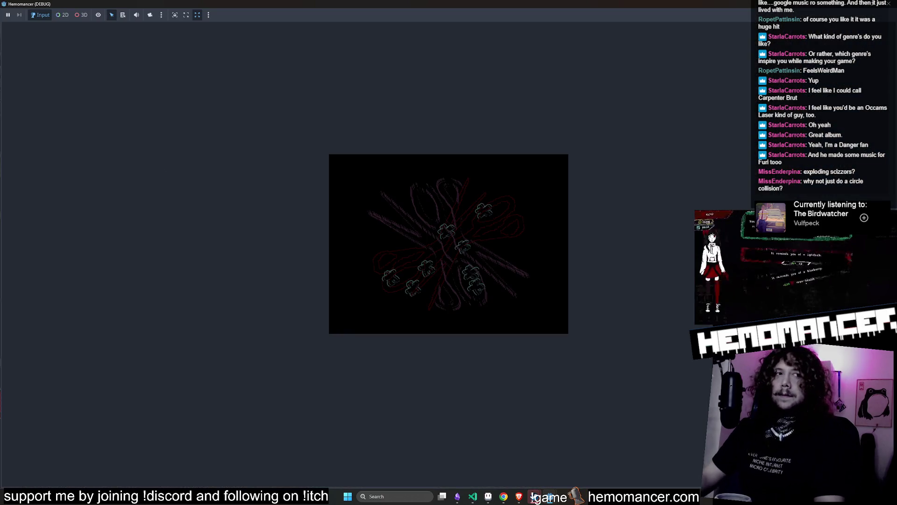
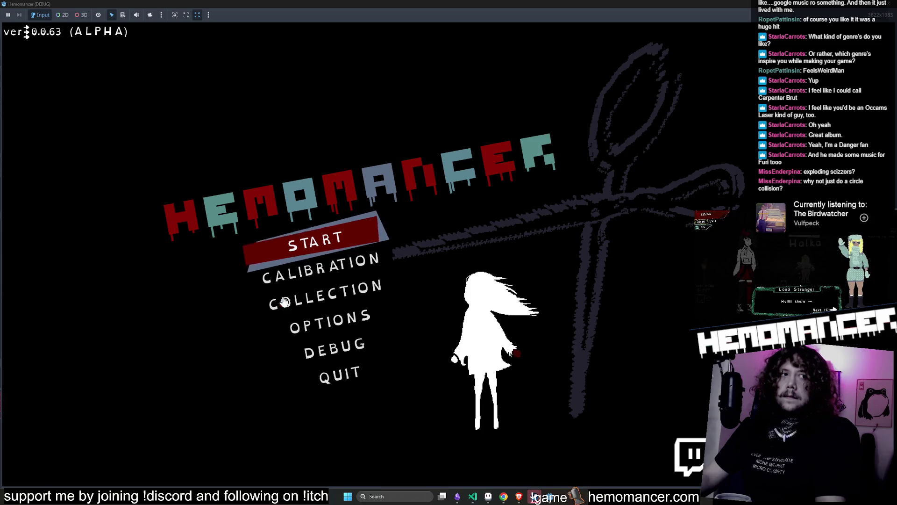
Start a new run and travel from the signpost to the field level.
left_click(363, 226)
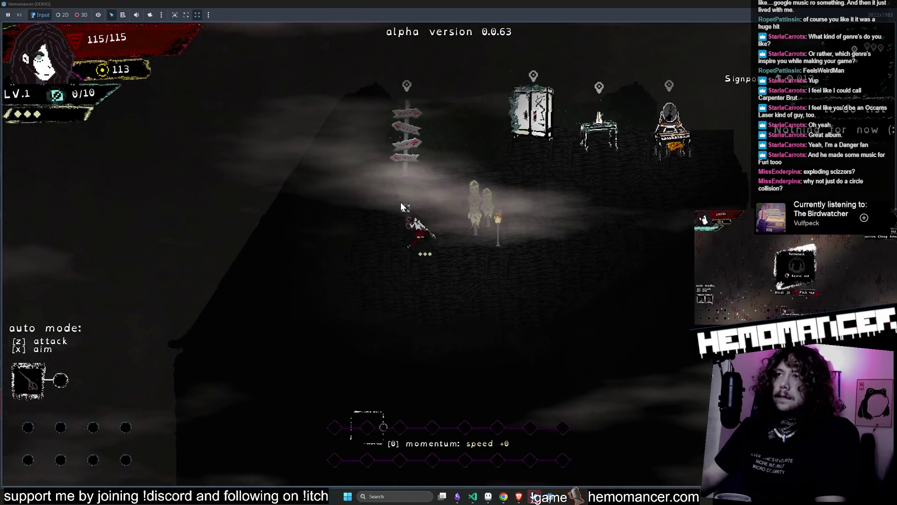
key("d")
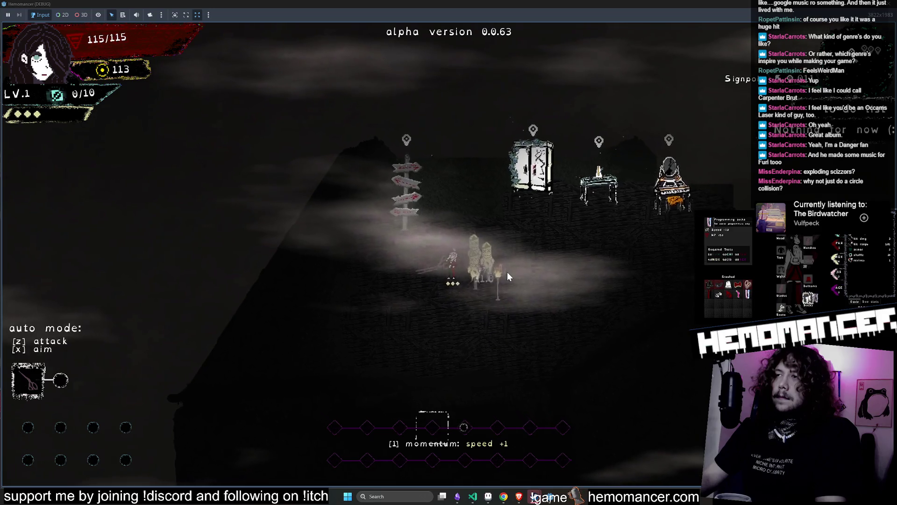
key("a")
key("e")
key("e")
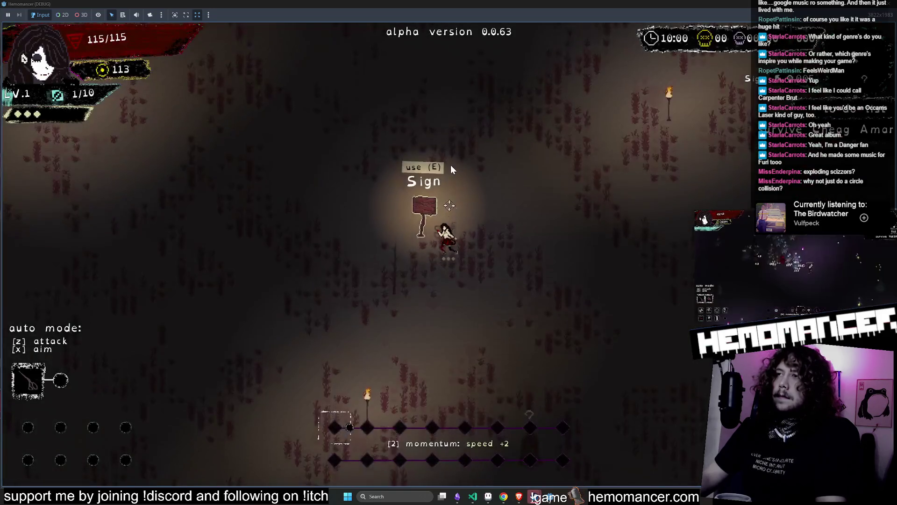
Move up-right, then down-right across the field, attacking enemies along the way.
key("w")
key("d")
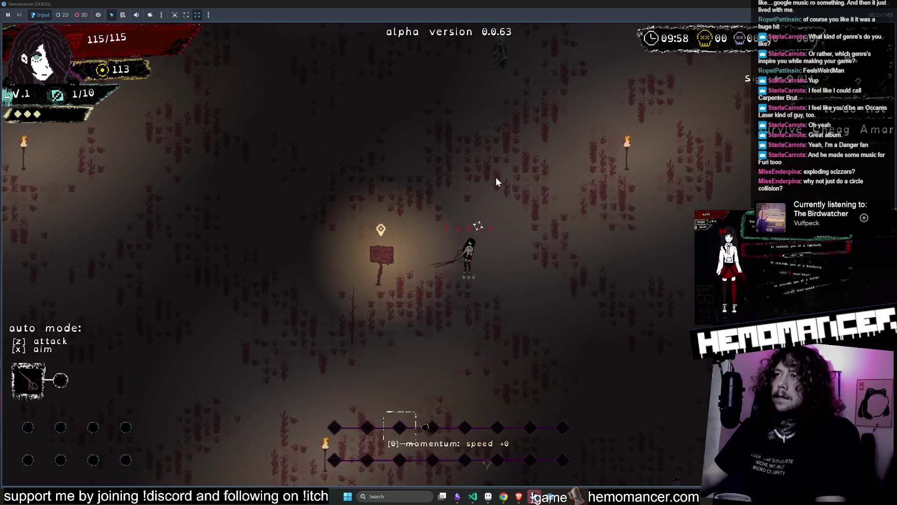
key("d")
key("w")
key("w")
key("d")
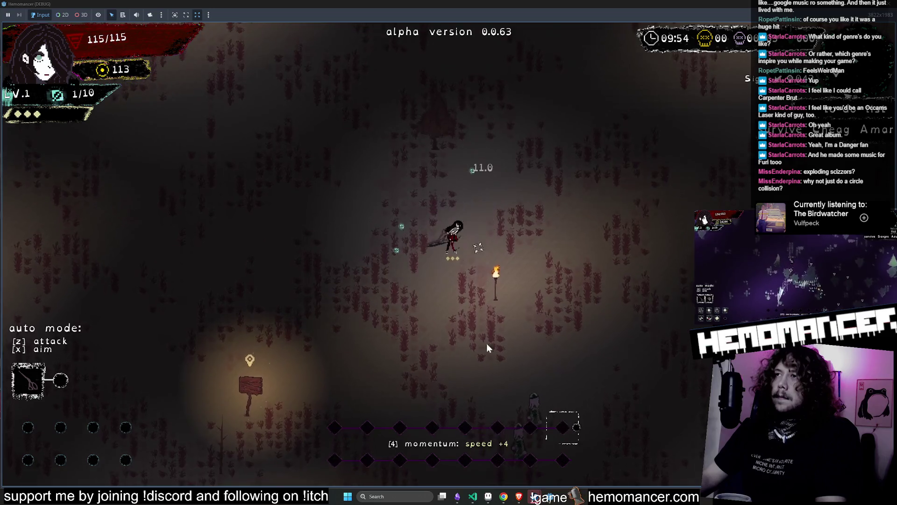
key("d")
key("s")
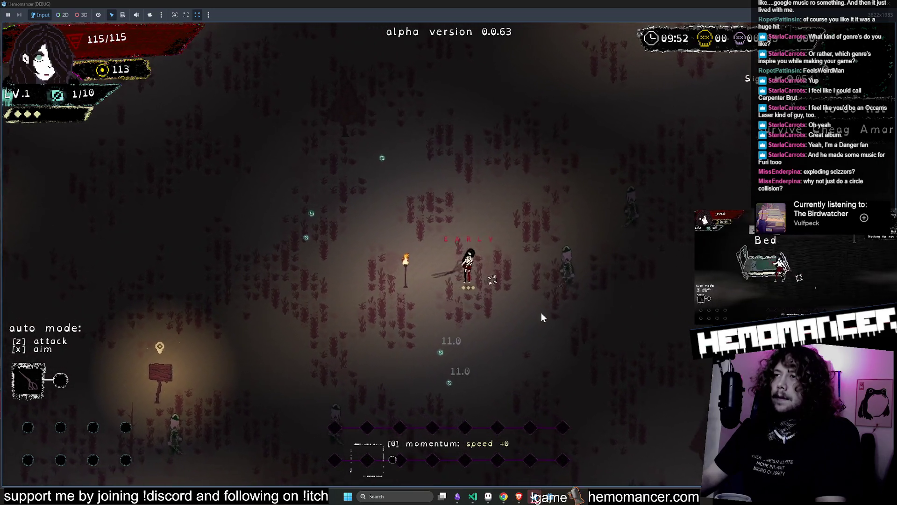
key("d")
key("s")
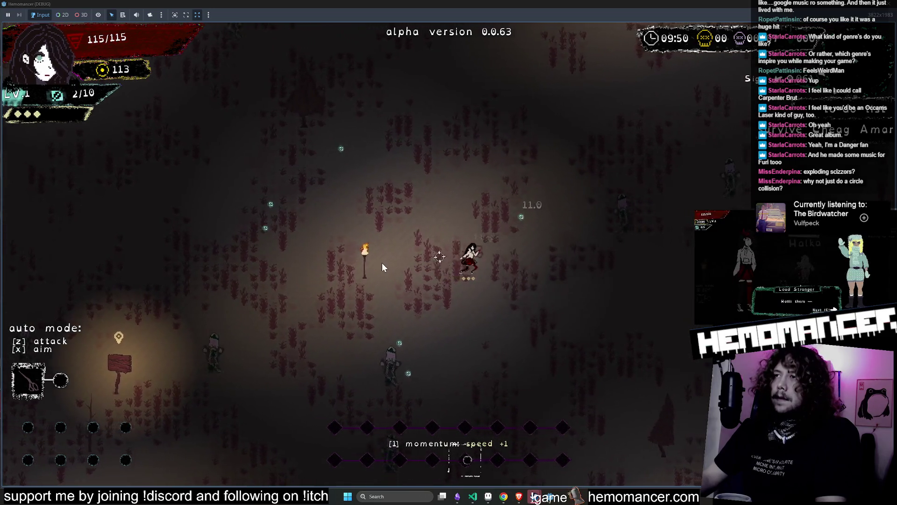
key("d")
key("s")
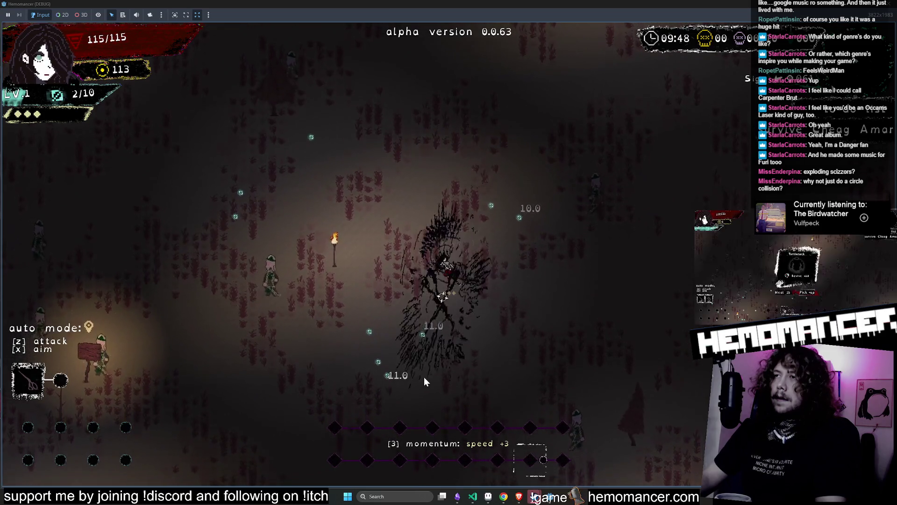
Switch auto-attack on with Z and fight enemies until experience reaches 6/10.
key("d")
key("s")
key("z")
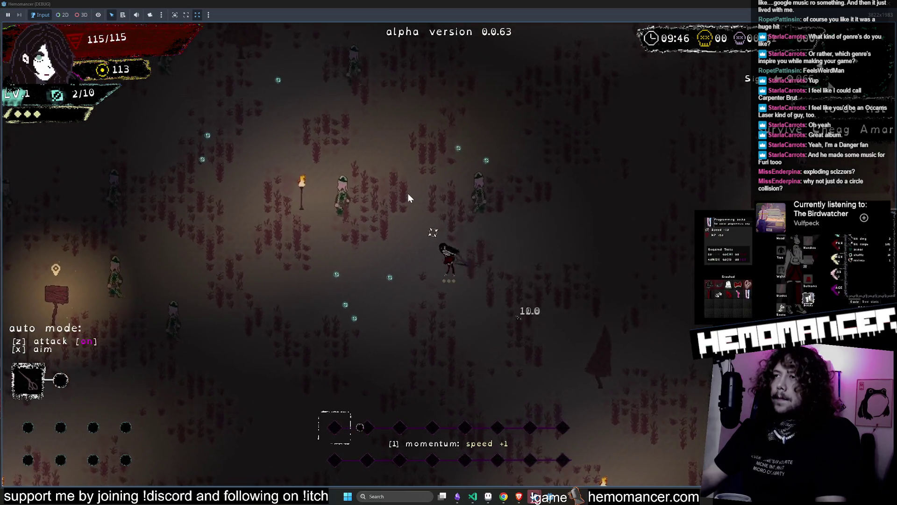
key("a")
key("w")
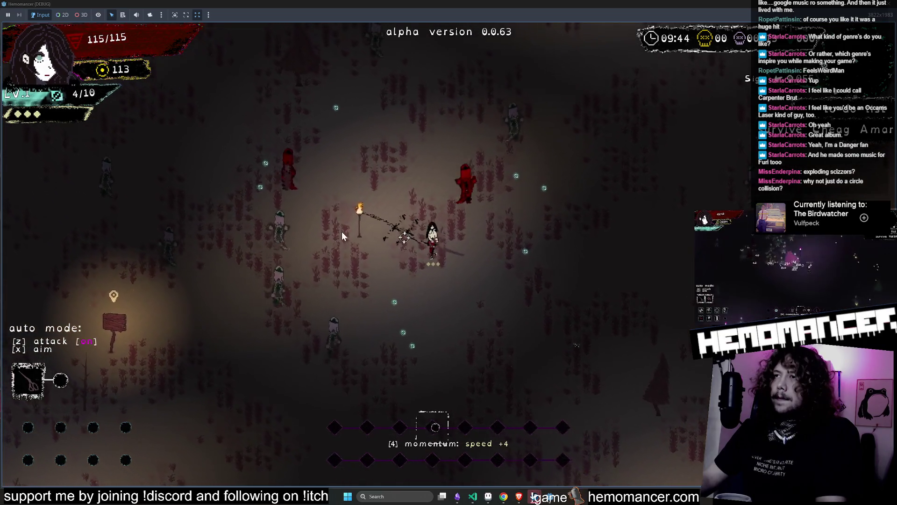
key("a")
key("w")
key("a")
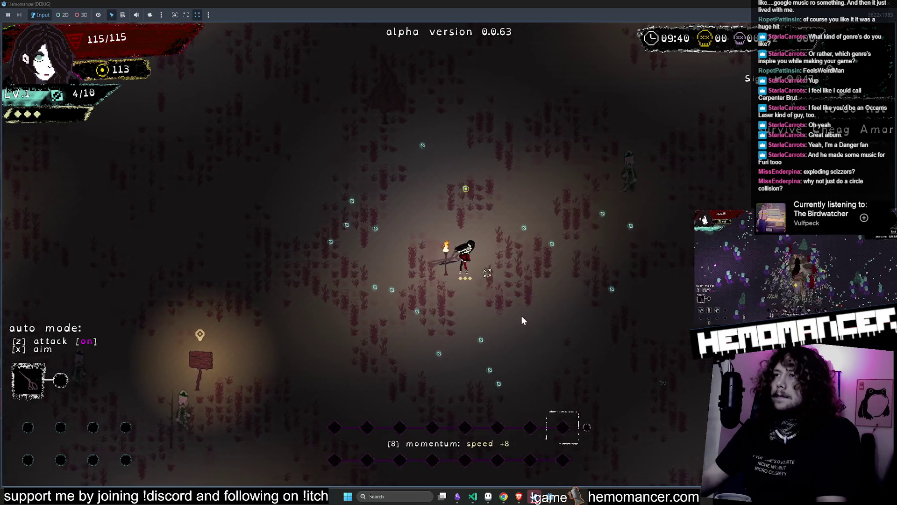
key("d")
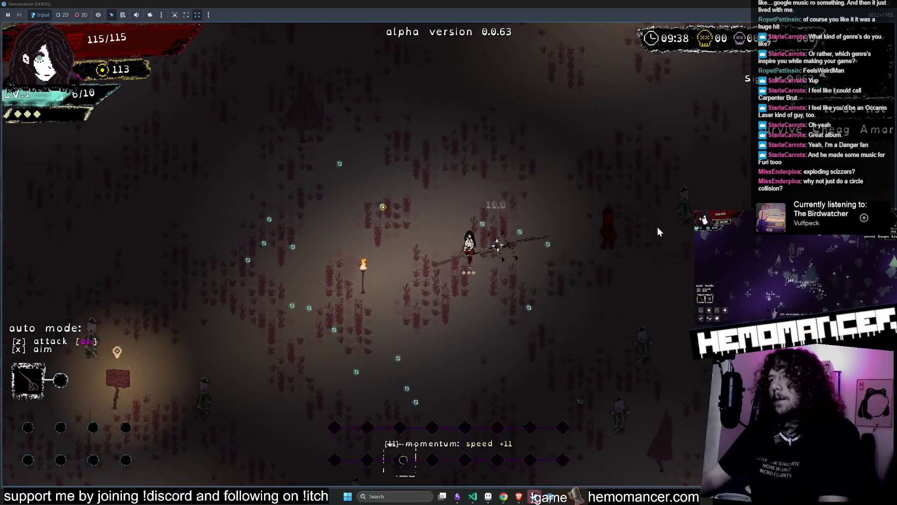
key("d")
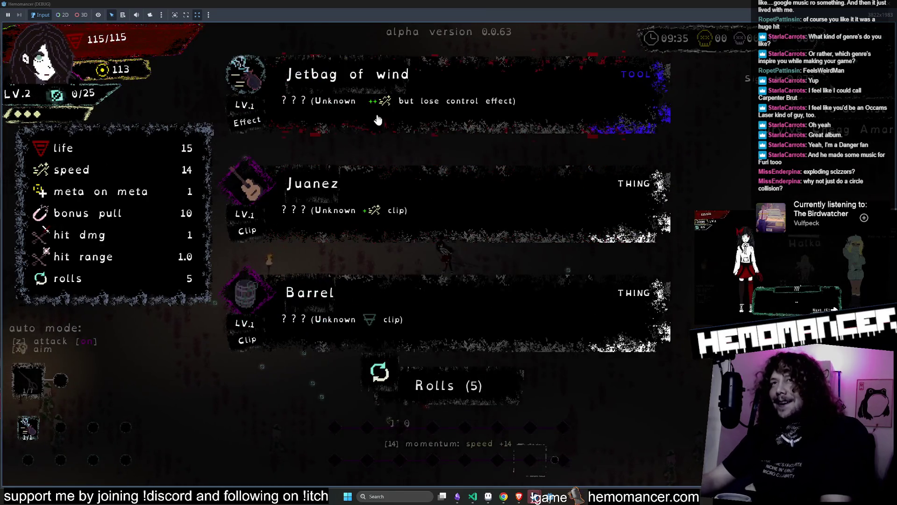
Take Juanez as the level-up reward and keep fighting through the enemies.
left_click(376, 229)
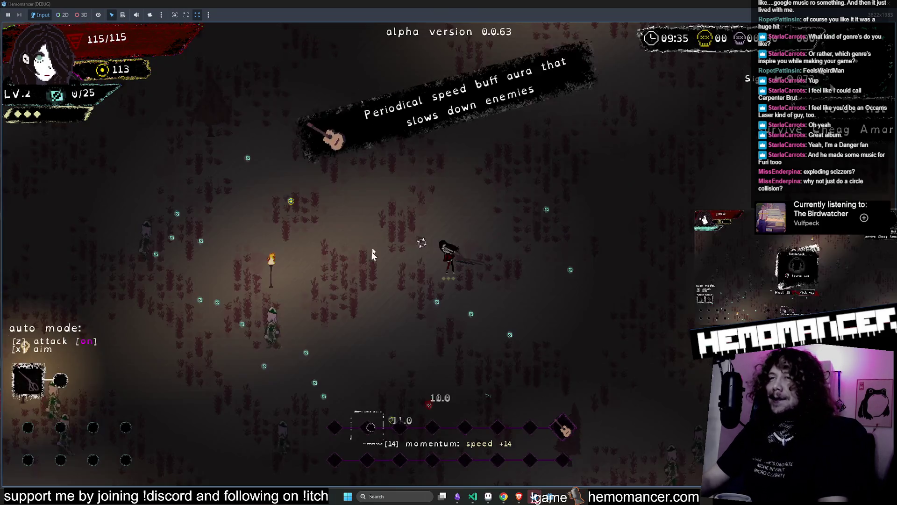
key("s")
key("d")
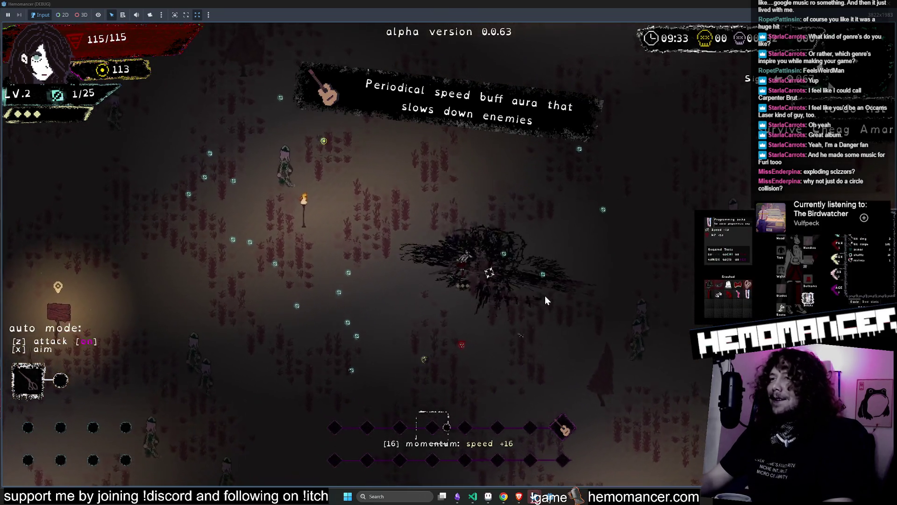
key("w")
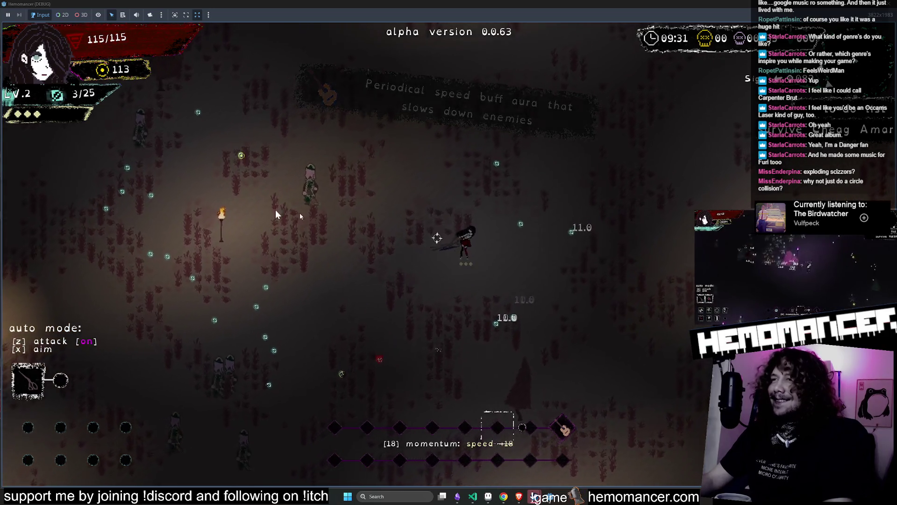
key("a")
key("s")
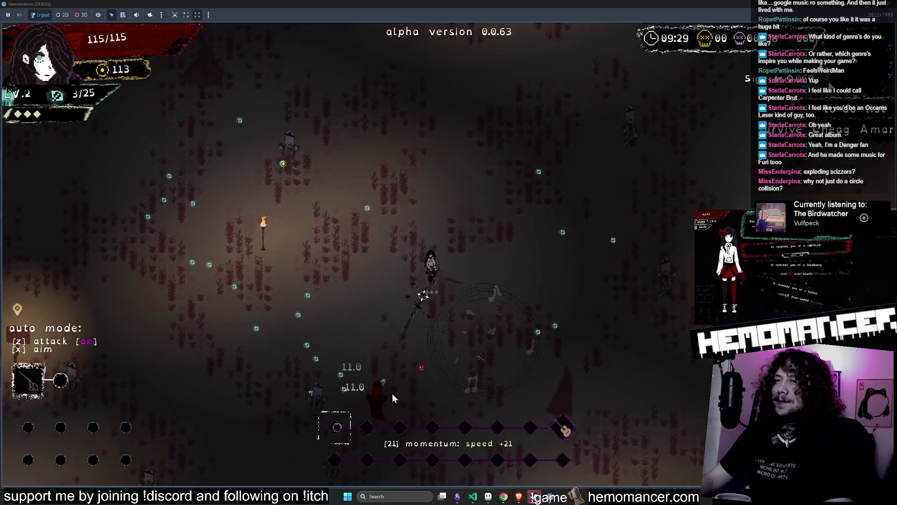
key("a")
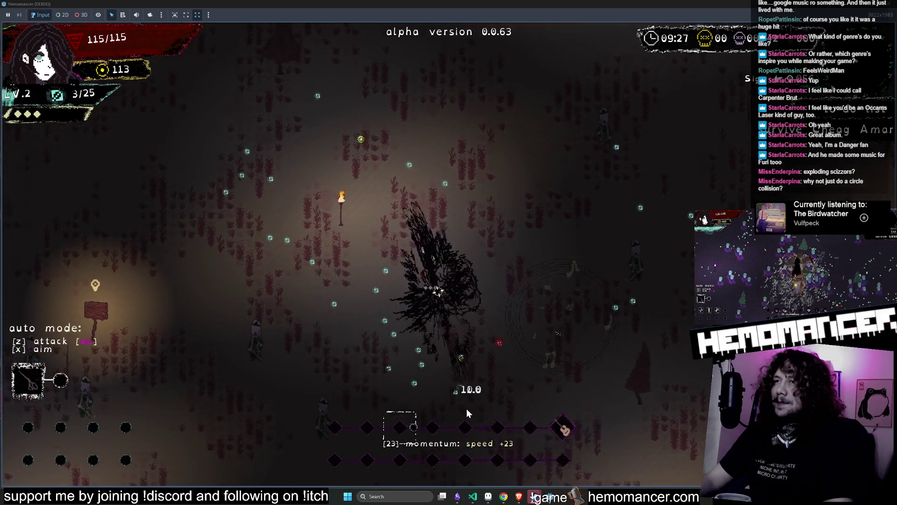
key("d")
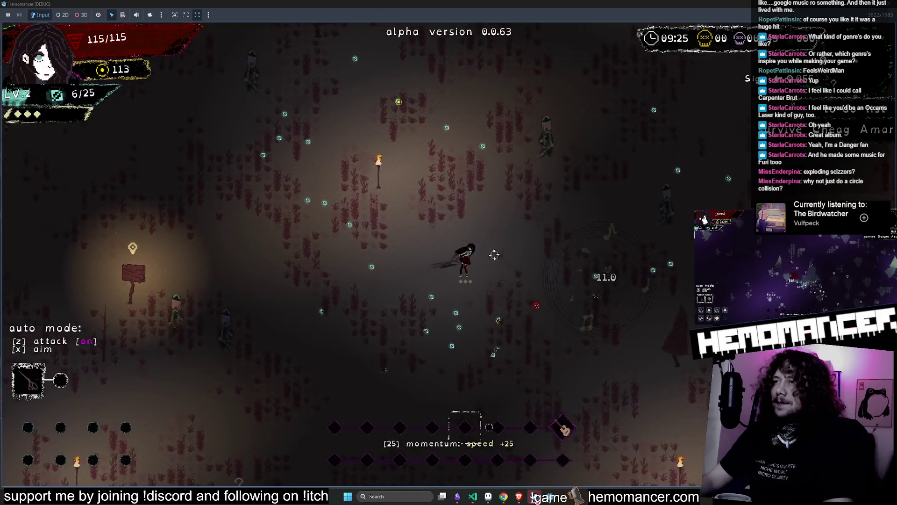
Keep moving around the field, killing more enemies to build experience.
key("d")
key("w")
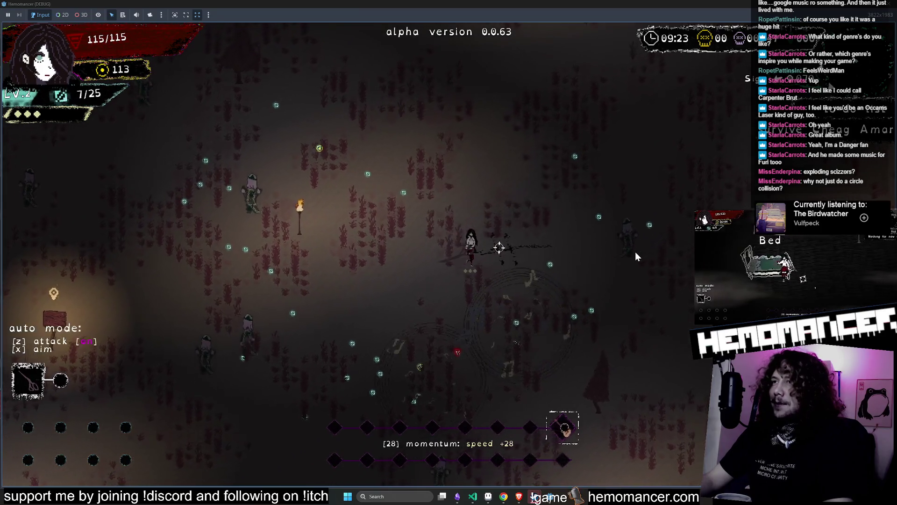
key("s")
key("d")
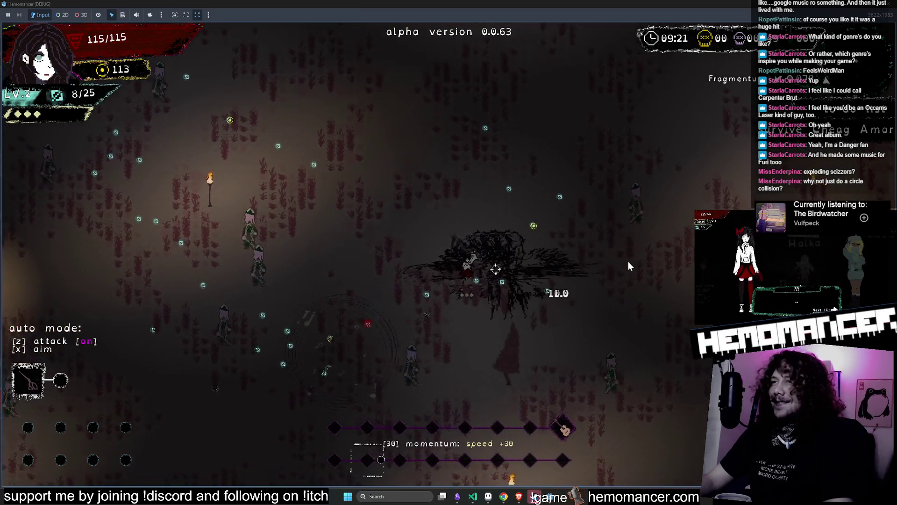
key("a")
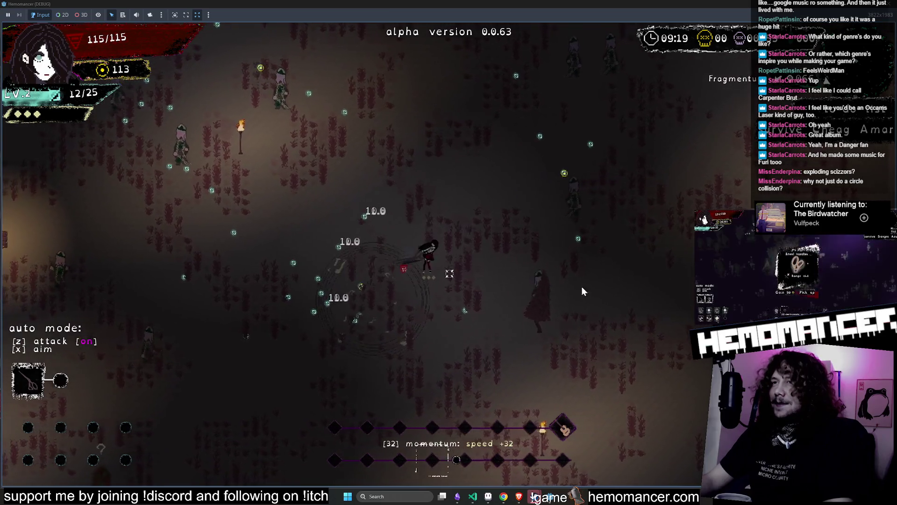
key("w")
key("a")
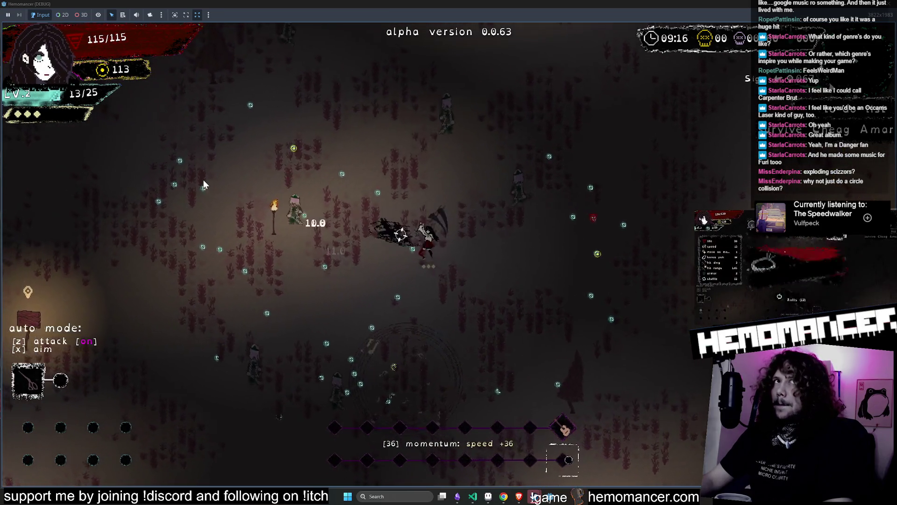
key("w")
key("d")
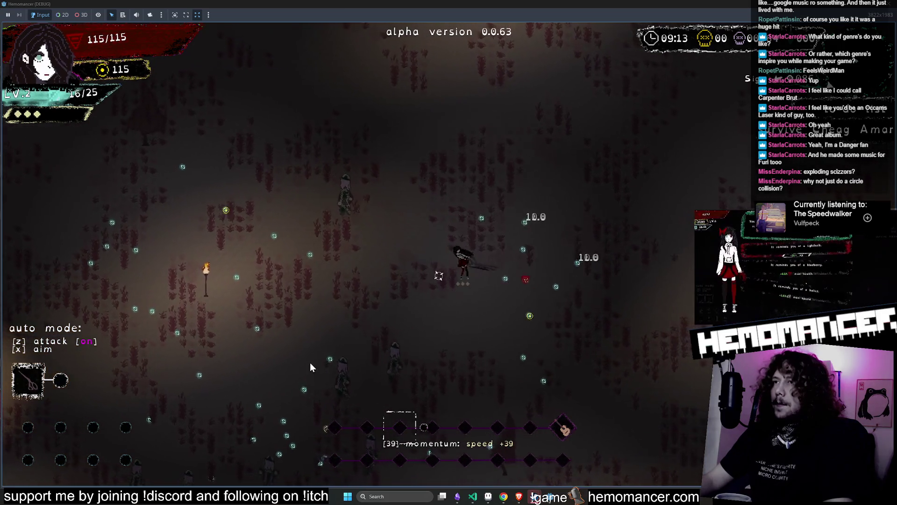
Turn auto-attack off with Z and land manual attacks to reach level 3.
key("z")
key("w")
key("a")
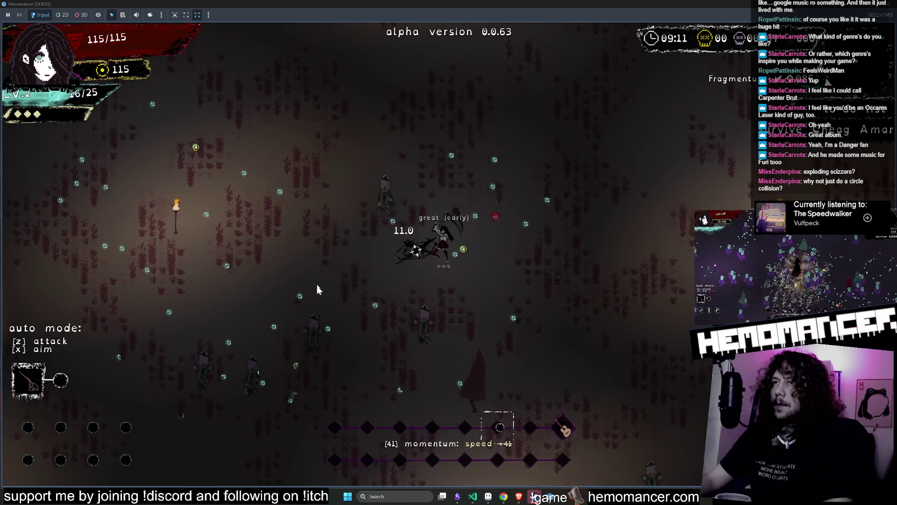
key("a")
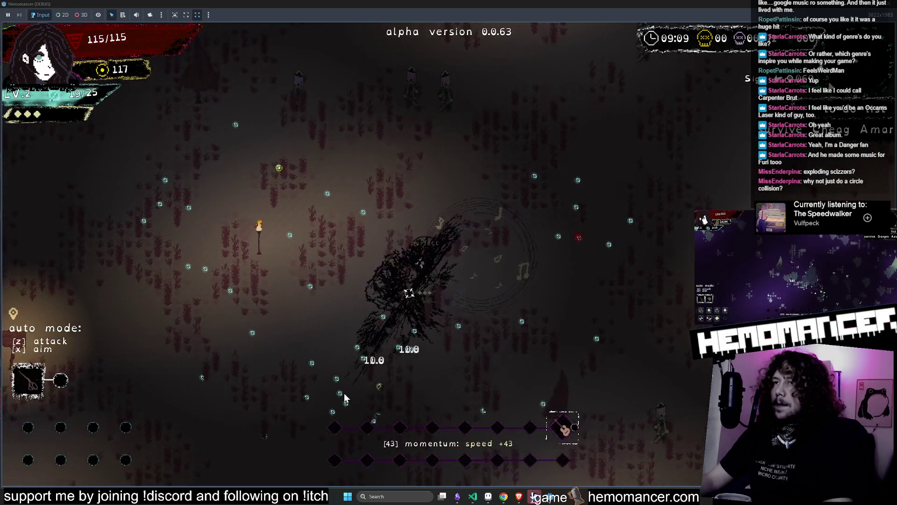
left_click(493, 197)
key("w")
key("d")
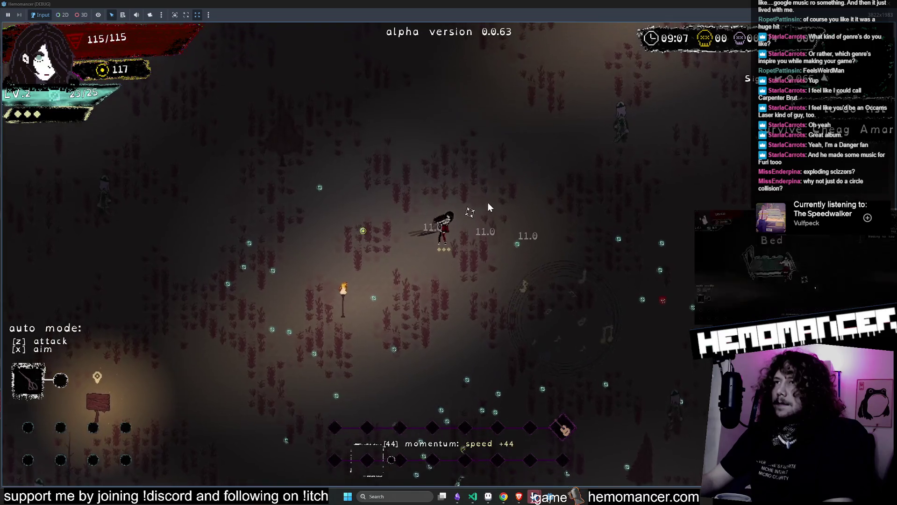
left_click(522, 225)
key("w")
key("d")
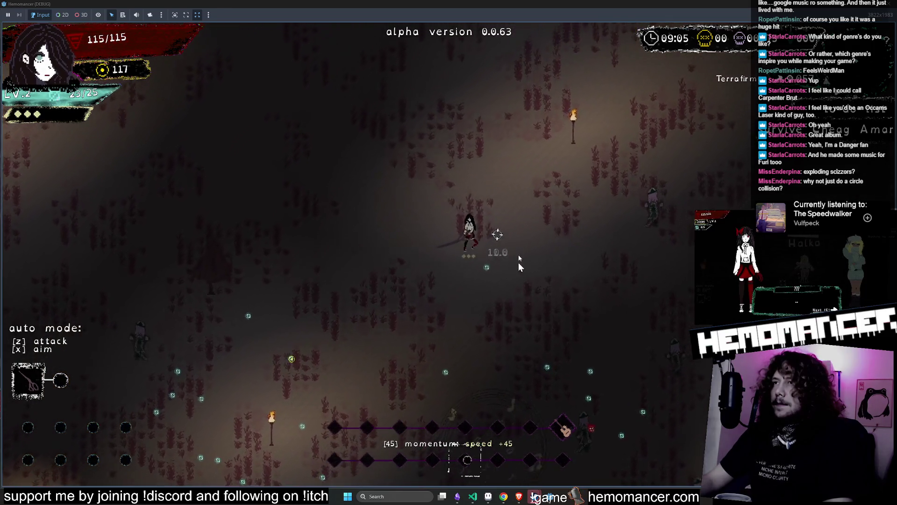
left_click(569, 294)
key("d")
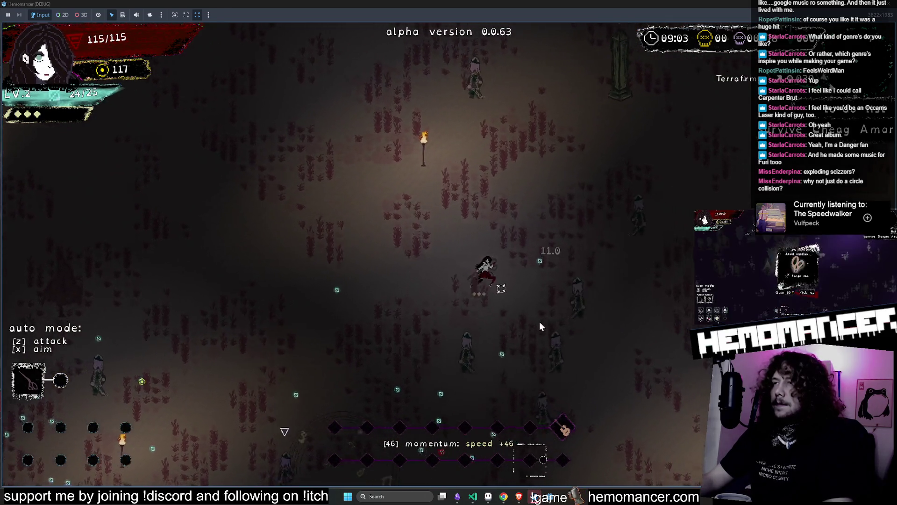
left_click(515, 327)
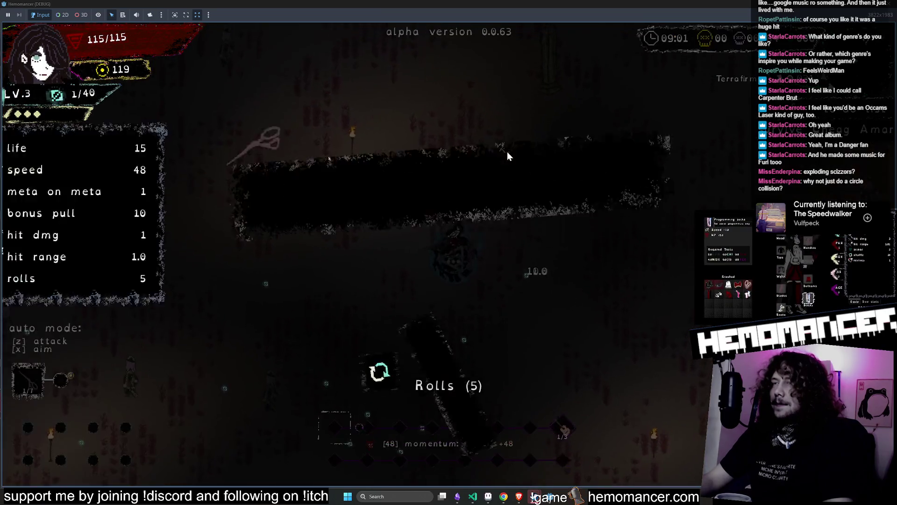
Pick the dash-damage upgrade and dash through enemies across the field.
left_click(365, 196)
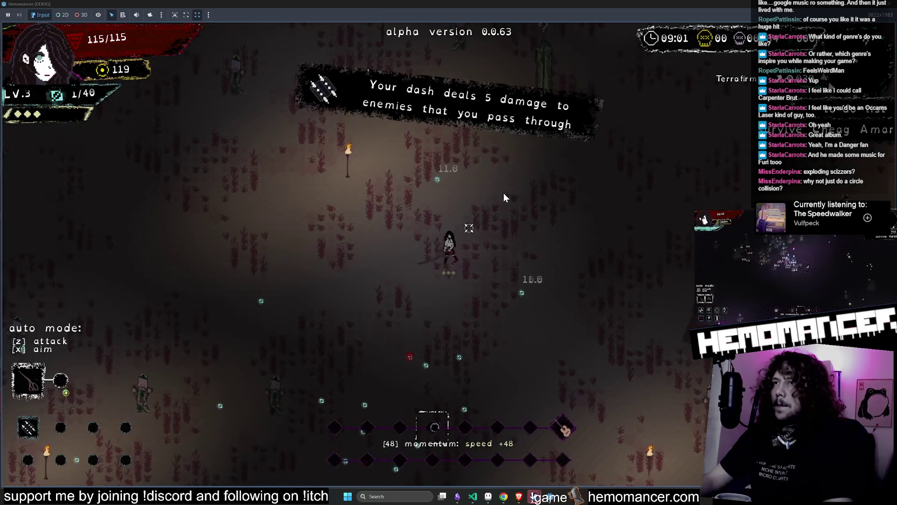
key("w")
key("a")
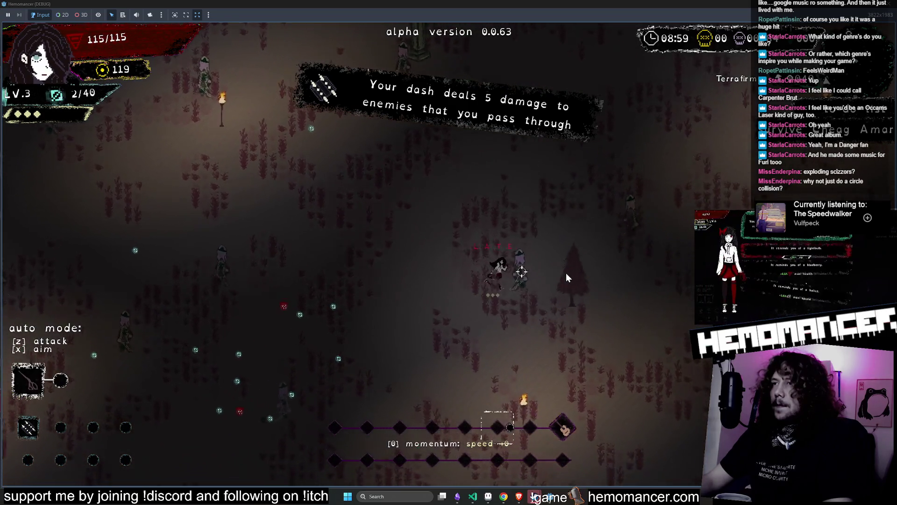
key("w")
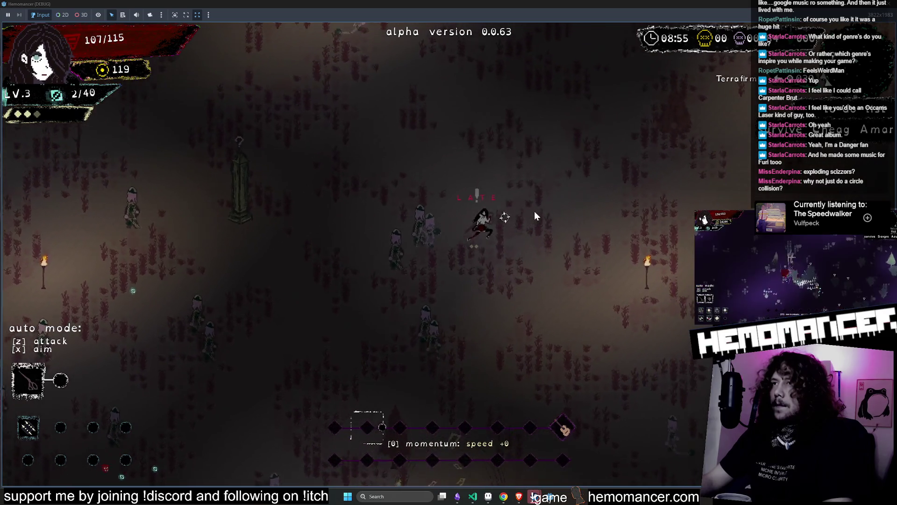
key("w")
key("d")
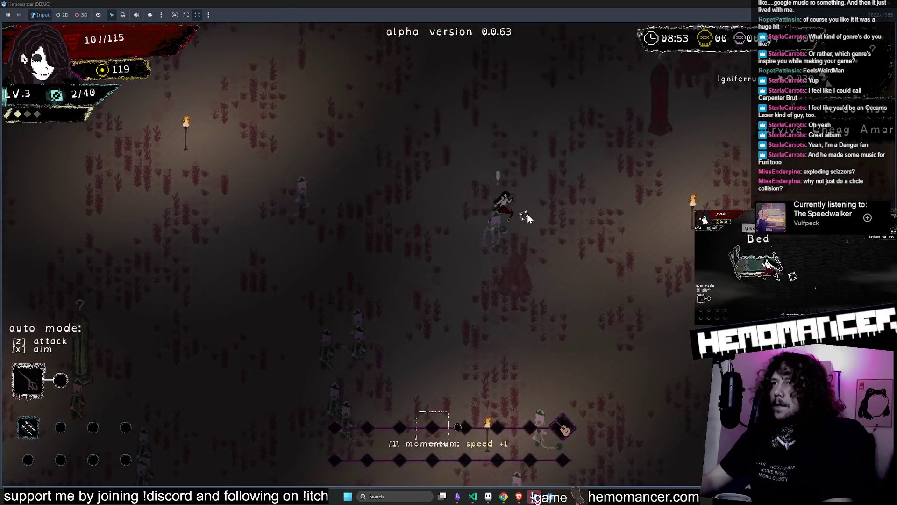
key("w")
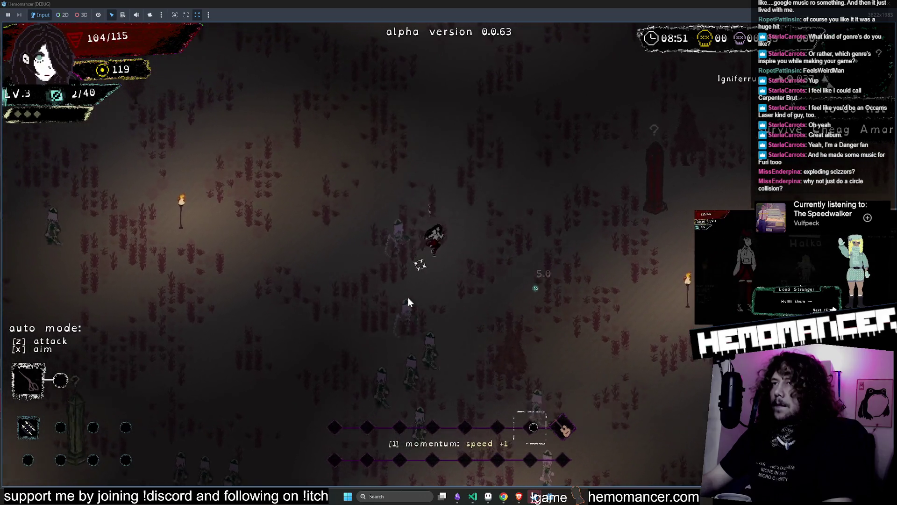
key("s")
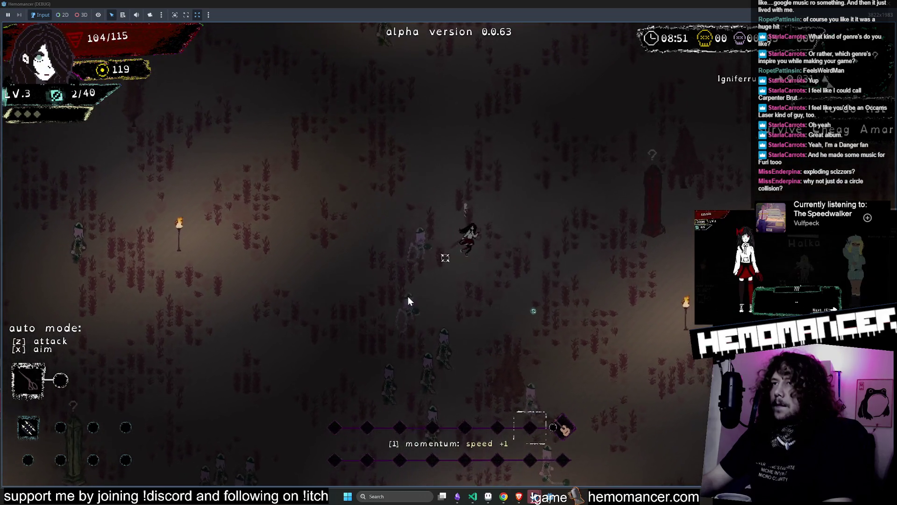
Collect XP up to 12/40, then pause with Escape and close the game with F8.
key("d")
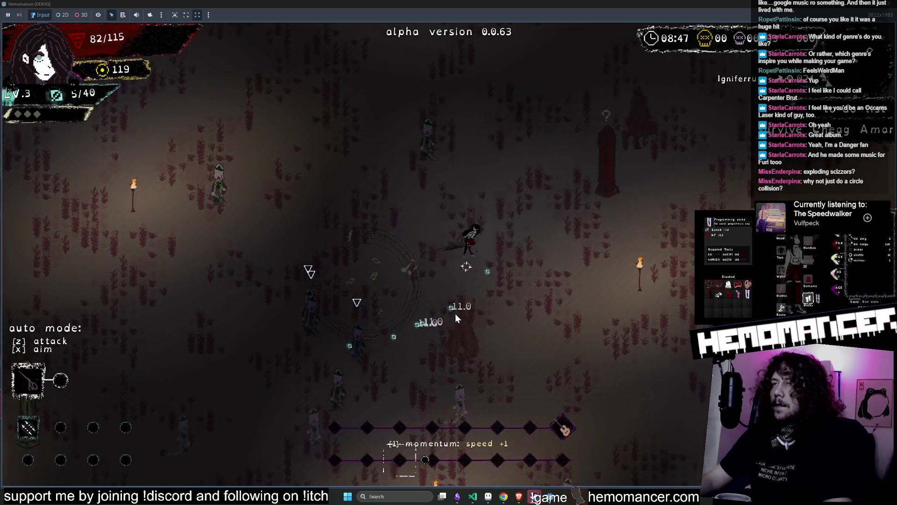
key("w")
key("d")
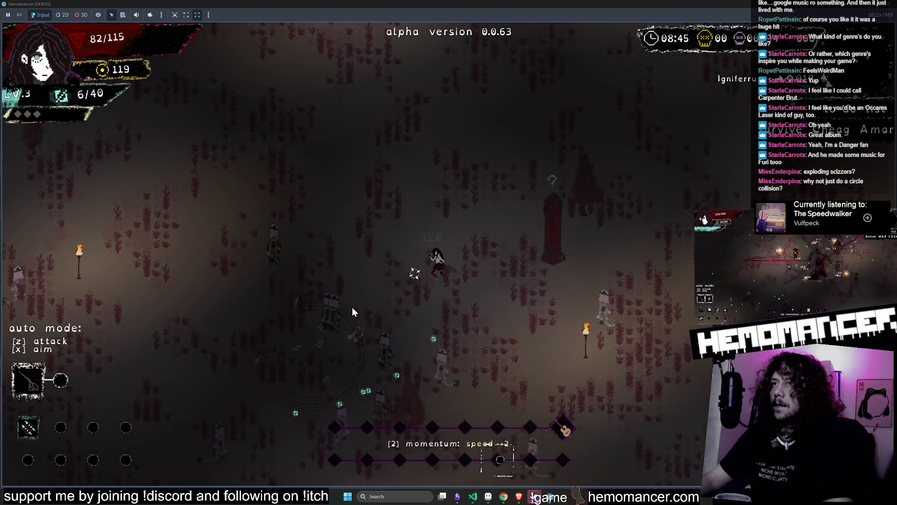
key("a")
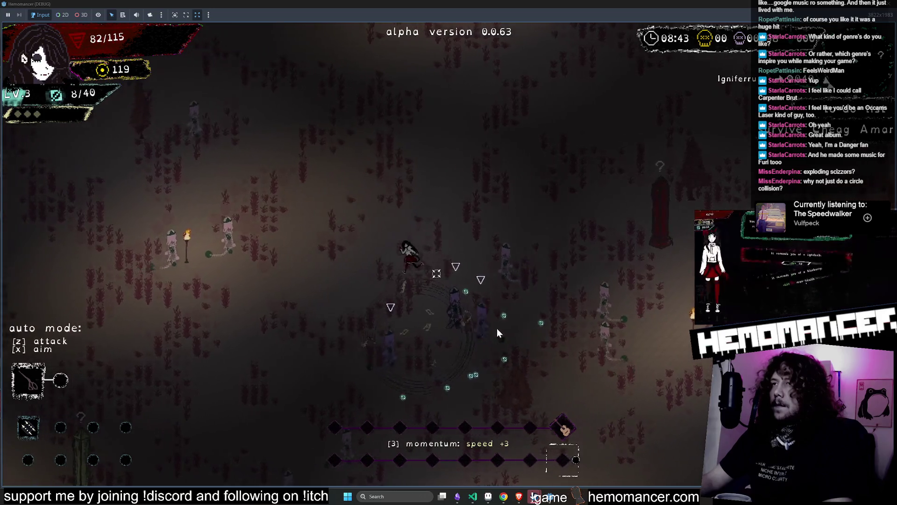
key("a")
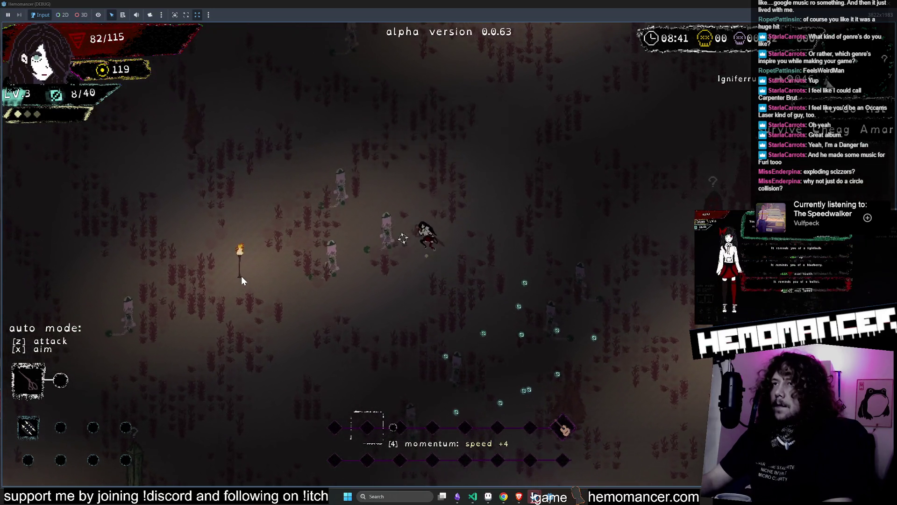
key("w")
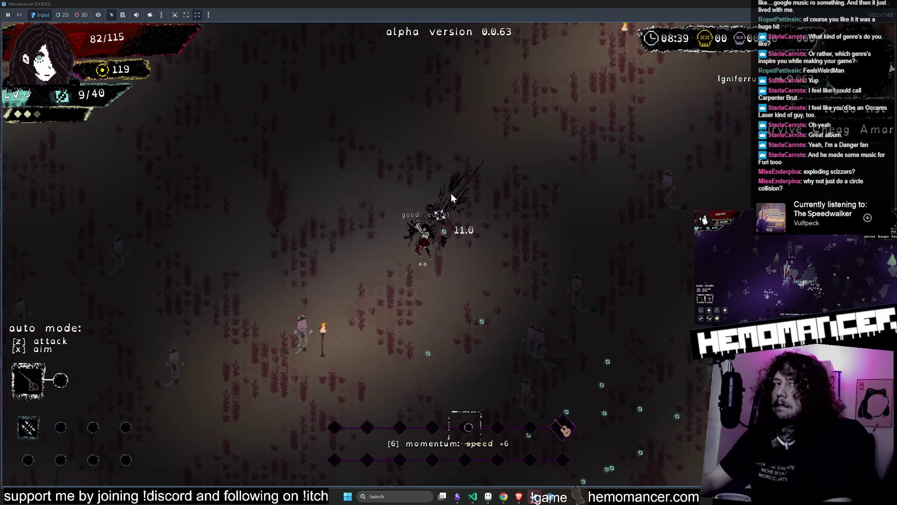
key("a")
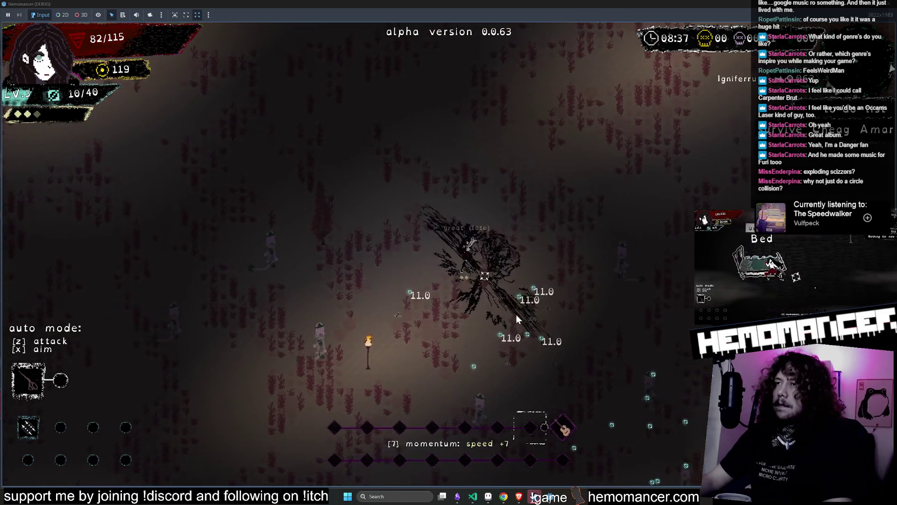
key("d")
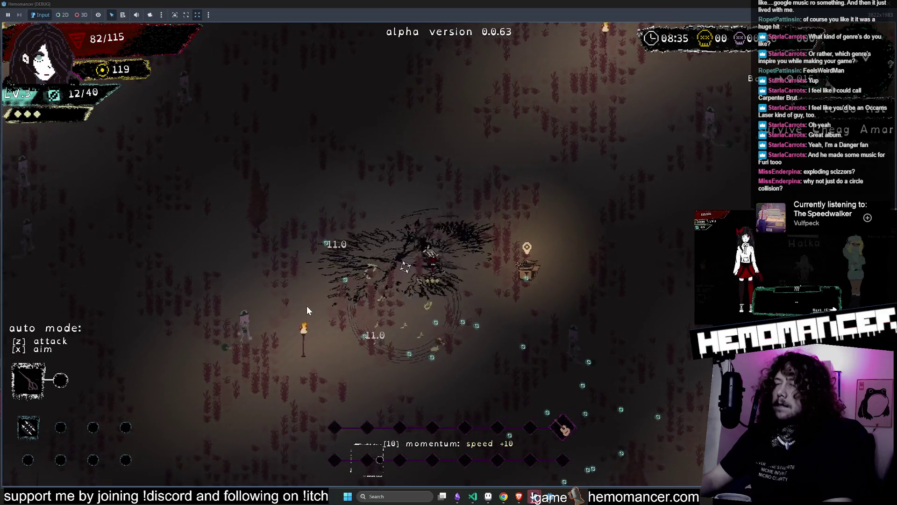
key("Escape")
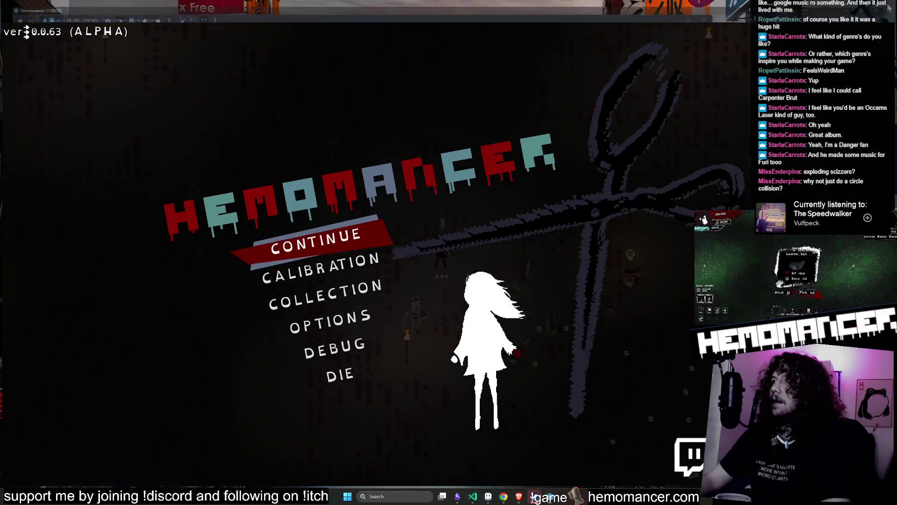
key("F8")
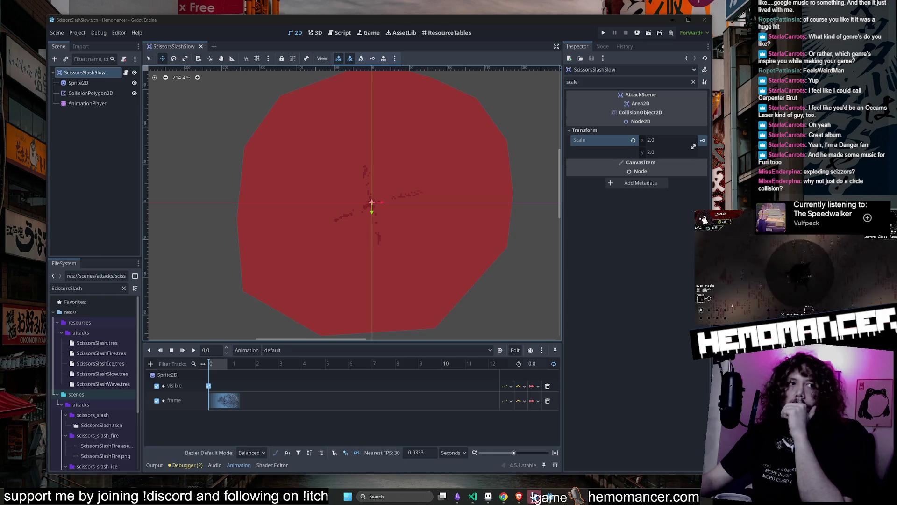
Switch to the ResourceTables tab to show the res://resources/items/ table.
left_click(437, 32)
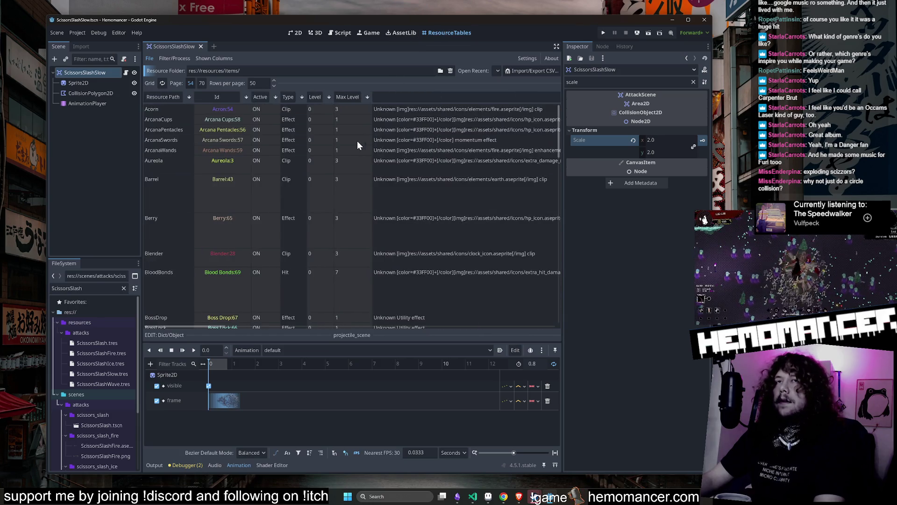
Sort items by Id, select Scissors' Projectile Scene cell and drop ScissorsSlash.tscn into it.
left_click(224, 99)
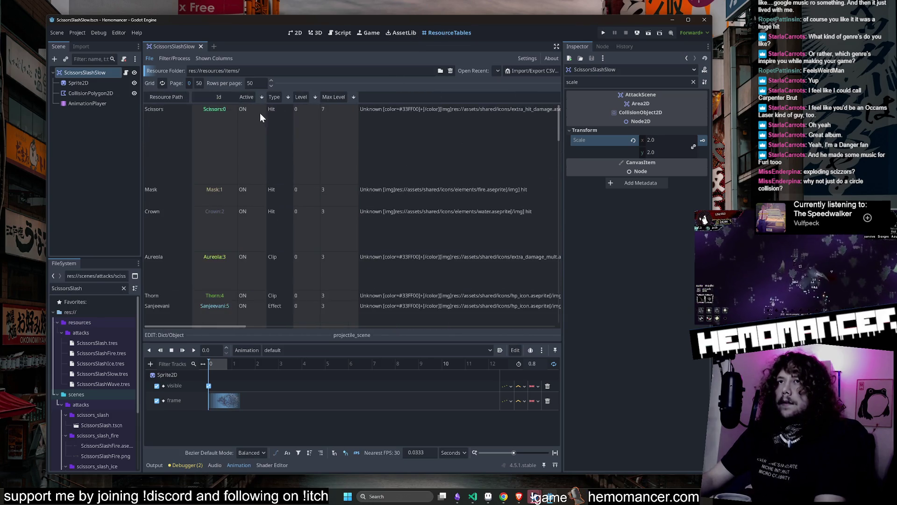
scroll(318, 136, "right", 5)
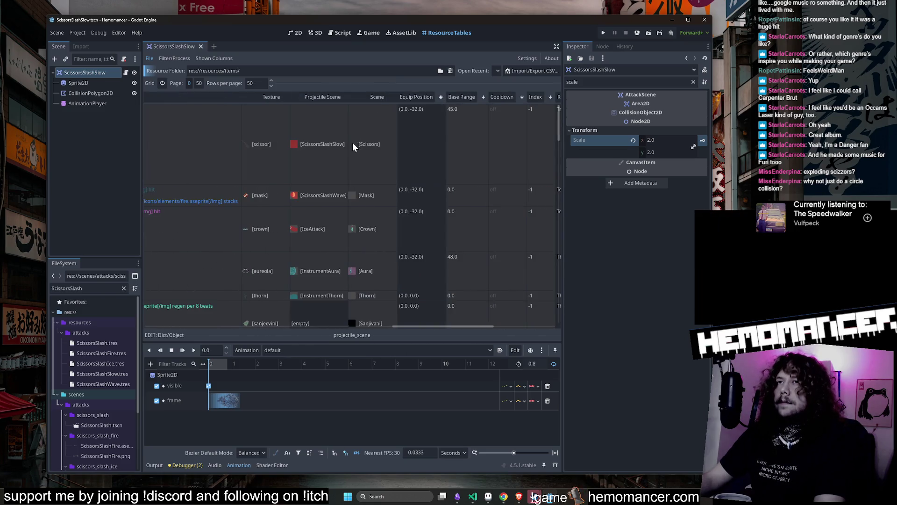
left_click(381, 147)
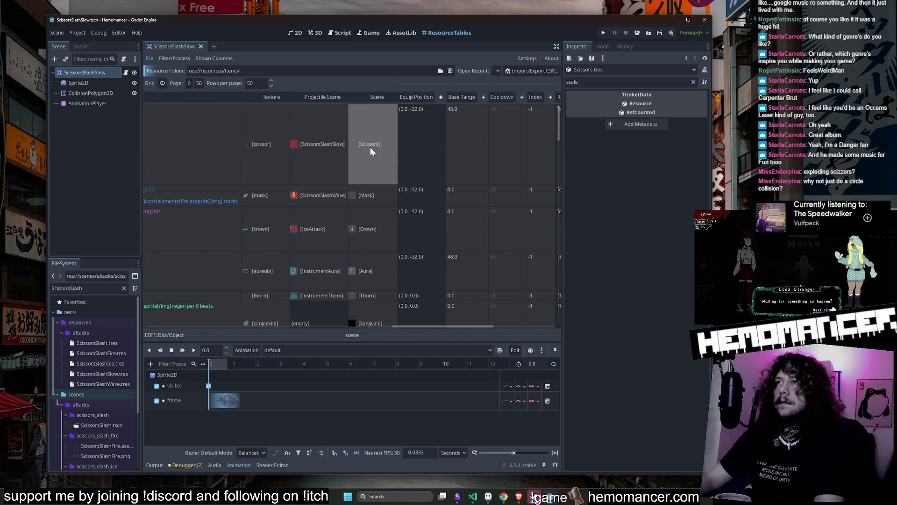
left_click(382, 142)
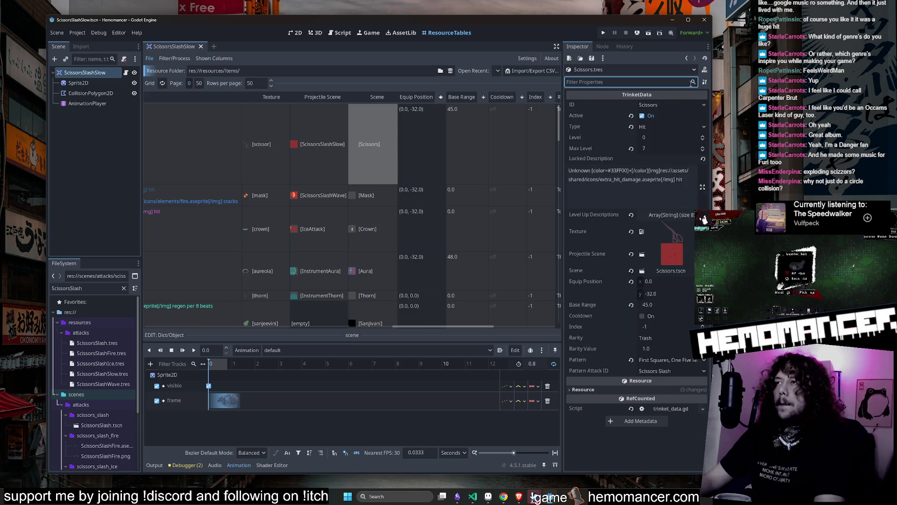
left_click(333, 147)
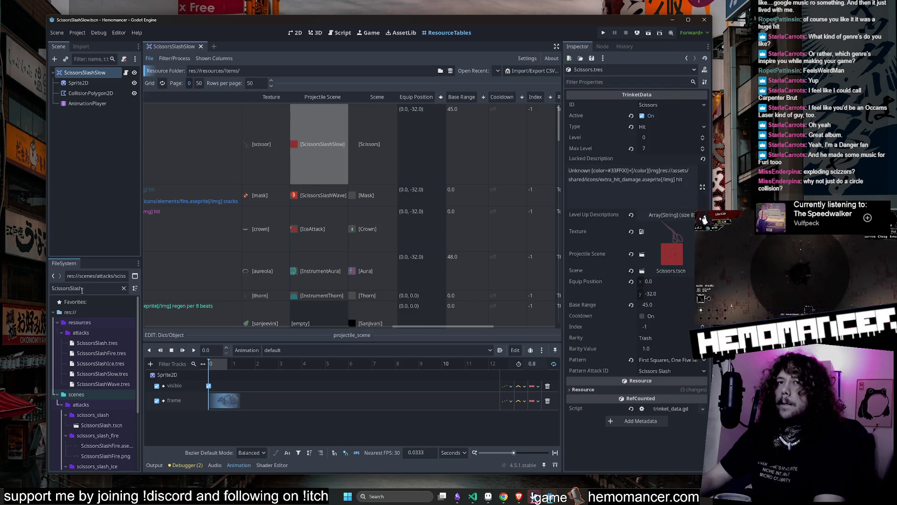
scroll(119, 380, "down", 1)
mouse_move(116, 404)
left_mouse_down()
mouse_move(285, 380)
mouse_move(667, 260)
left_mouse_up()
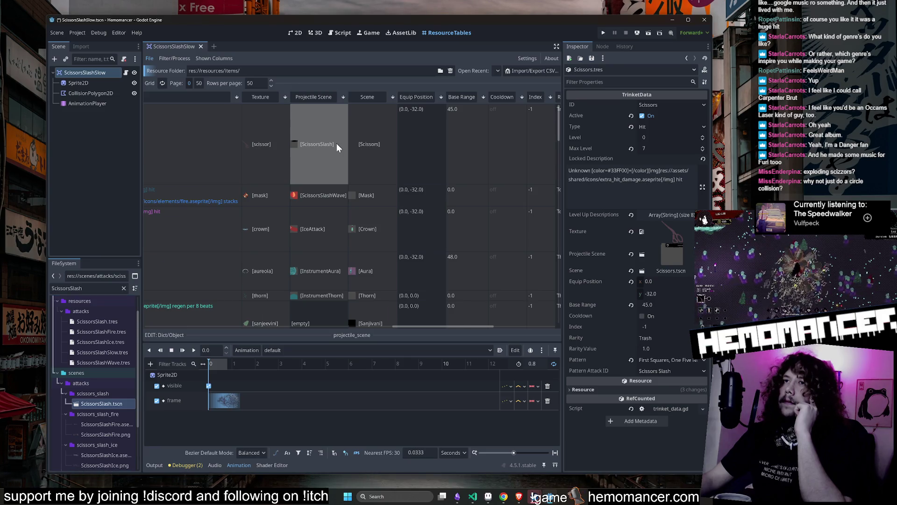
scroll(336, 143, "left", 5)
scroll(334, 145, "right", 4)
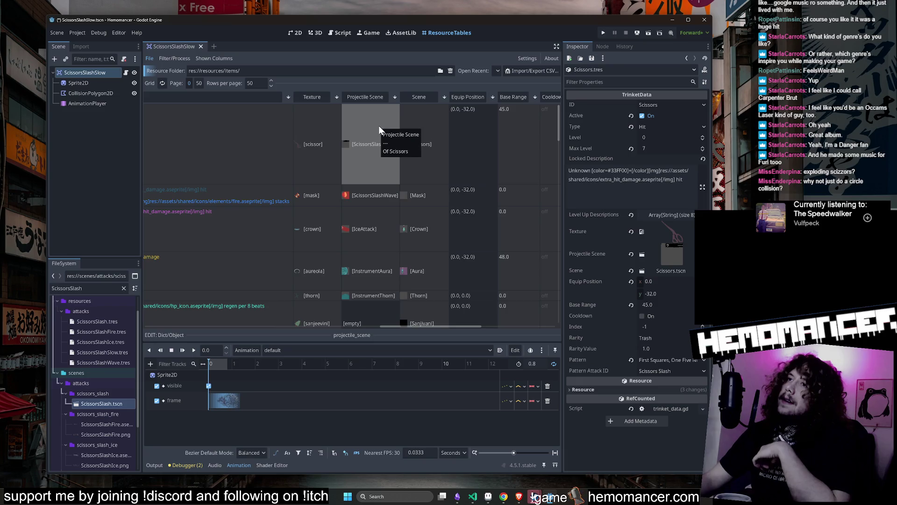
scroll(380, 119, "left", 10)
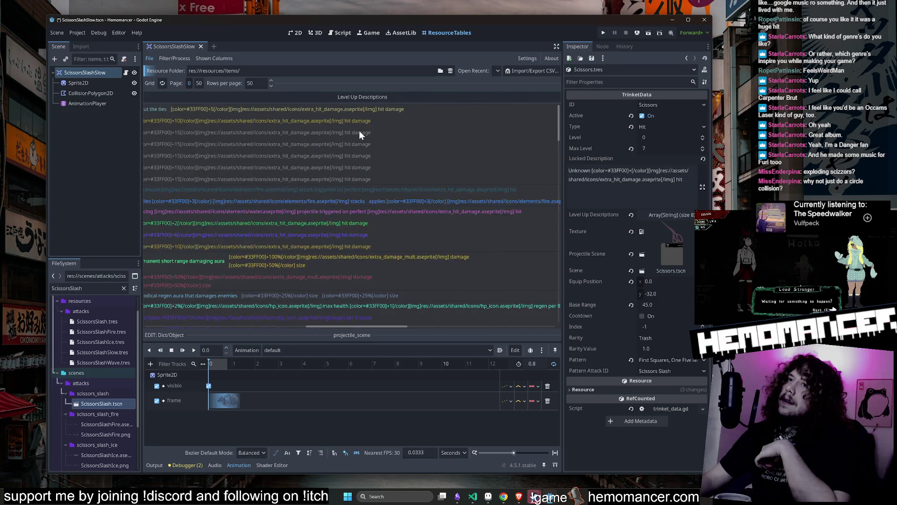
scroll(350, 136, "right", 10)
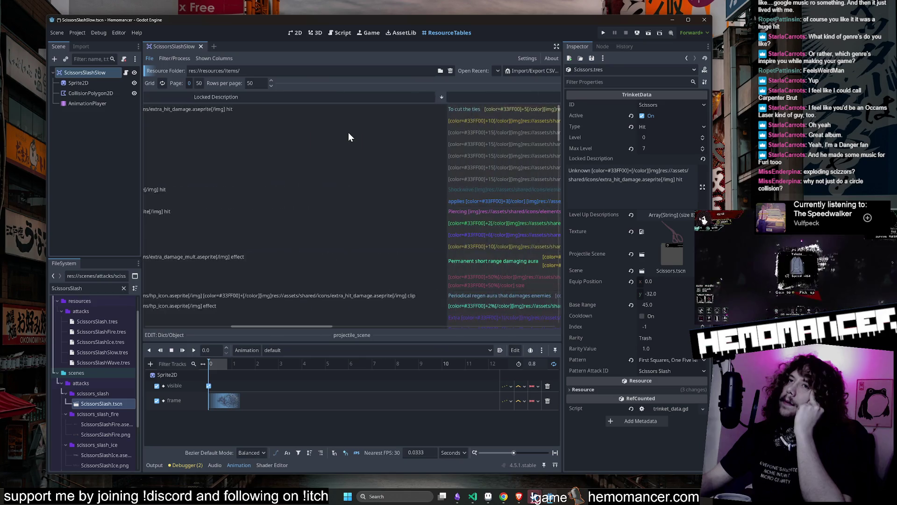
scroll(345, 136, "left", 10)
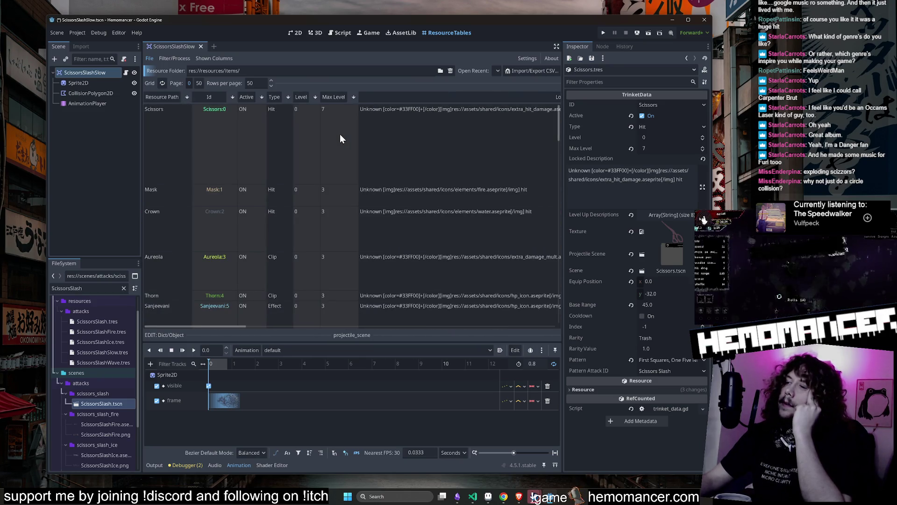
scroll(340, 135, "right", 10)
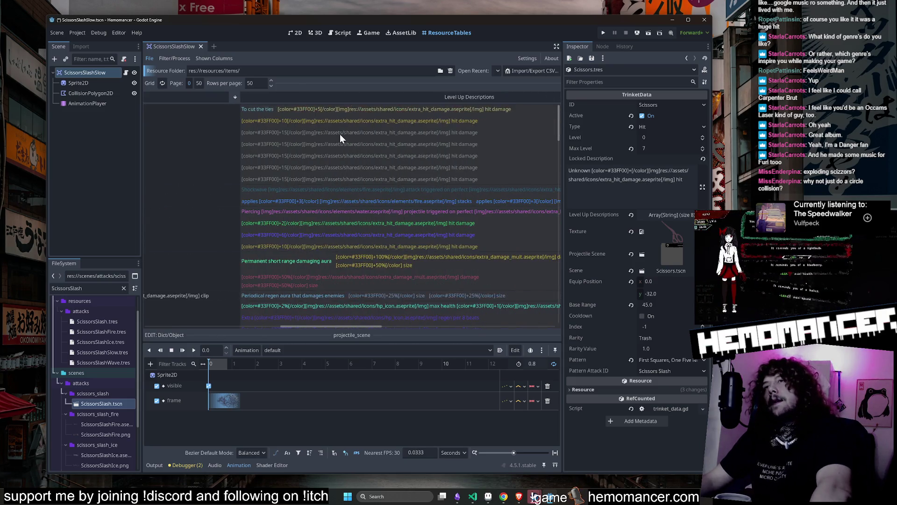
scroll(340, 135, "right", 3)
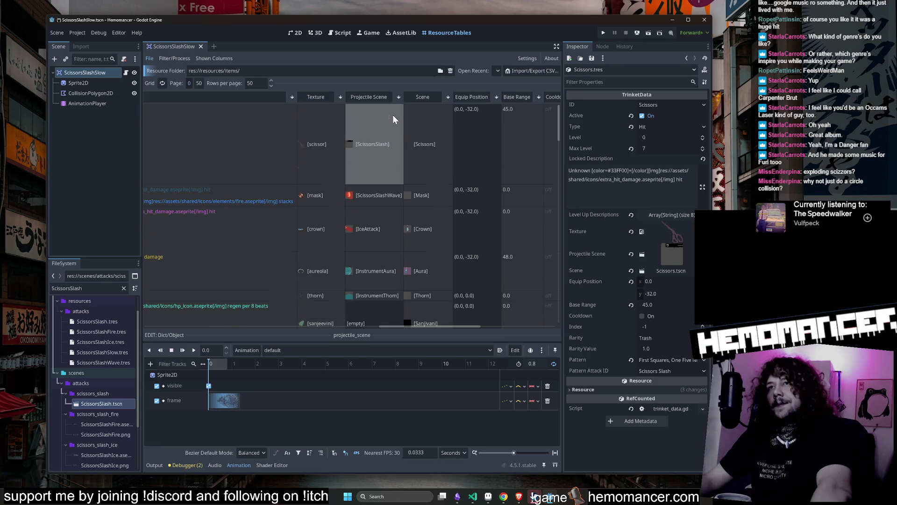
scroll(393, 114, "down", 10)
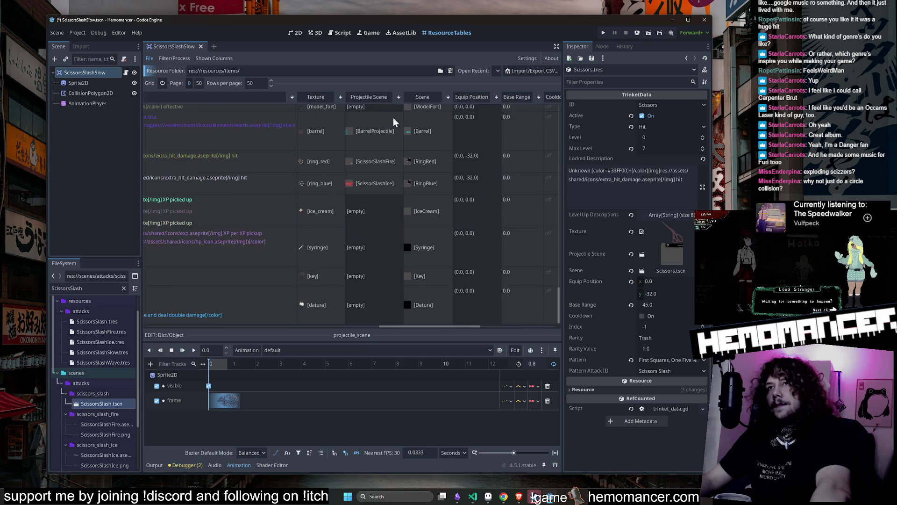
scroll(394, 117, "up", 10)
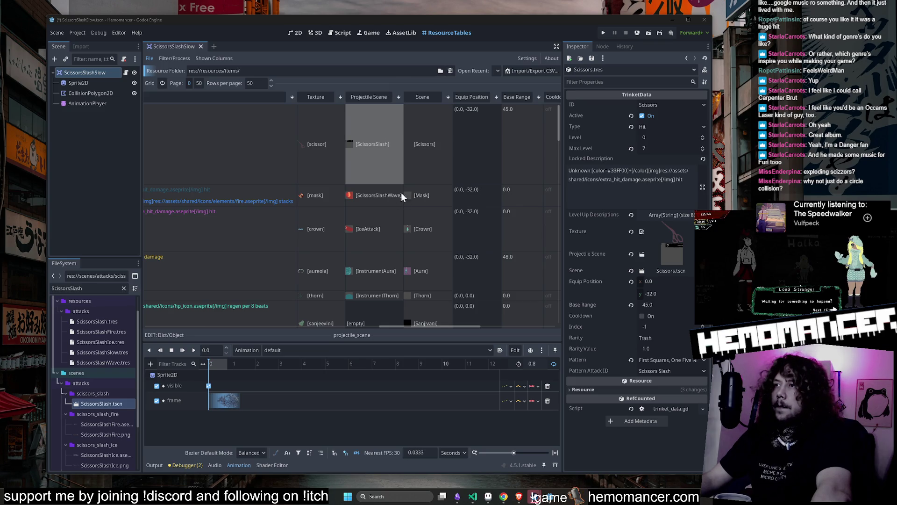
left_click(296, 33)
Play the slash animation in Aseprite, stop on frame 4 and sample the slash's white.
left_click(488, 497)
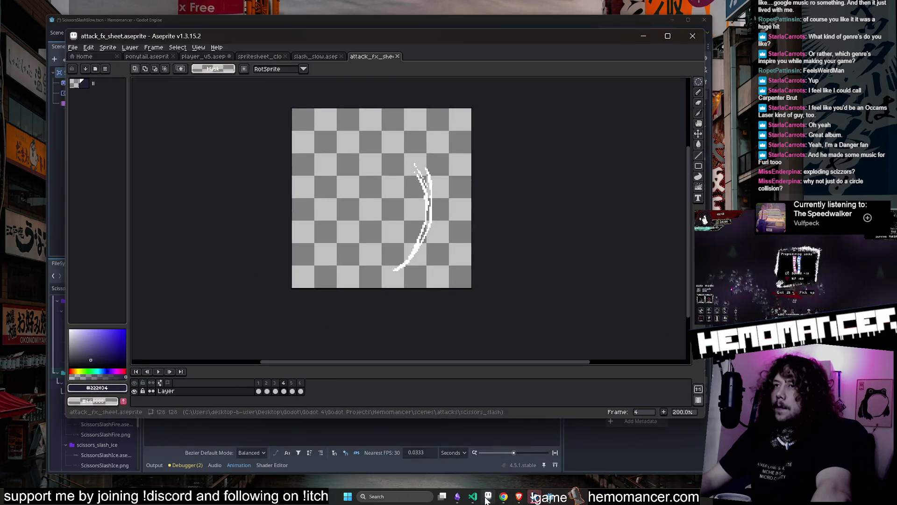
left_click(158, 372)
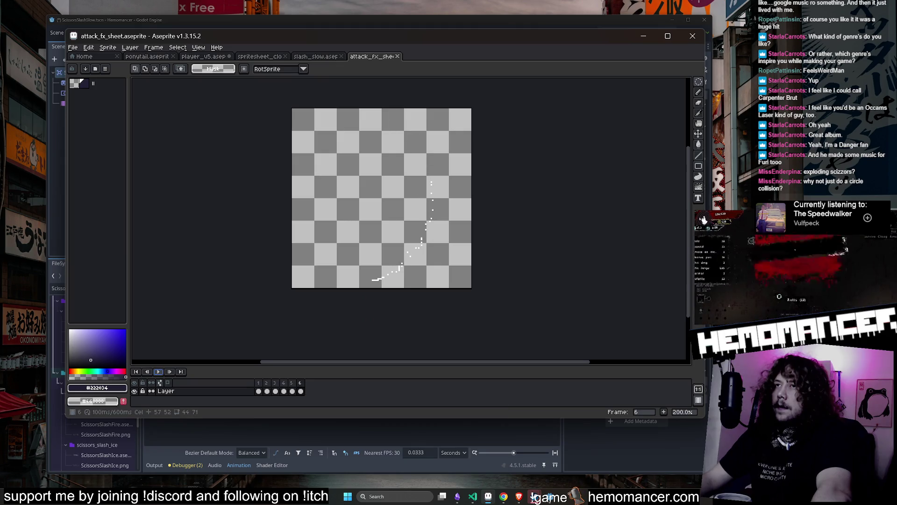
left_click(283, 391)
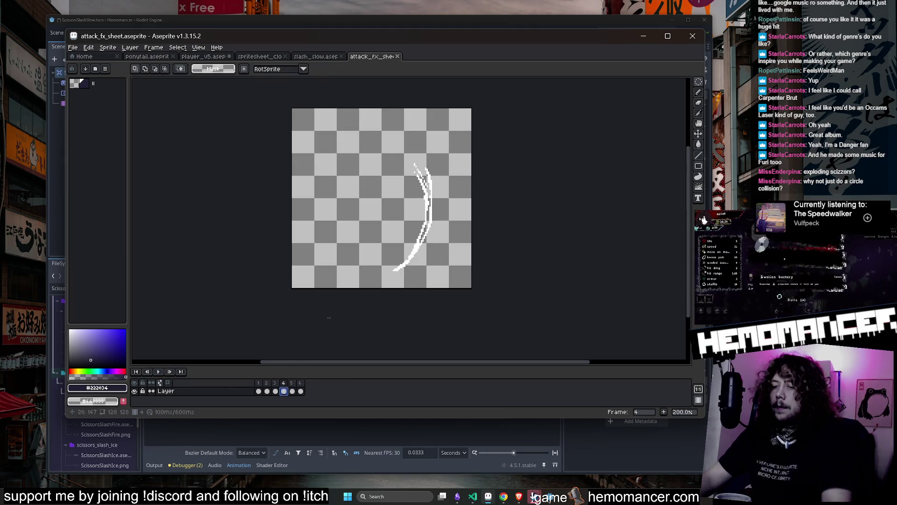
key("i")
scroll(442, 180, "up", 1)
left_click(427, 170)
In slash_slow, try a white fill and white brush strokes, undoing both.
left_click(316, 56)
left_click_drag(259, 383, 314, 385)
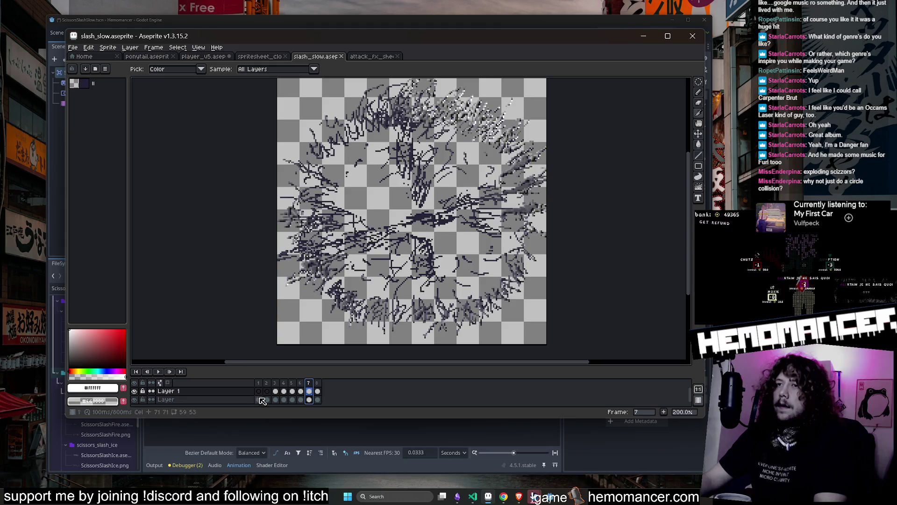
left_click(268, 384)
key("b")
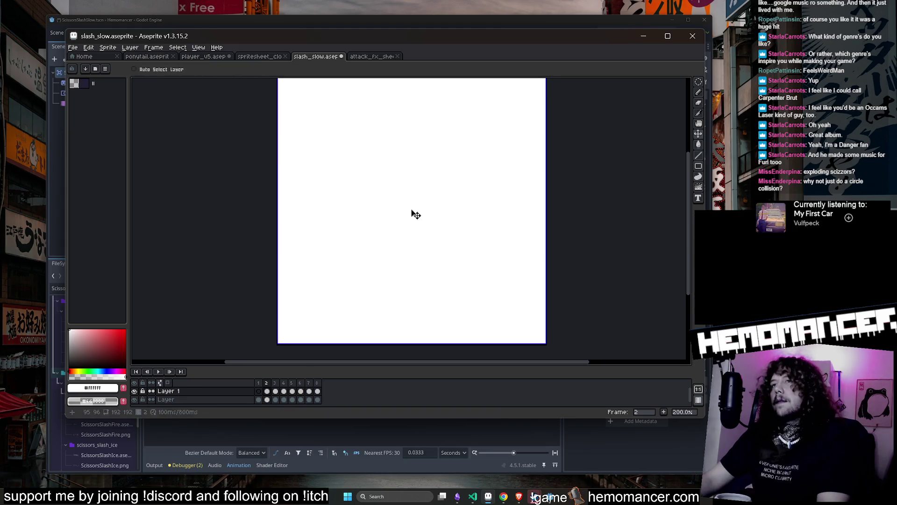
left_click(258, 400)
scroll(420, 196, "up", 3)
key("g")
left_click(439, 162)
key("ctrl+z")
key("b")
scroll(439, 163, "down", 4)
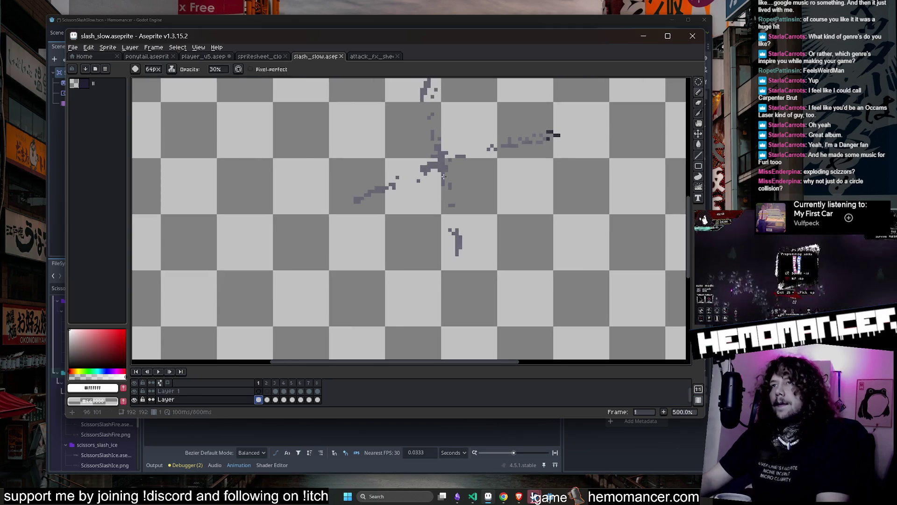
left_click(445, 171)
key("ctrl+z")
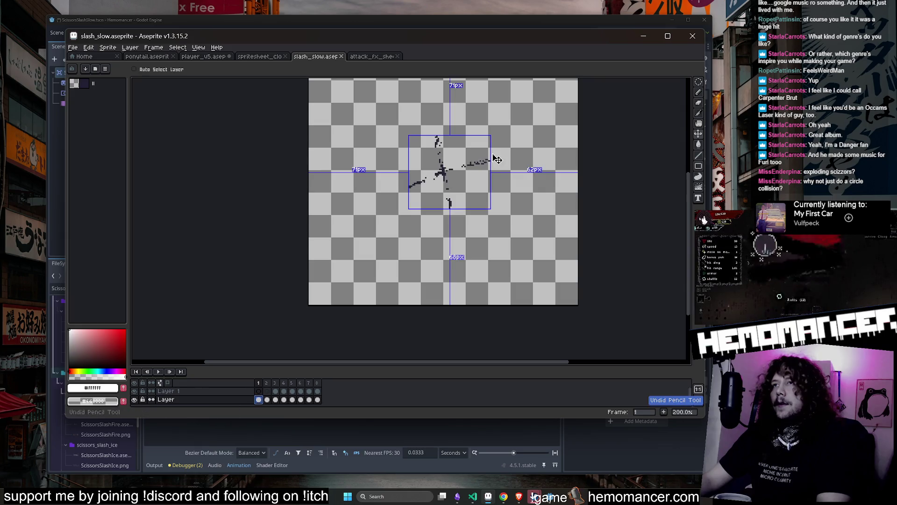
Play and zoom into player_v5's attack animation, then minimize Aseprite.
left_click(259, 56)
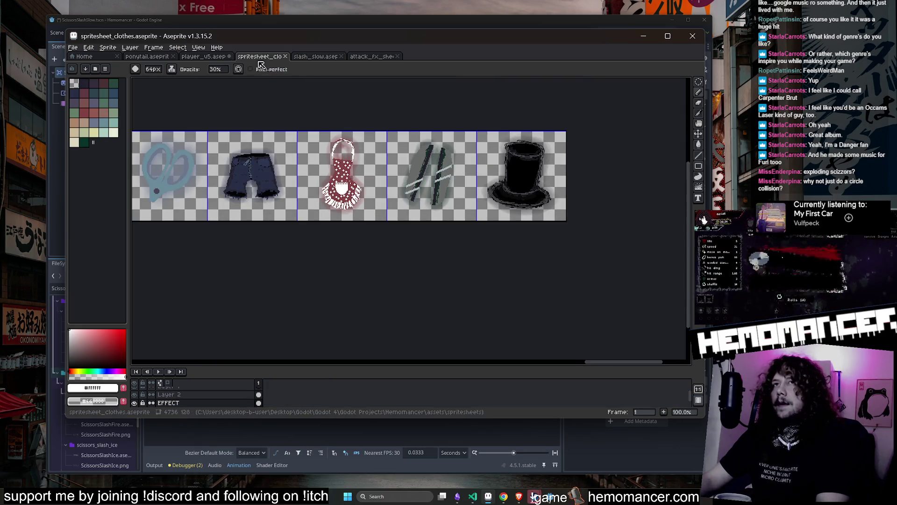
left_click(206, 56)
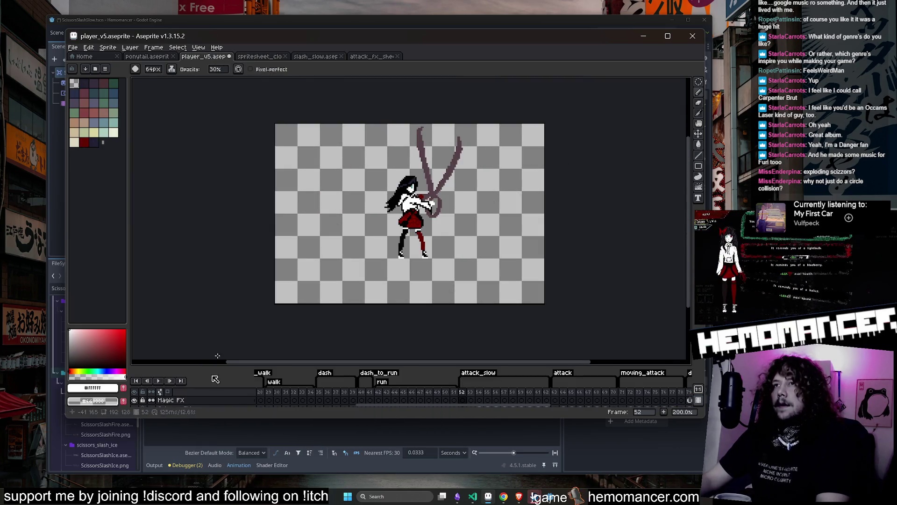
left_click(159, 380)
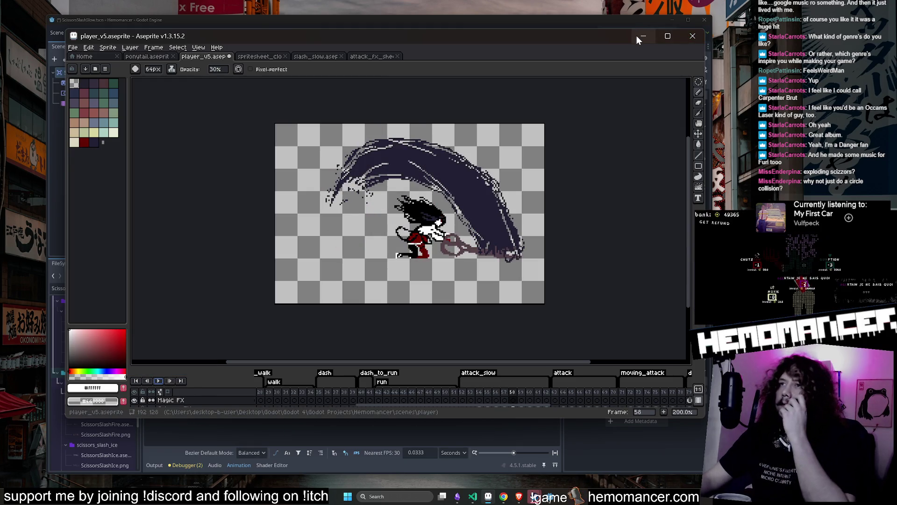
key("3")
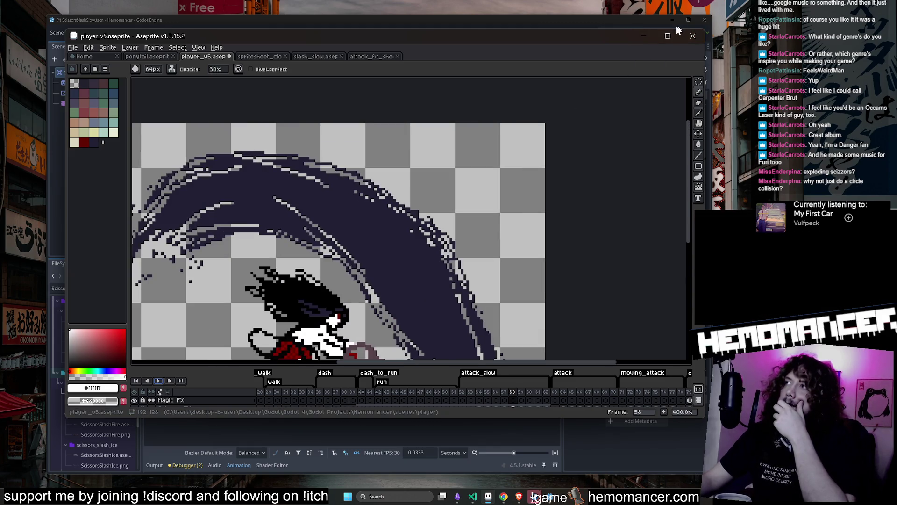
left_click(644, 38)
scroll(493, 121, "down", 2)
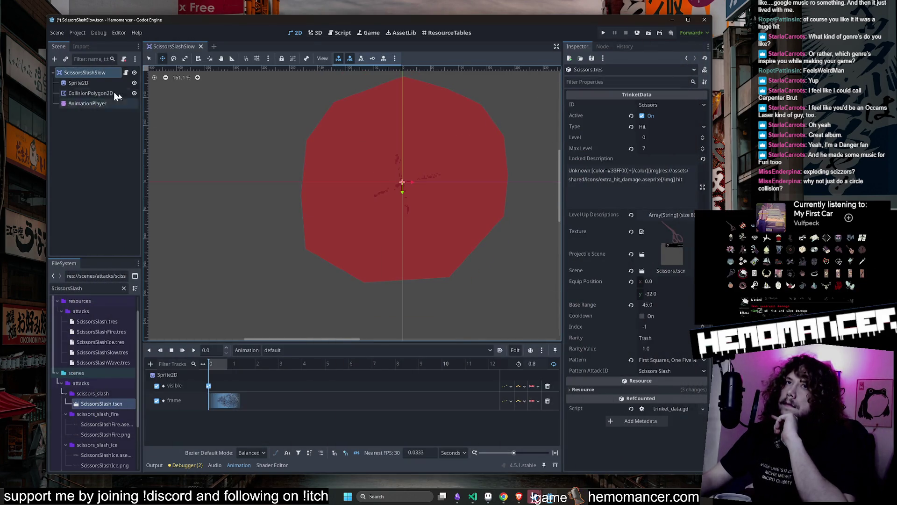
Clear the file filter, collapse scissors_slash, then inspect the Acorn trinket in ResourceTables.
left_click(103, 85)
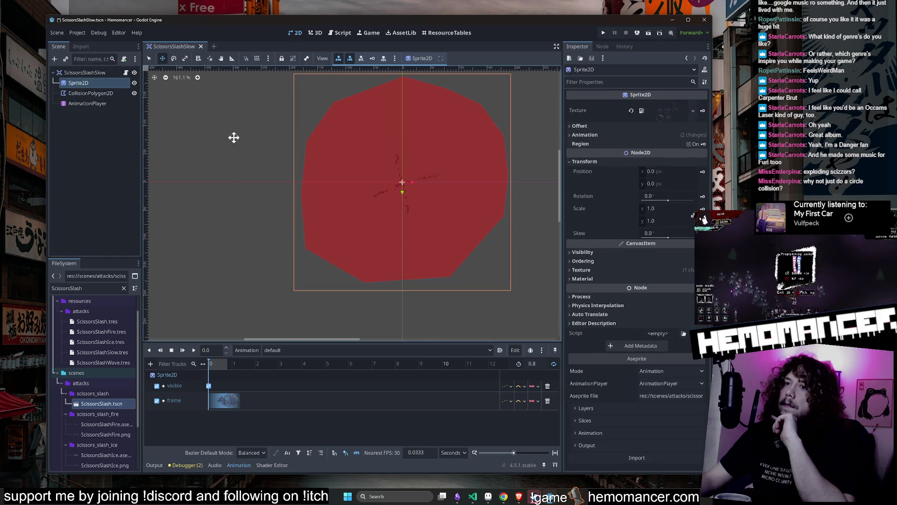
left_click(124, 288)
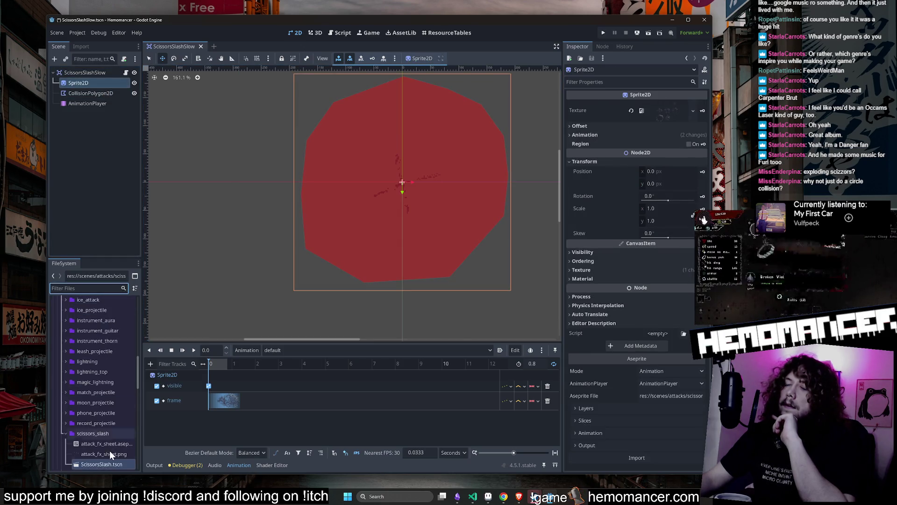
left_click(85, 433)
scroll(101, 428, "down", 1)
double_click(93, 407)
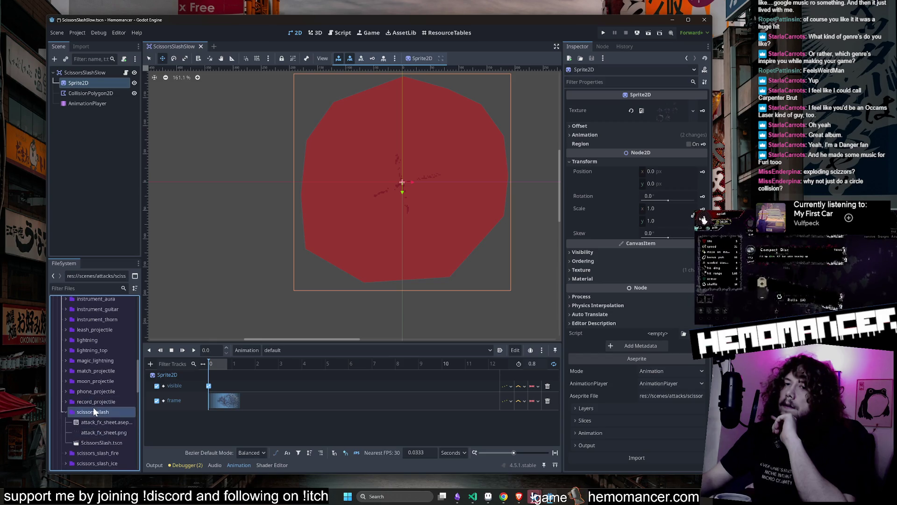
left_click(447, 32)
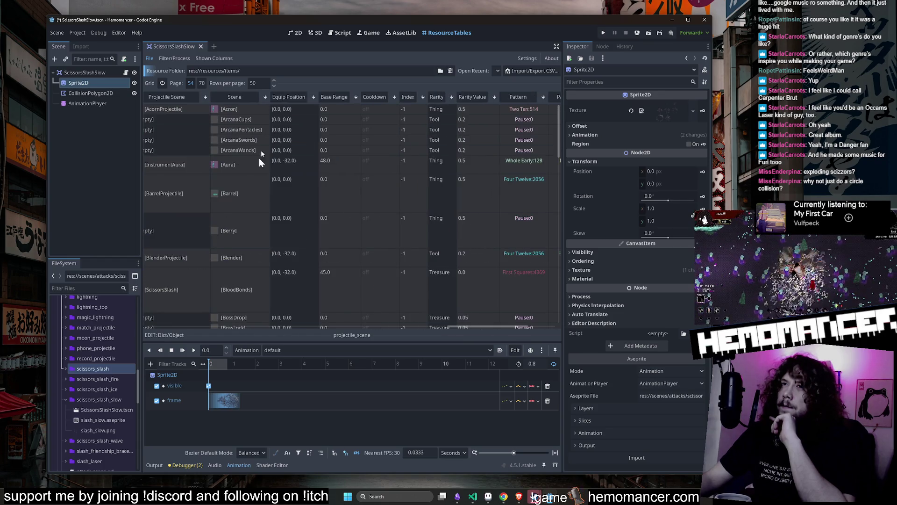
left_click(346, 109)
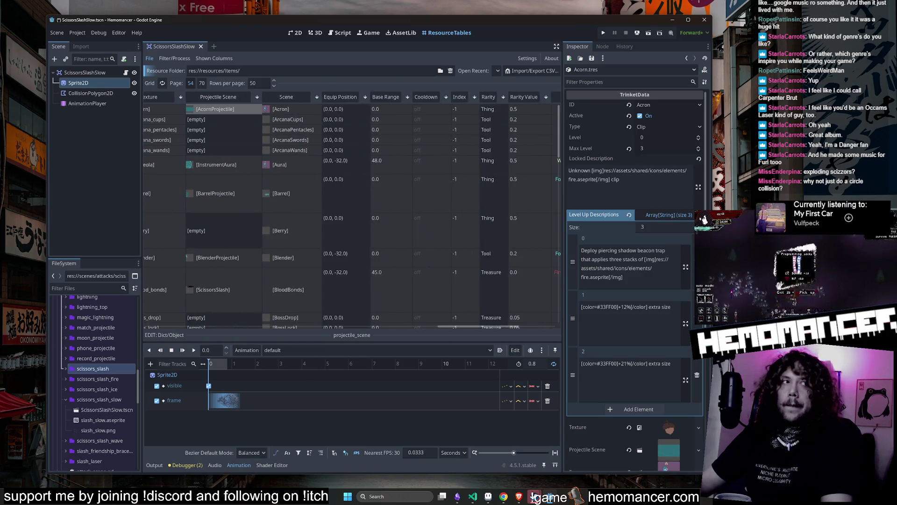
Filter FileSystem for 'trink', open trinket_data.gd and search it for 'projectile'.
left_click(96, 288)
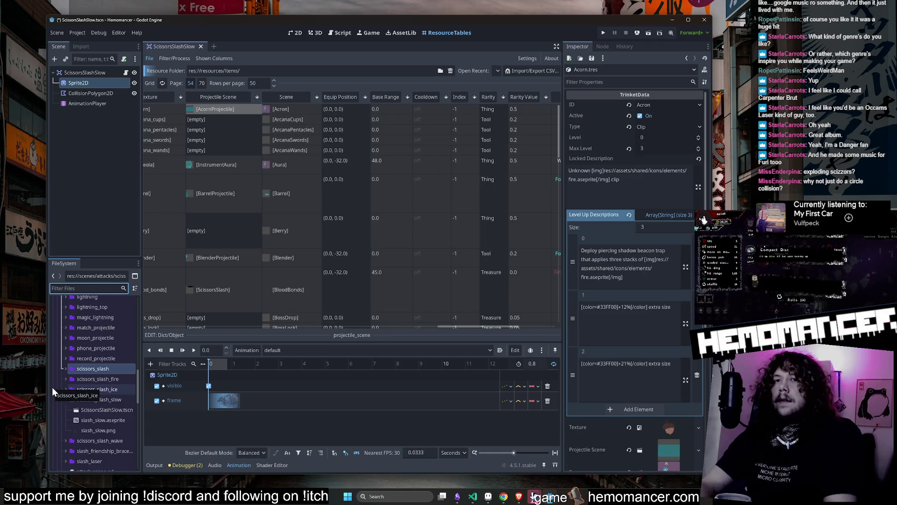
type("trink")
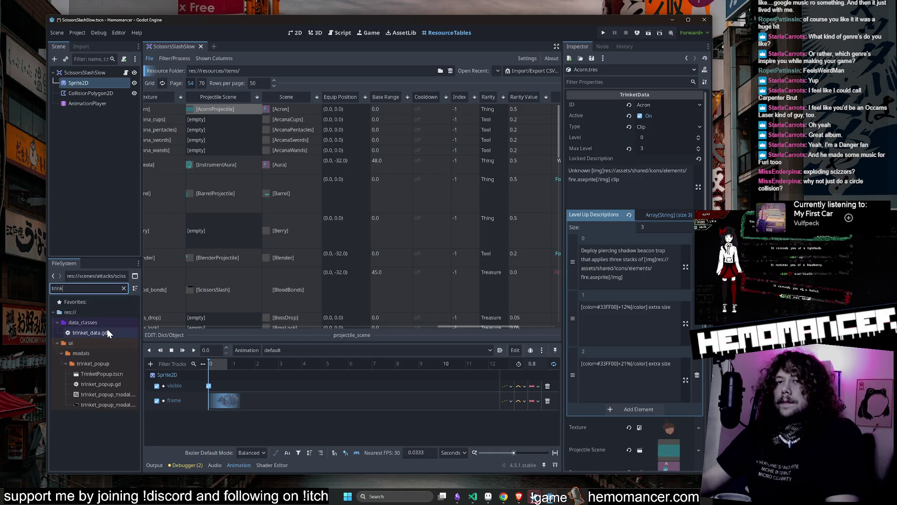
double_click(98, 333)
left_click(420, 192)
key("ctrl+f")
type("projectile")
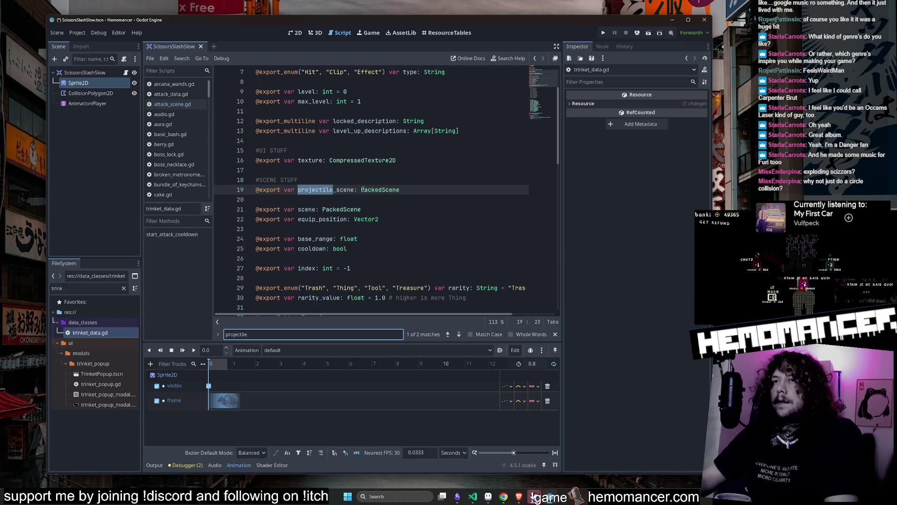
Select the projectile_scene name on line 19, then switch to Visual Studio Code.
double_click(344, 190)
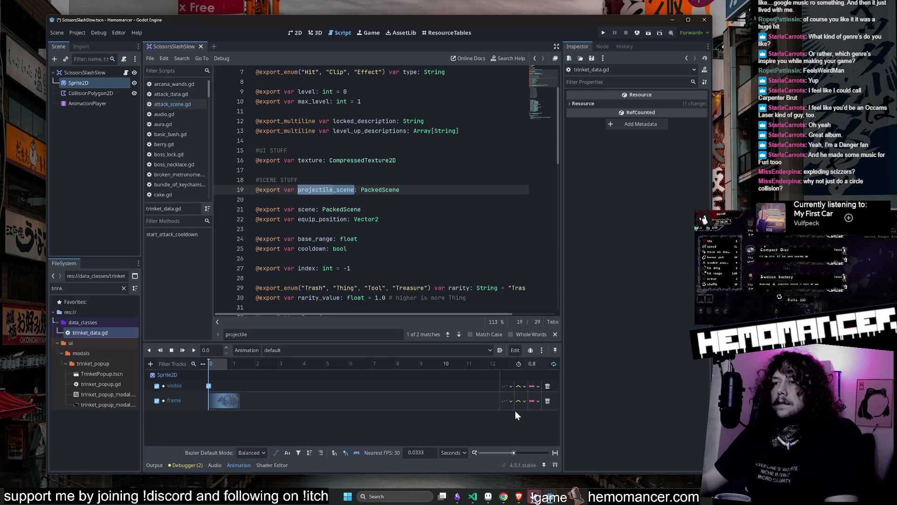
left_click(478, 499)
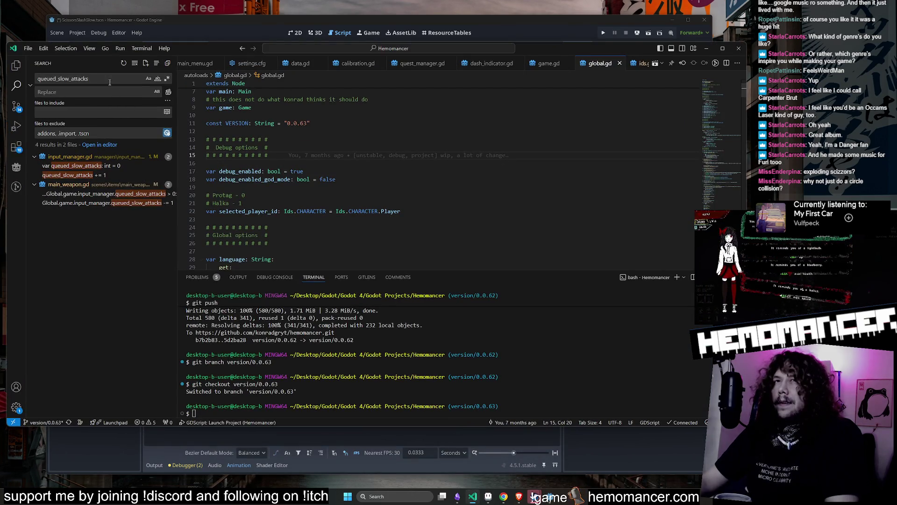
Browse the projectile_scene search results and open the reference on line 7 of juanez.gd.
scroll(96, 196, "down", 3)
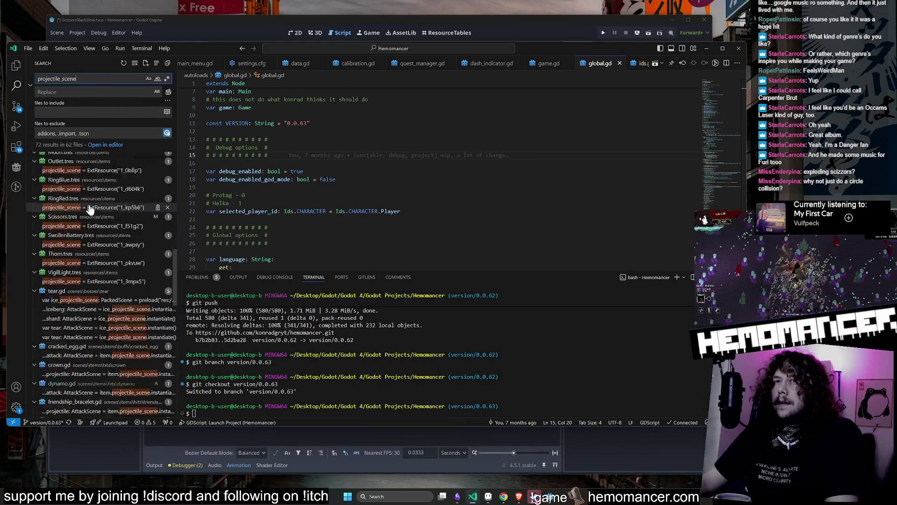
scroll(103, 182, "up", 3)
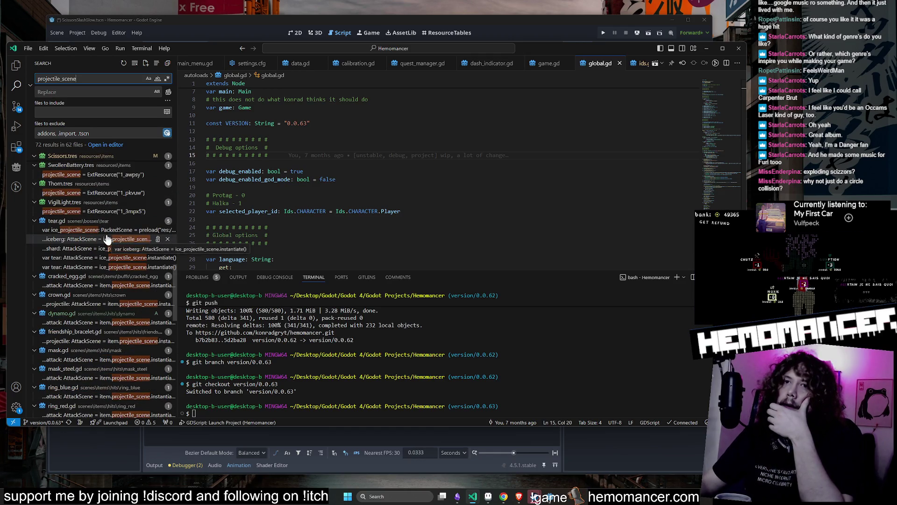
scroll(101, 209, "down", 10)
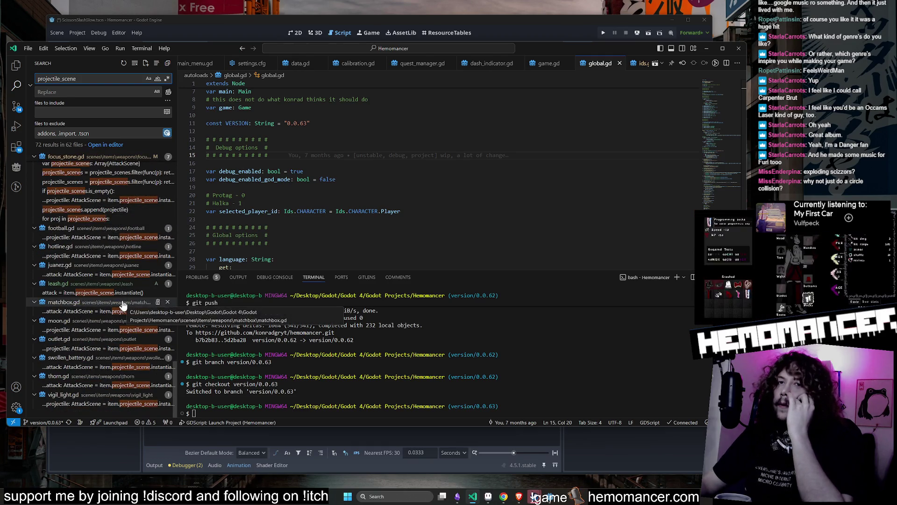
scroll(120, 290, "up", 1)
left_click(122, 286)
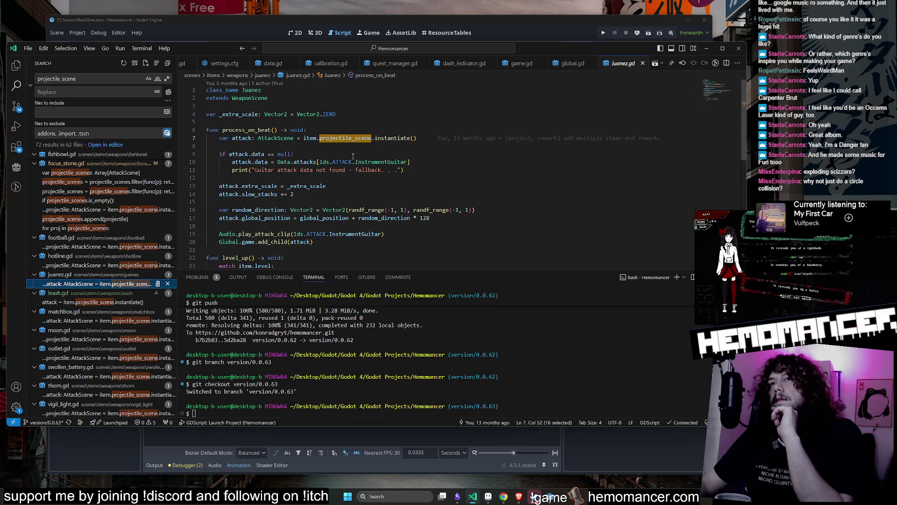
left_click(337, 137)
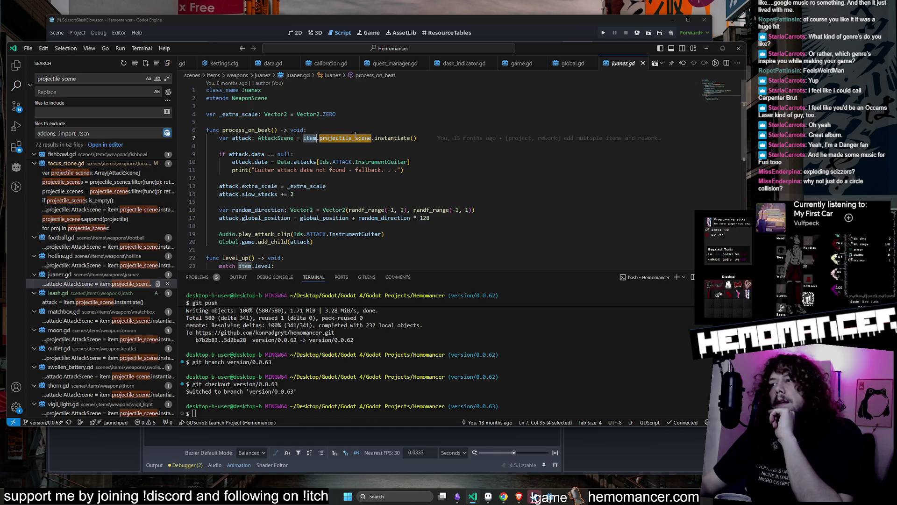
Jump to the definition of item in item.gd, then return to Godot.
mouse_move(353, 135)
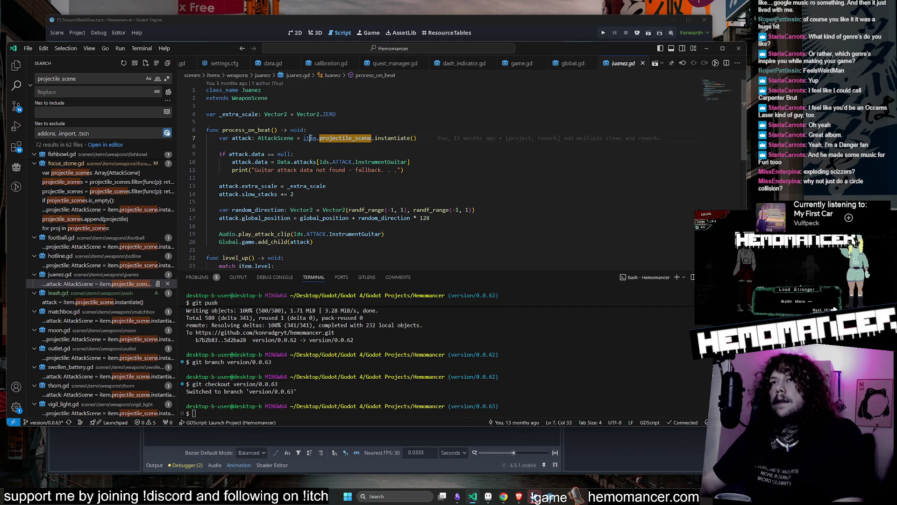
left_click(311, 137, "ctrl")
mouse_move(289, 116)
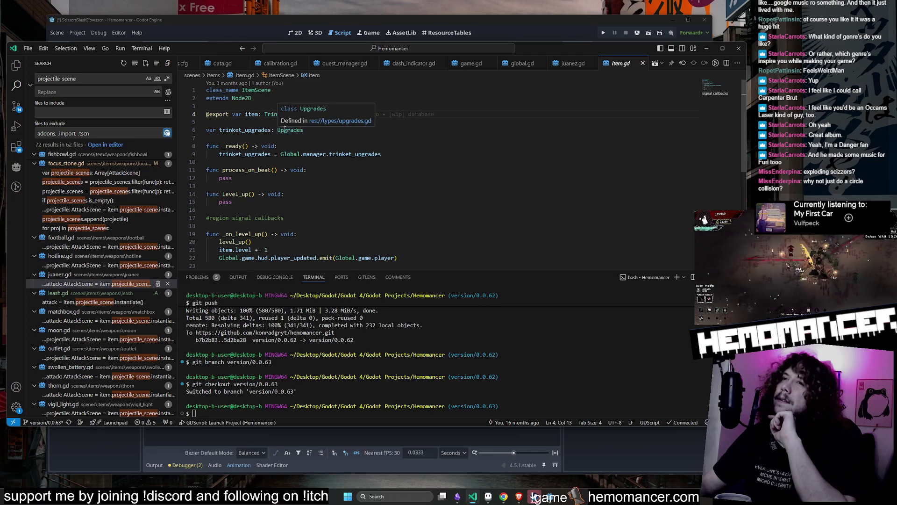
scroll(136, 226, "down", 10)
left_click(428, 37)
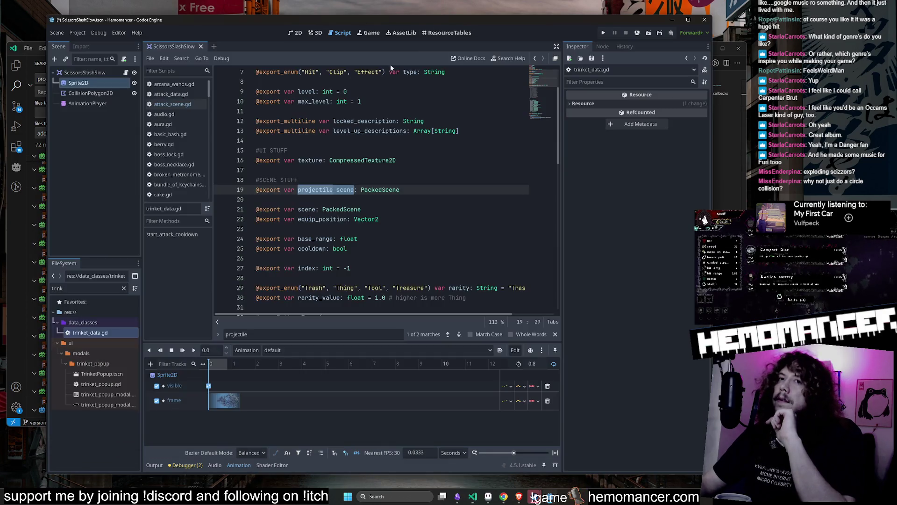
Filter for 'data', open data.gd, highlight 'attacks' on line 6, and return to ResourceTables.
left_click(86, 288)
type("data")
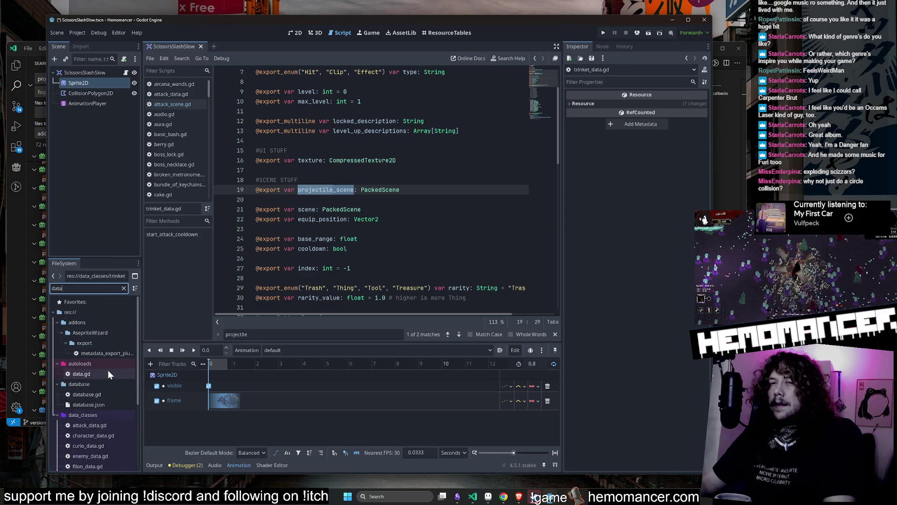
double_click(108, 370)
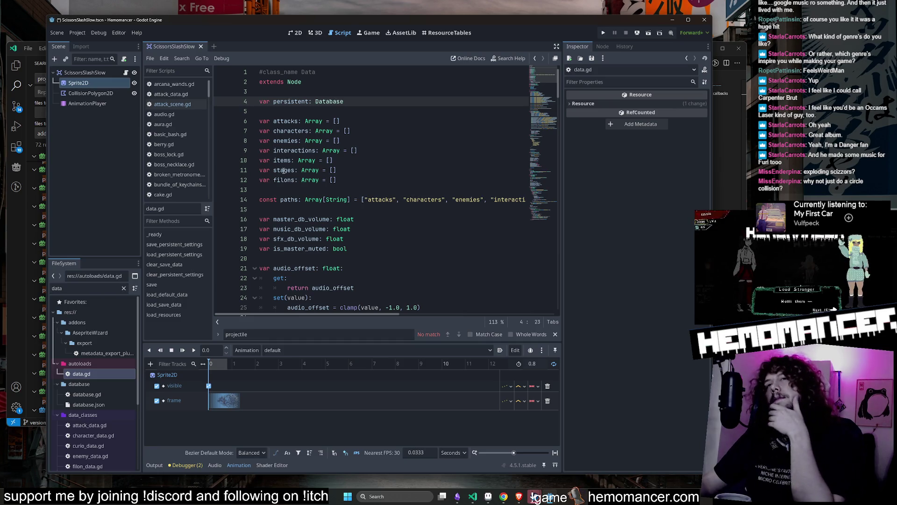
double_click(293, 121)
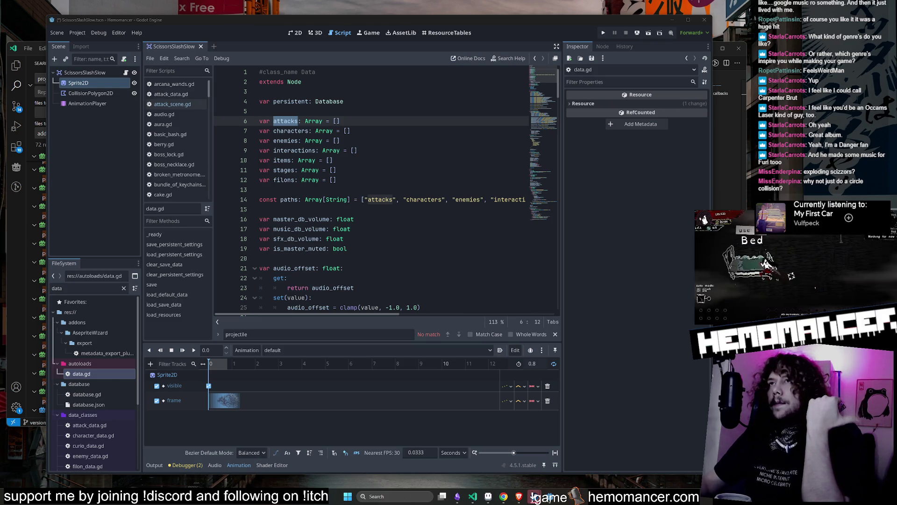
left_click(436, 33)
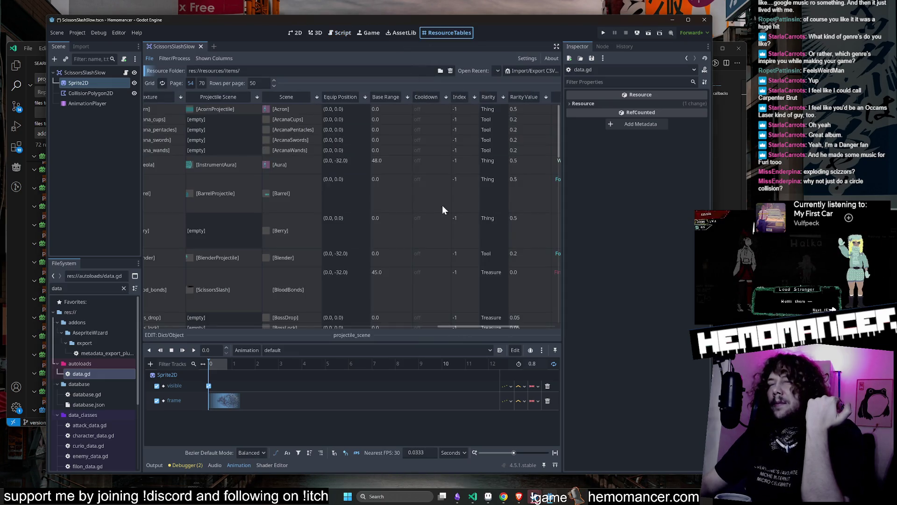
Scroll back and forth across the item resource table's columns.
scroll(423, 203, "right", 10)
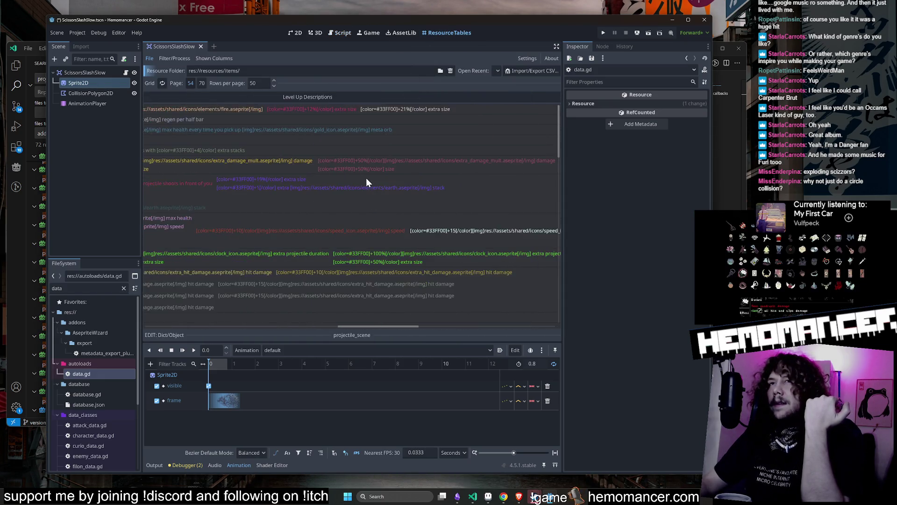
scroll(366, 177, "right", 5)
scroll(346, 171, "left", 5)
scroll(325, 166, "left", 10)
scroll(322, 164, "right", 9)
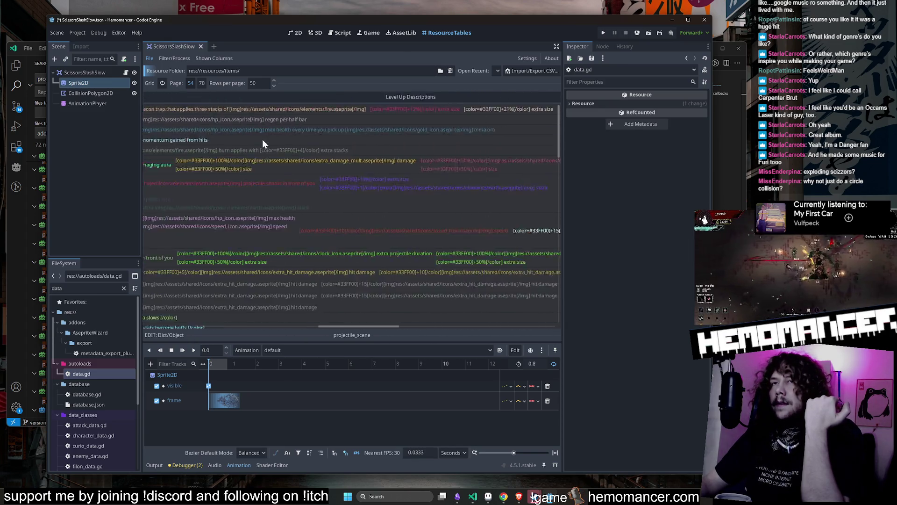
scroll(262, 139, "left", 15)
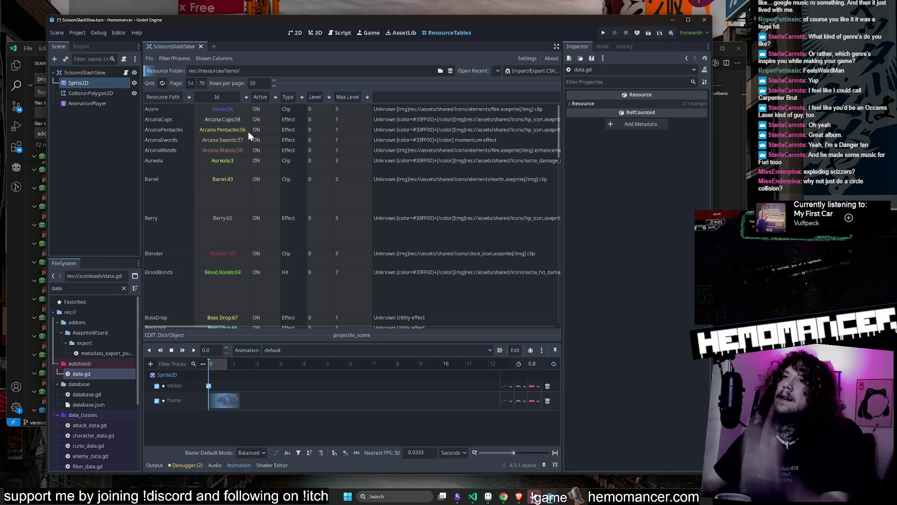
Sort the table by Id, scan the scissors rows, then return to the ScissorsSlashSlow 2D view.
left_click(220, 100)
scroll(223, 114, "right", 3)
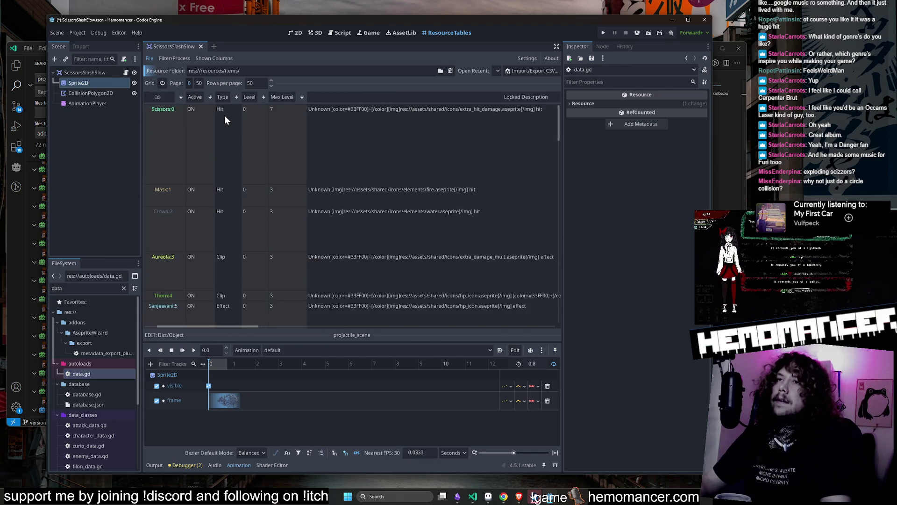
scroll(224, 114, "right", 10)
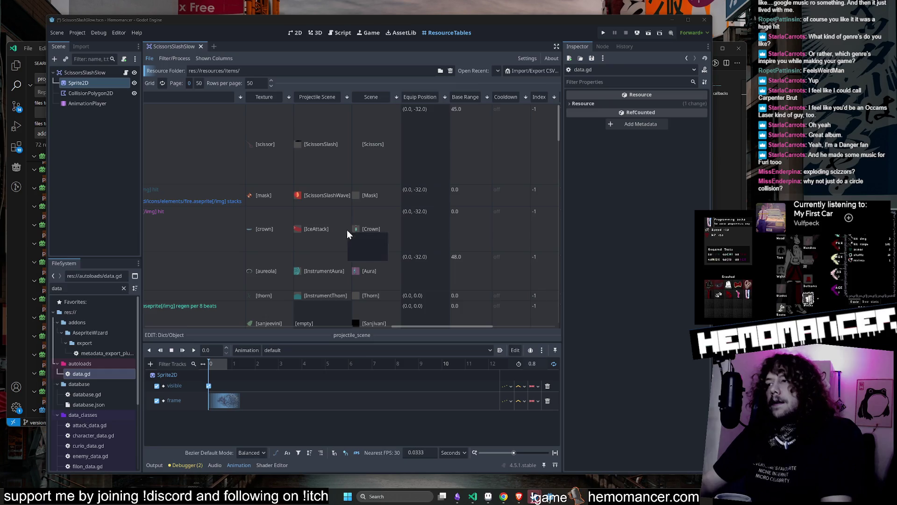
scroll(356, 209, "down", 6)
scroll(352, 217, "down", 8)
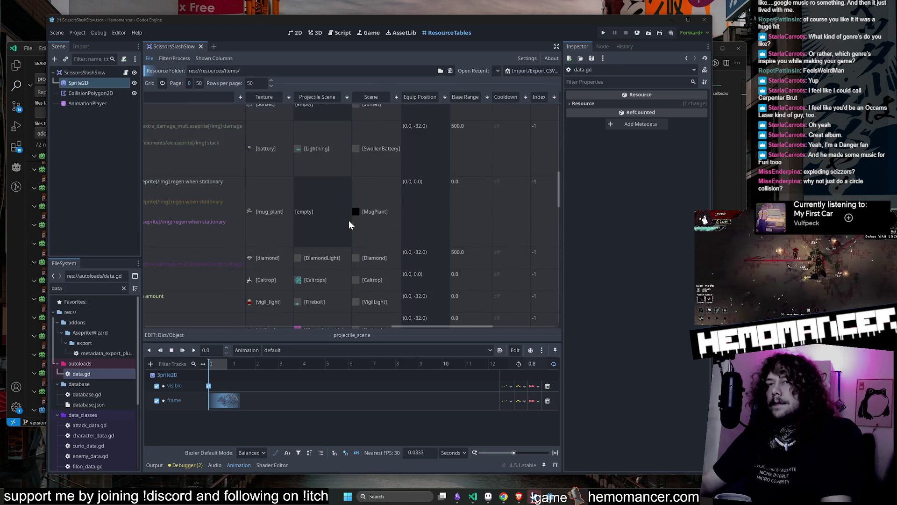
scroll(309, 233, "down", 8)
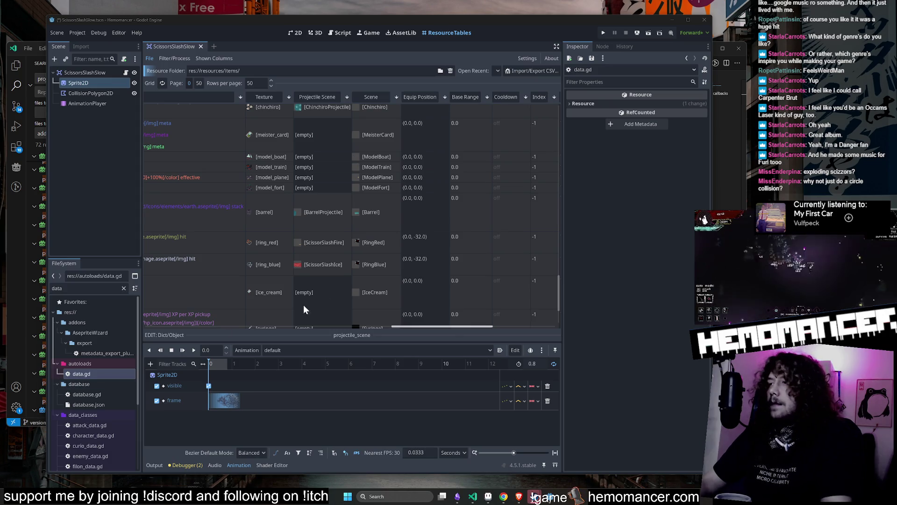
left_click(293, 32)
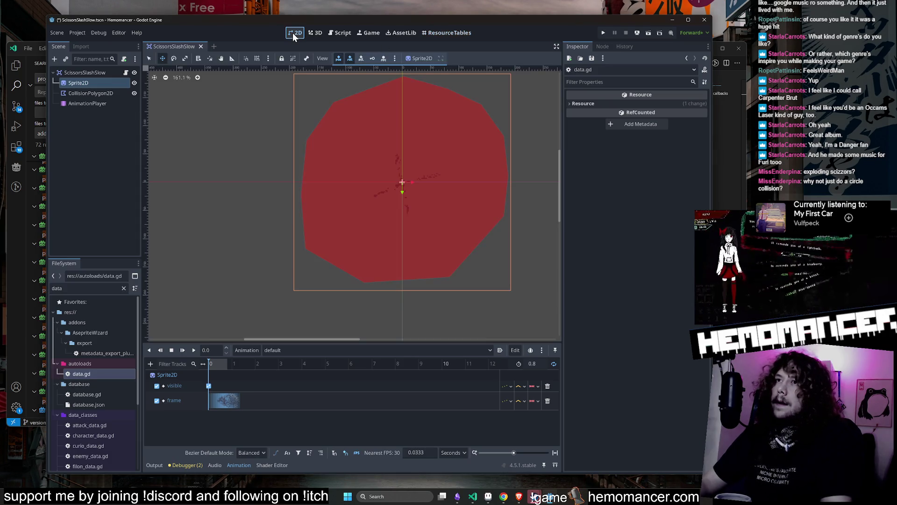
Preview the slash animation from AnimationPlayer, then select CollisionPolygon2D for editing.
scroll(413, 166, "down", 3)
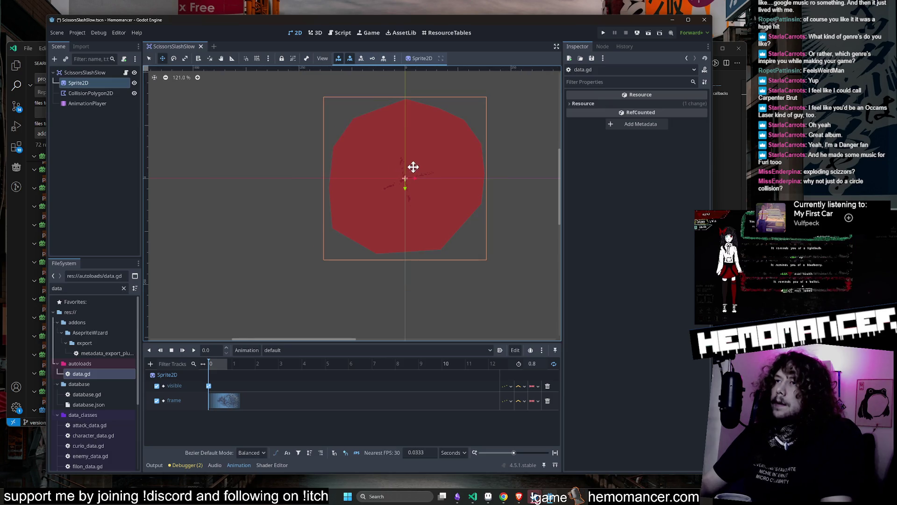
left_click(97, 92)
left_click(96, 83)
left_click(97, 93)
scroll(499, 167, "up", 2)
scroll(486, 173, "up", 3)
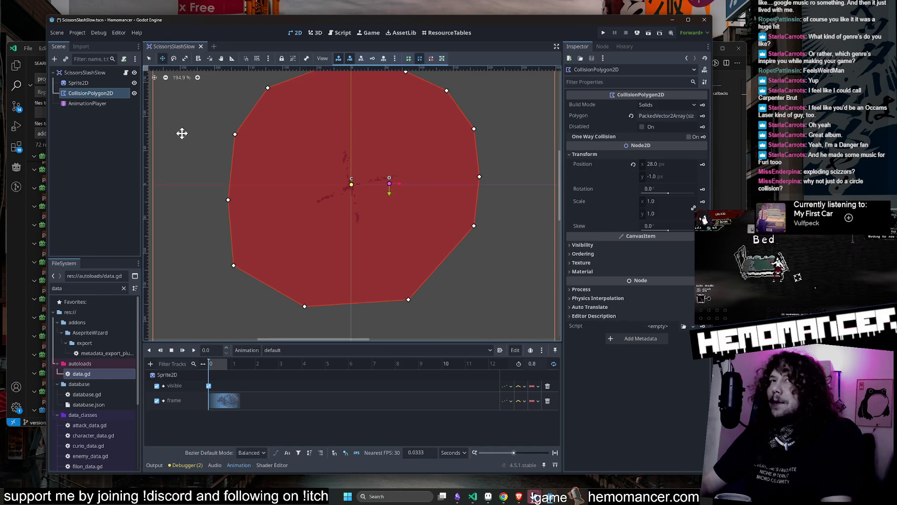
left_click(85, 104)
left_click(192, 350)
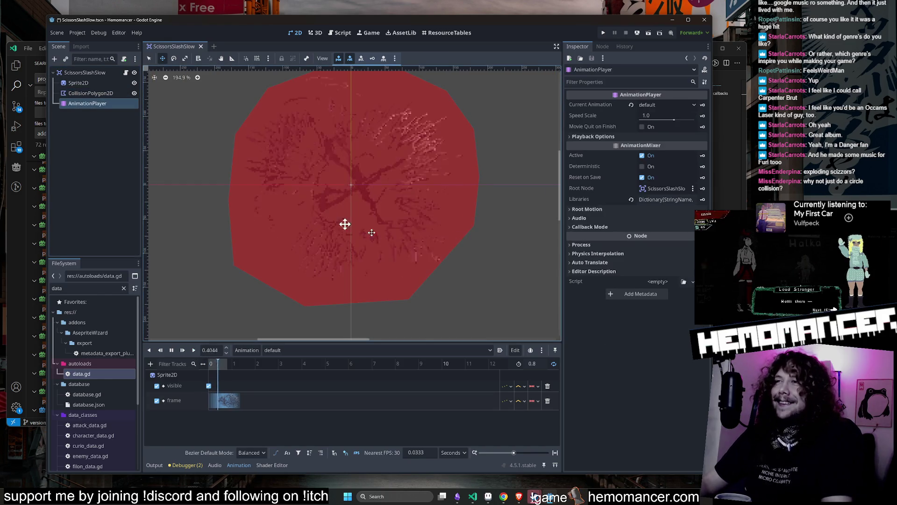
left_click(94, 96)
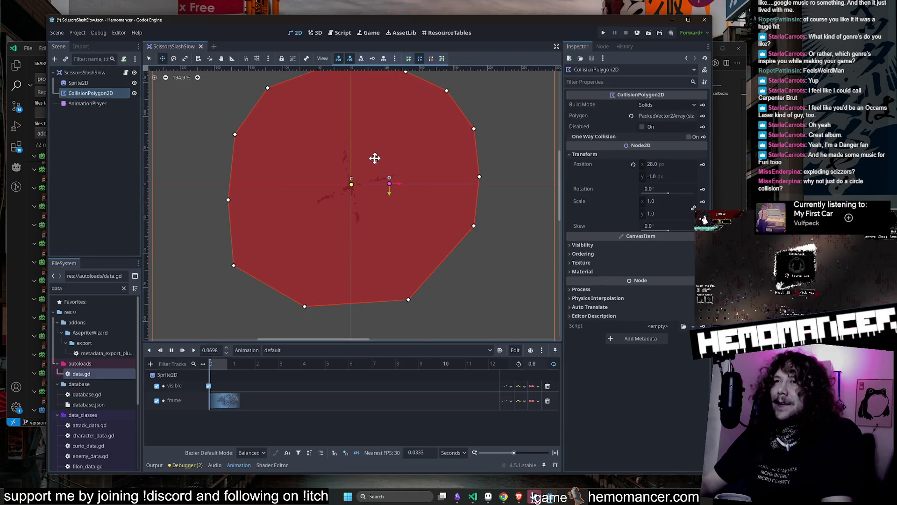
Undo the accidental shift of the collision polygon and switch to editing its points.
scroll(232, 190, "up", 1)
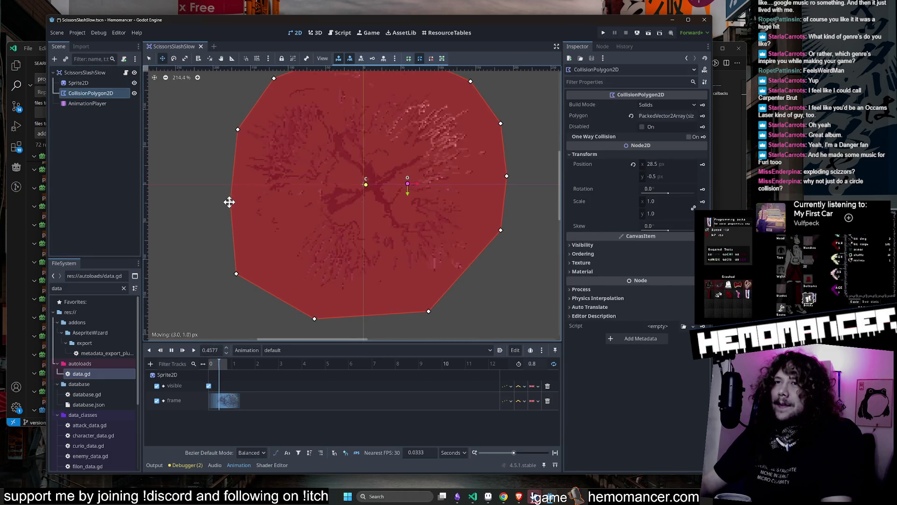
left_click_drag(228, 200, 229, 202)
key("ctrl+z")
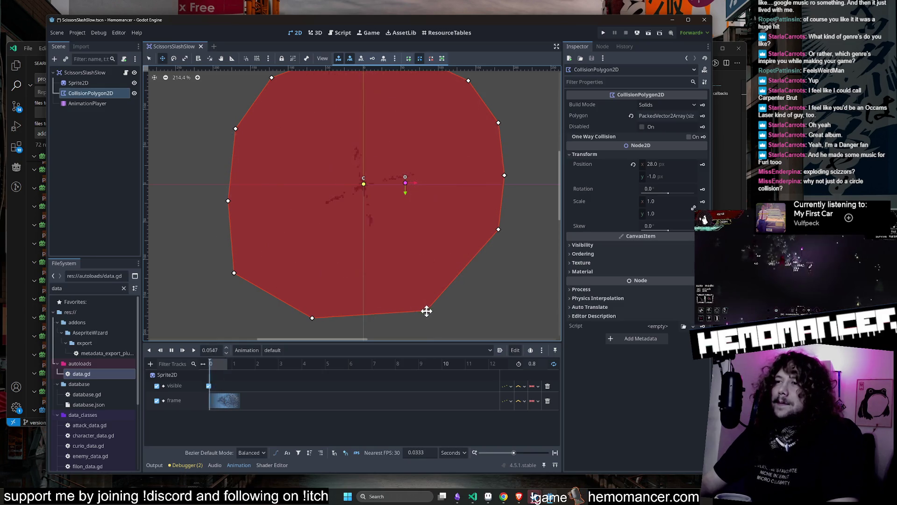
key("ctrl+z")
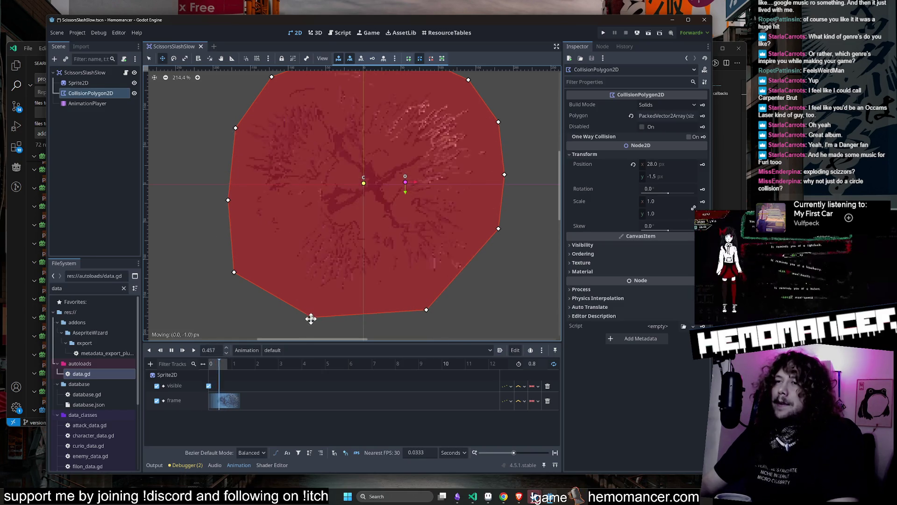
left_click(148, 58)
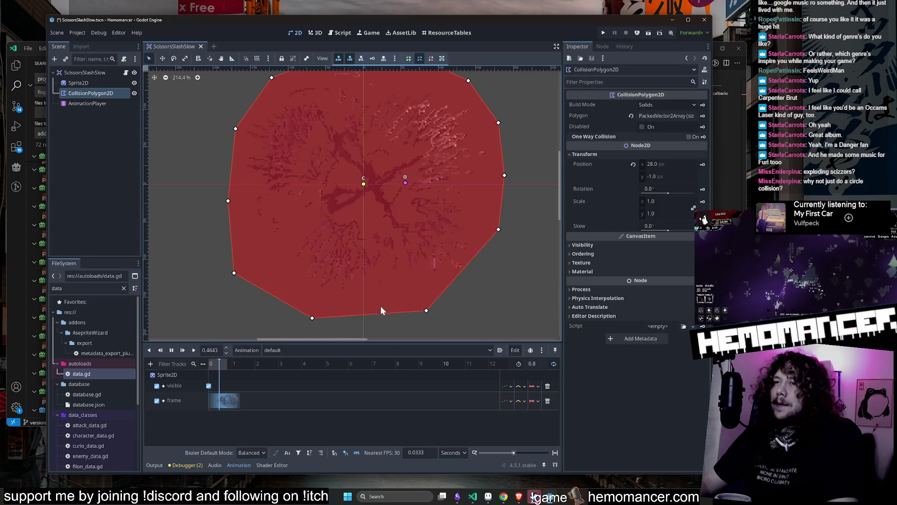
Delete the polygon's right-middle point and reposition the top-right points.
scroll(498, 193, "down", 1)
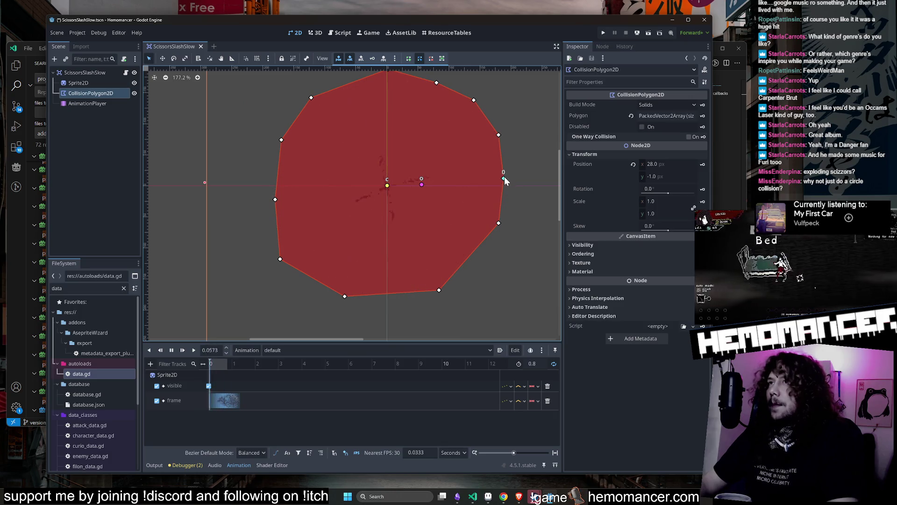
right_click(503, 177)
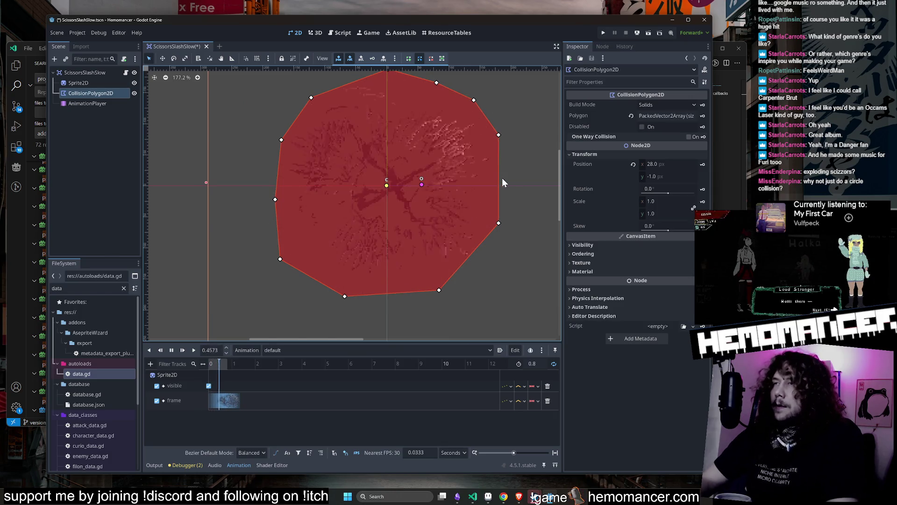
left_click_drag(499, 135, 504, 150)
scroll(515, 94, "down", 2)
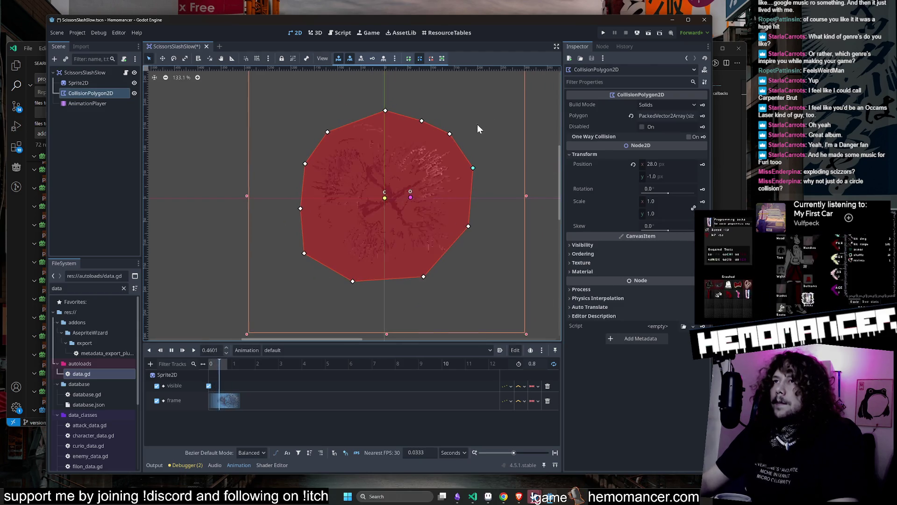
scroll(396, 121, "up", 1)
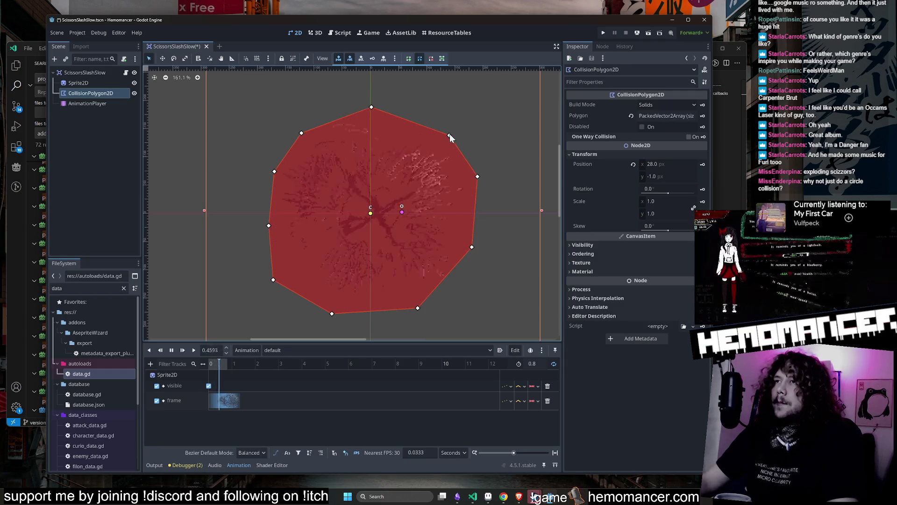
left_click_drag(448, 135, 449, 131)
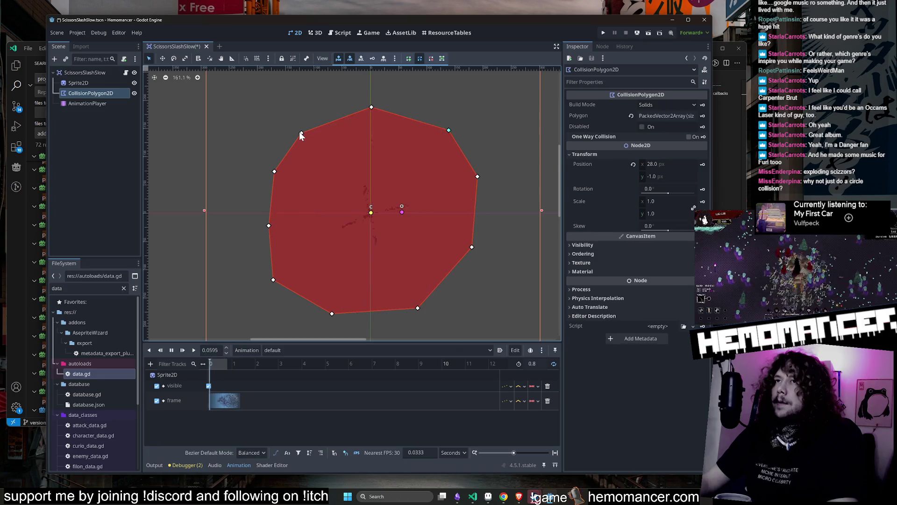
Drag the upper-left, left, bottom-left, bottom and bottom-right points to fit the sprite.
mouse_move(302, 131)
left_mouse_down()
mouse_move(294, 130)
mouse_move(304, 132)
left_mouse_up()
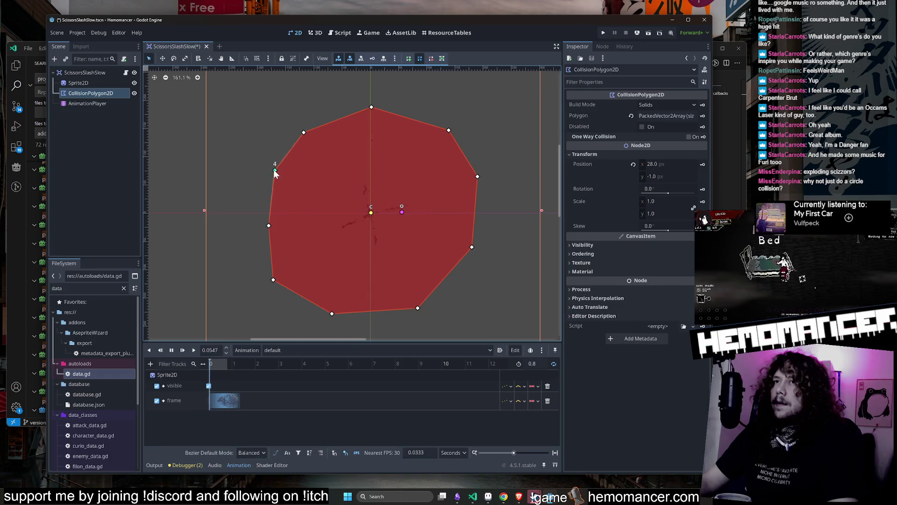
left_click_drag(273, 170, 269, 170)
left_click_drag(274, 279, 269, 275)
left_click_drag(332, 313, 321, 310)
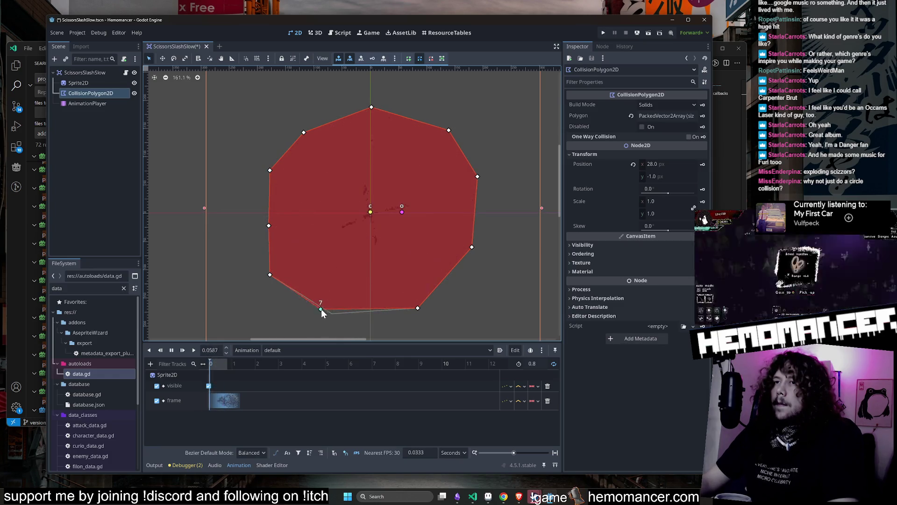
left_click_drag(416, 309, 417, 313)
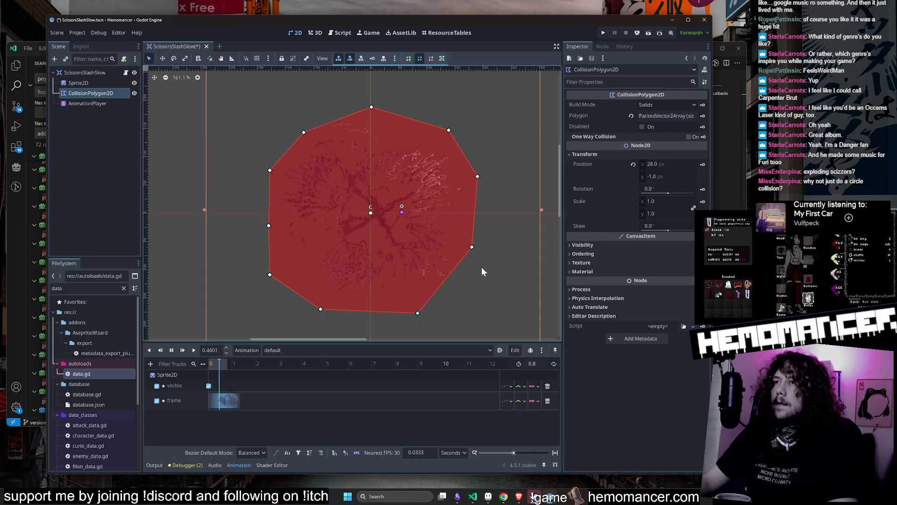
scroll(473, 248, "down", 3)
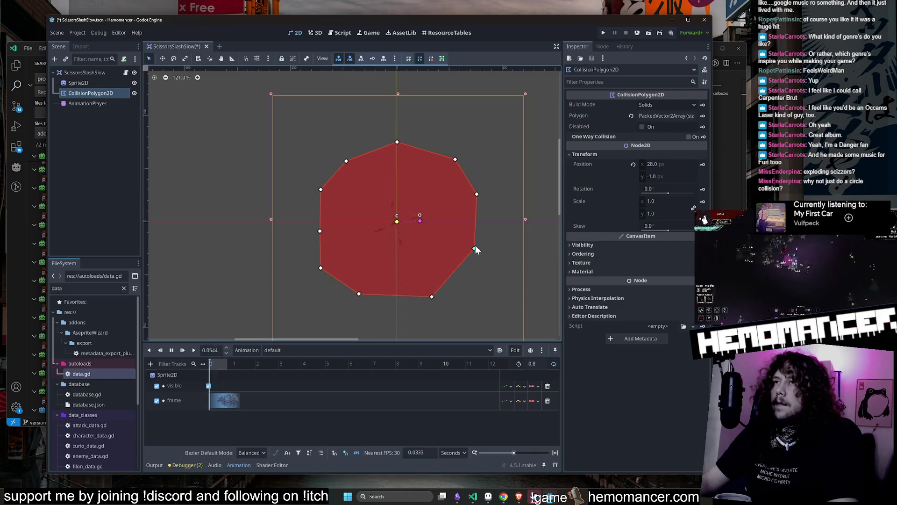
Drag the collision polygon's left point a few pixels further left, then deselect it.
left_click_drag(320, 230, 316, 232)
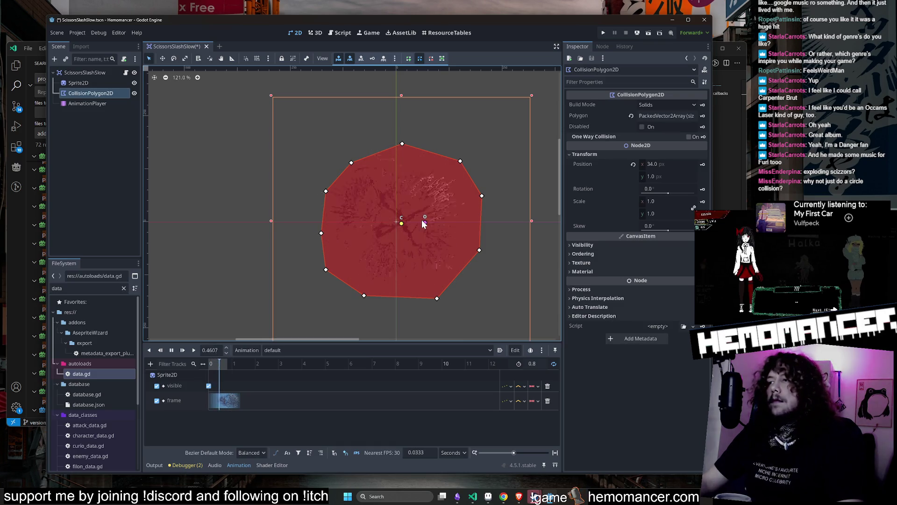
left_click(223, 214)
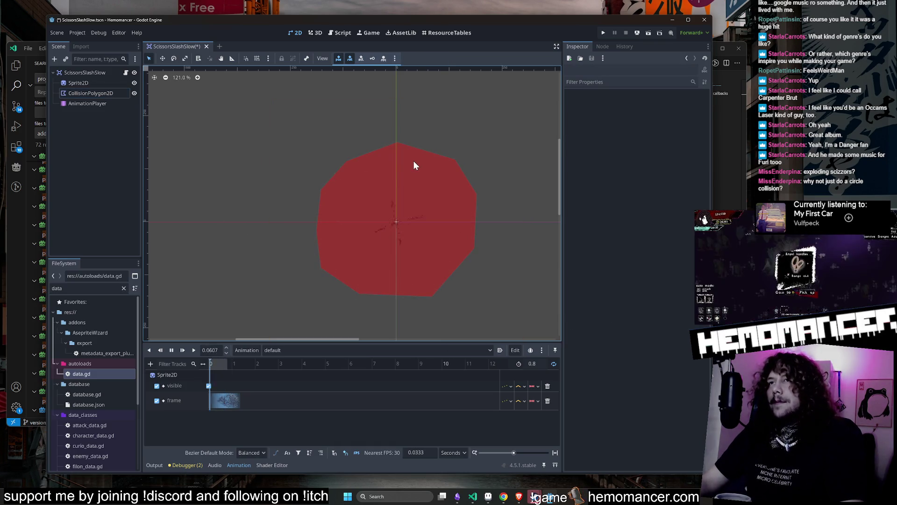
Try rotating CollisionPolygon2D with the Rotate tool, then undo back to 0°.
left_click(172, 58)
left_click(341, 176)
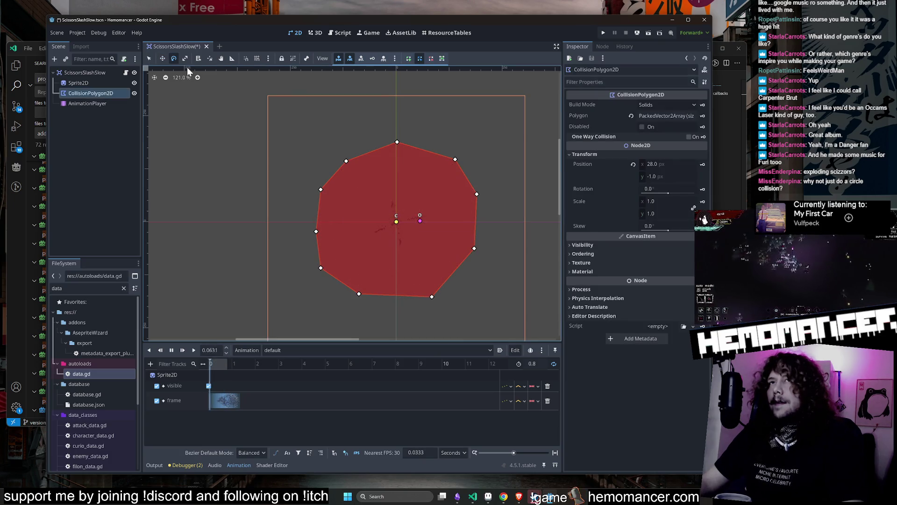
mouse_move(456, 138)
left_mouse_down()
mouse_move(493, 162)
mouse_move(423, 276)
mouse_move(371, 183)
mouse_move(429, 217)
left_mouse_up()
mouse_move(419, 221)
left_mouse_down()
mouse_move(406, 143)
mouse_move(511, 241)
mouse_move(349, 232)
mouse_move(470, 226)
mouse_move(436, 212)
mouse_move(419, 220)
left_mouse_up()
key("ctrl+z")
Try resetting the polygon's Position, restore it to 28, -1, and save the scene.
scroll(421, 221, "up", 15)
scroll(398, 196, "down", 14)
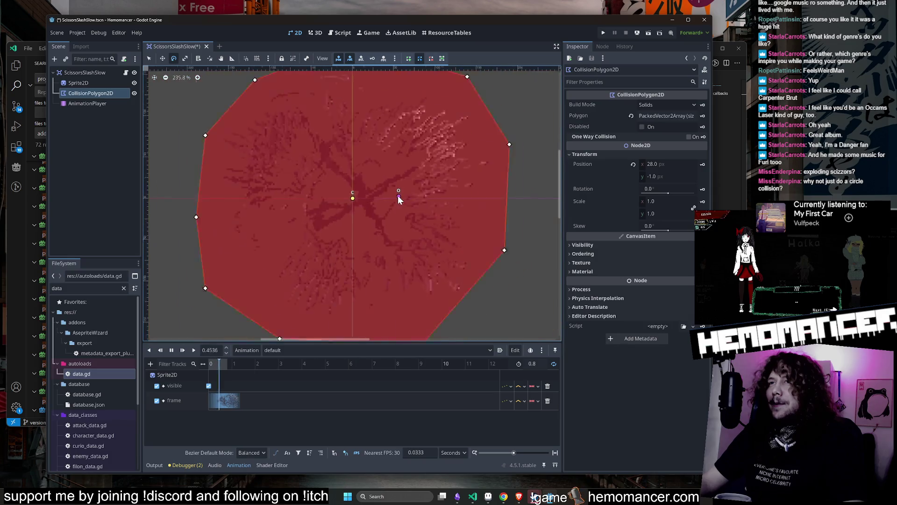
scroll(392, 211, "down", 4)
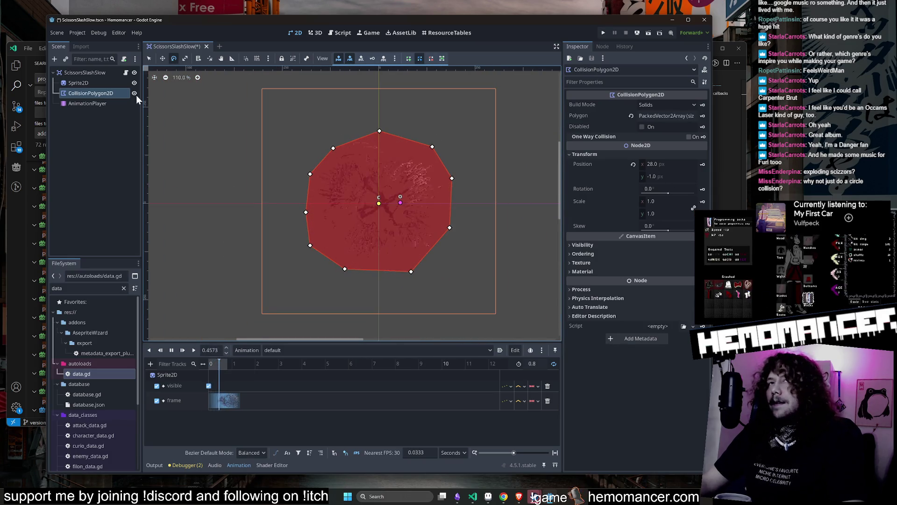
left_click(634, 164)
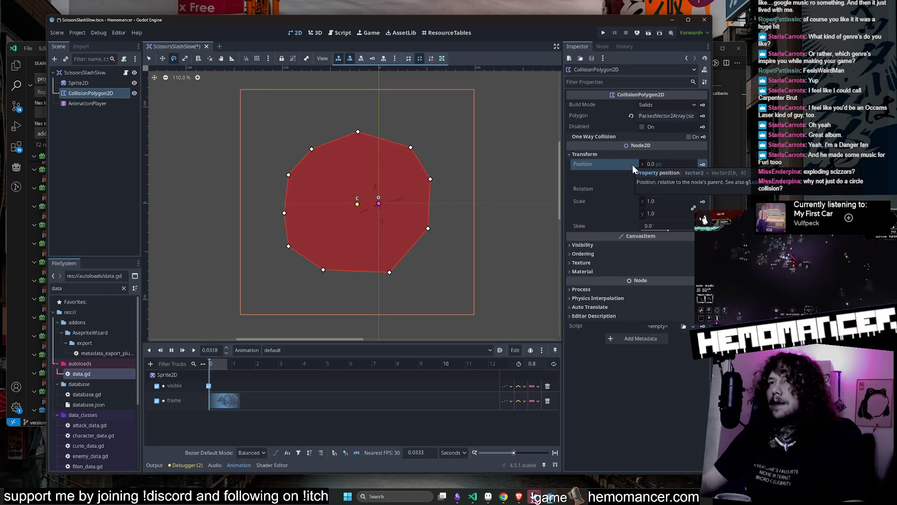
key("ctrl+z")
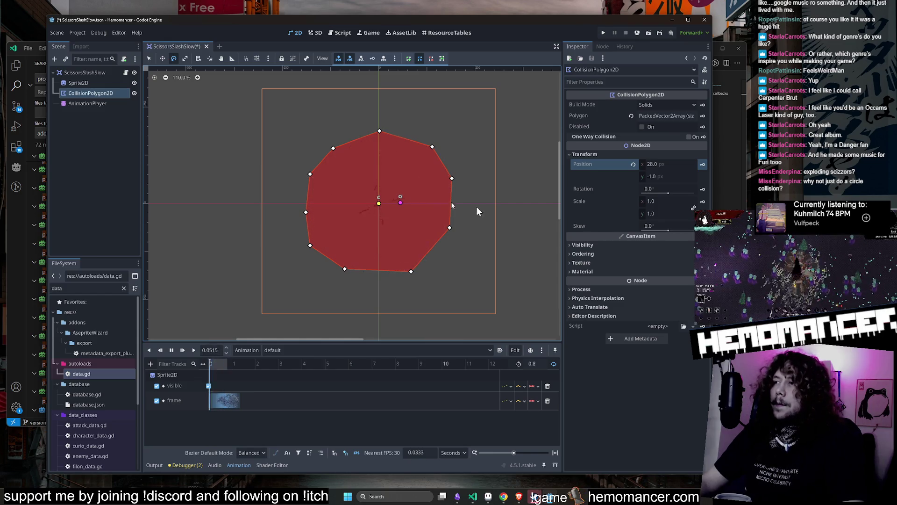
left_click(92, 85)
key("ctrl+s")
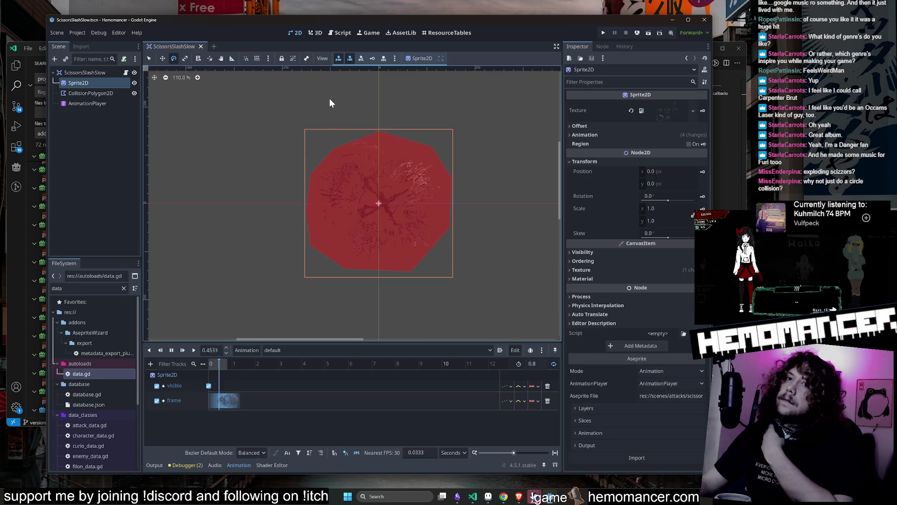
Clear the FileSystem filter and try filtering by 'main_wa' and 'scissors'.
left_click(124, 288)
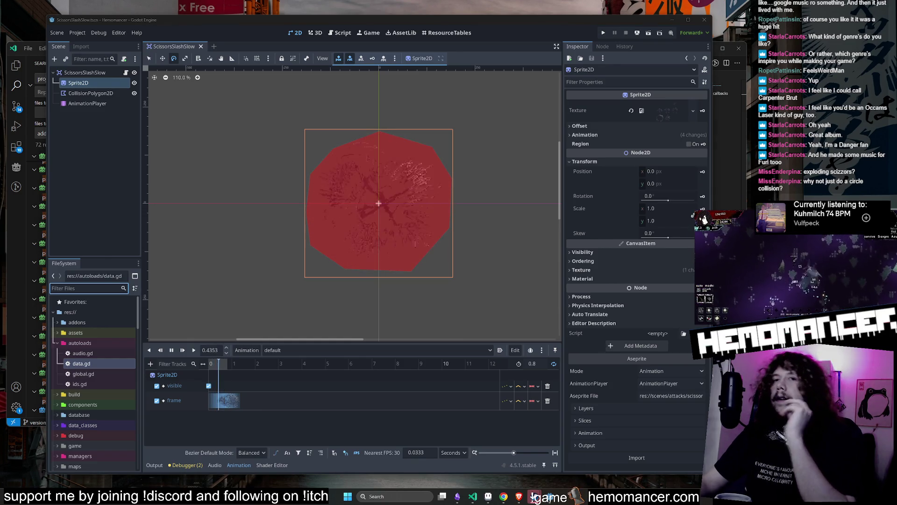
double_click(80, 341)
left_click(87, 287)
type("main")
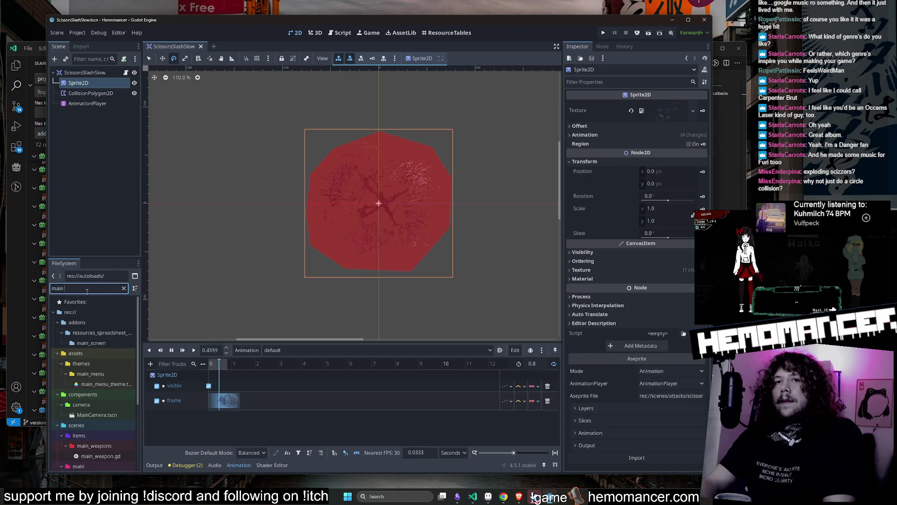
type("_wa")
key("BackSpace")
key("BackSpace")
key("BackSpace")
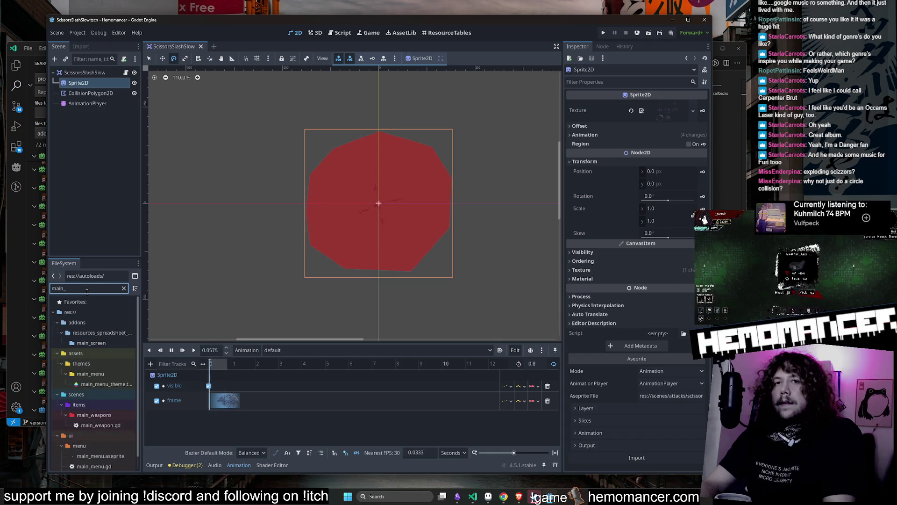
type("sciss")
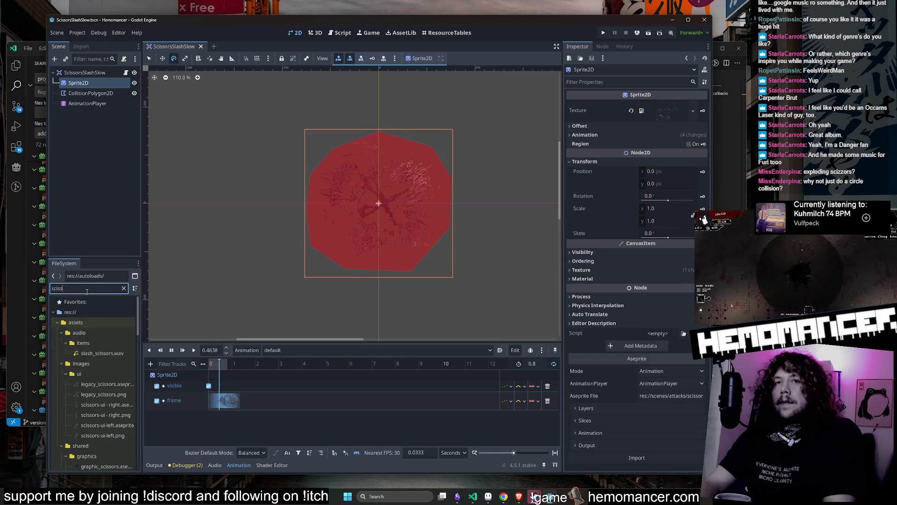
type("ors")
scroll(72, 371, "down", 3)
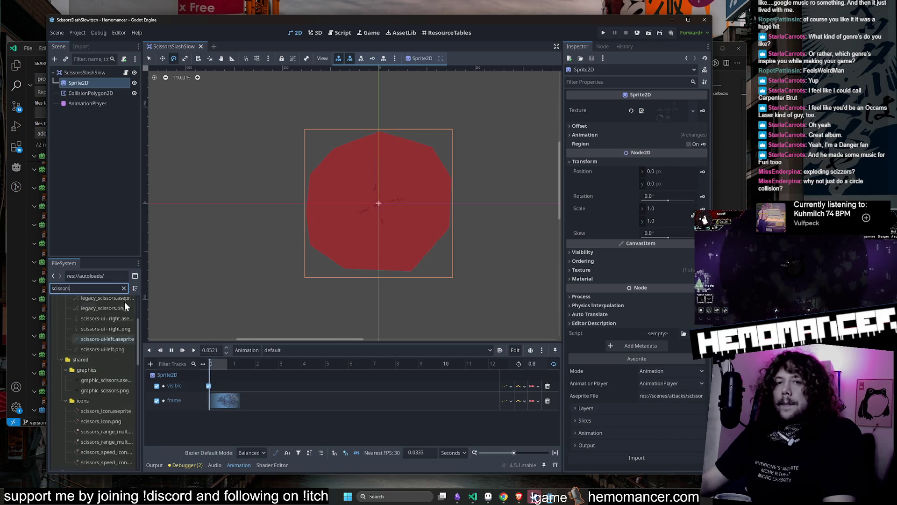
Filter the files by 'scissors.gd' and open that script in the editor.
left_click(124, 288)
left_click(103, 128)
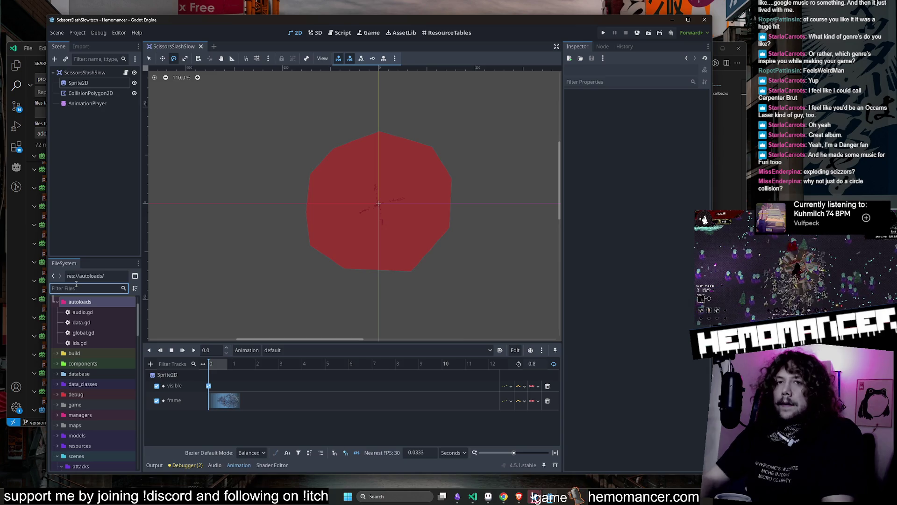
type("scissors.gd")
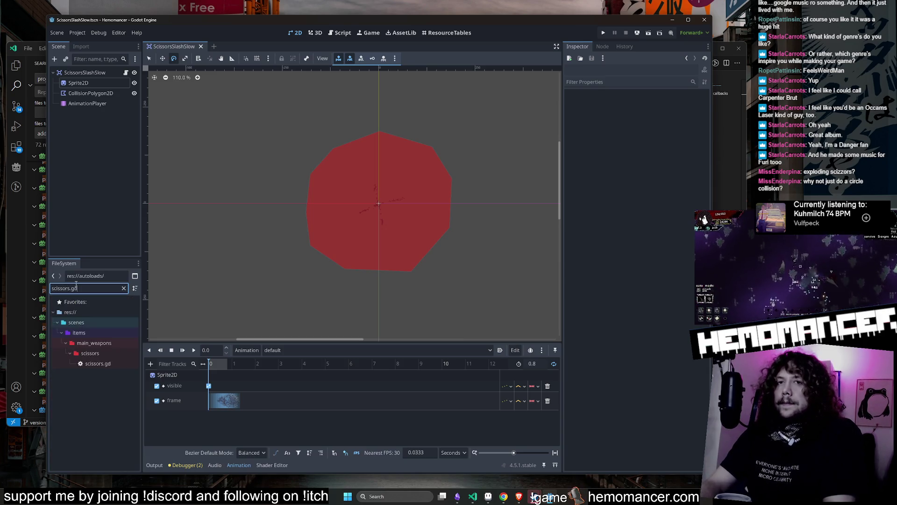
double_click(101, 363)
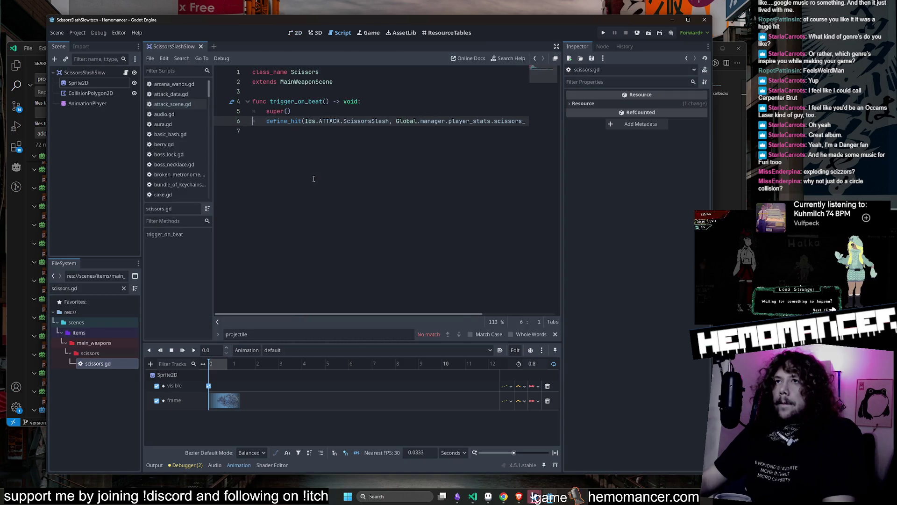
Widen the code area and re-enter ScissorsSlash on line 6 via autocomplete.
left_click_drag(562, 307, 691, 297)
left_click_drag(453, 314, 555, 313)
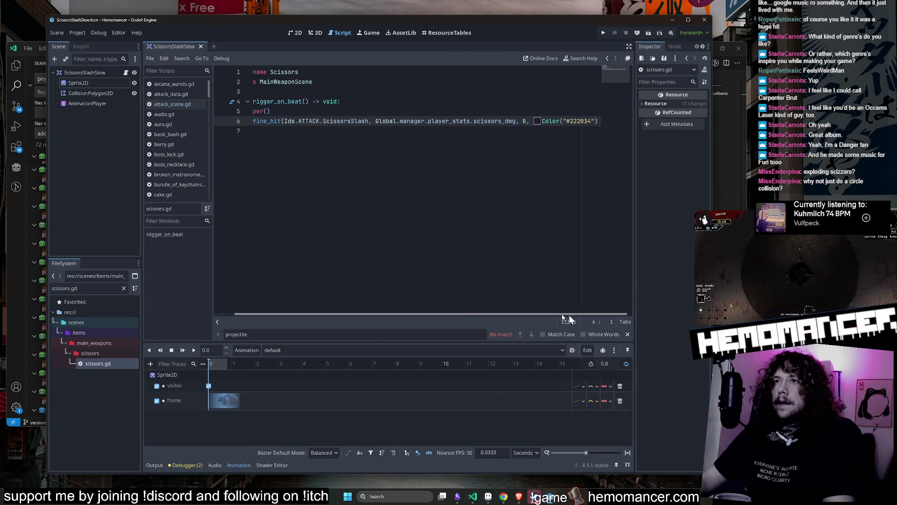
left_click(340, 110)
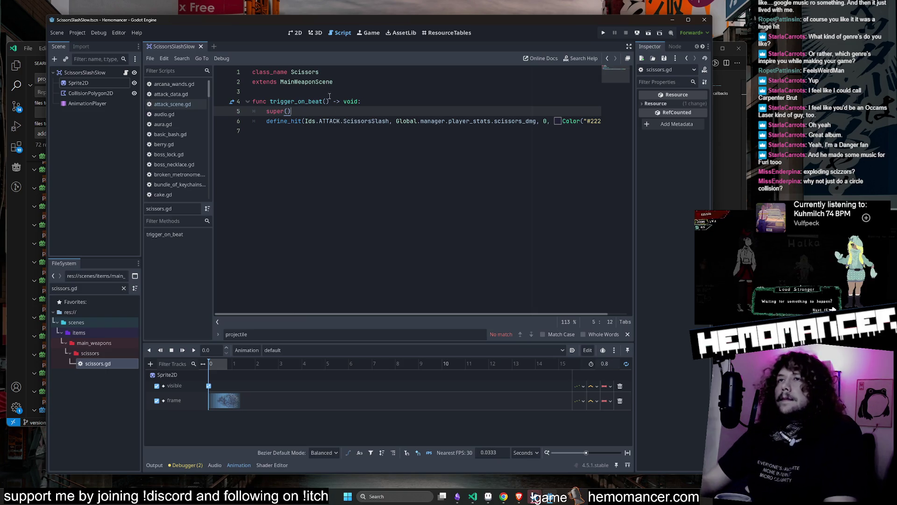
double_click(366, 121)
type("Sc")
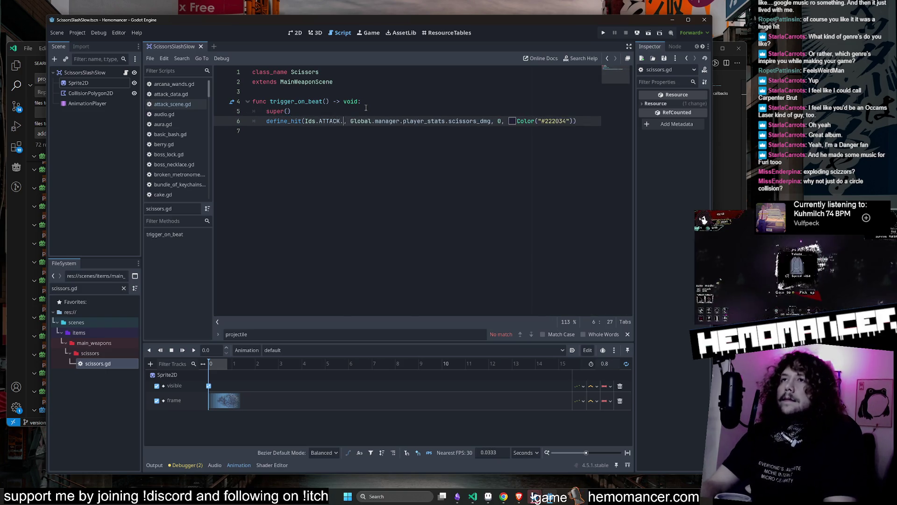
key("Return")
Duplicate the define_hit line and change the copy's id to ScissorsSlashSlow.
key("ctrl+c")
key("Down")
key("ctrl+v")
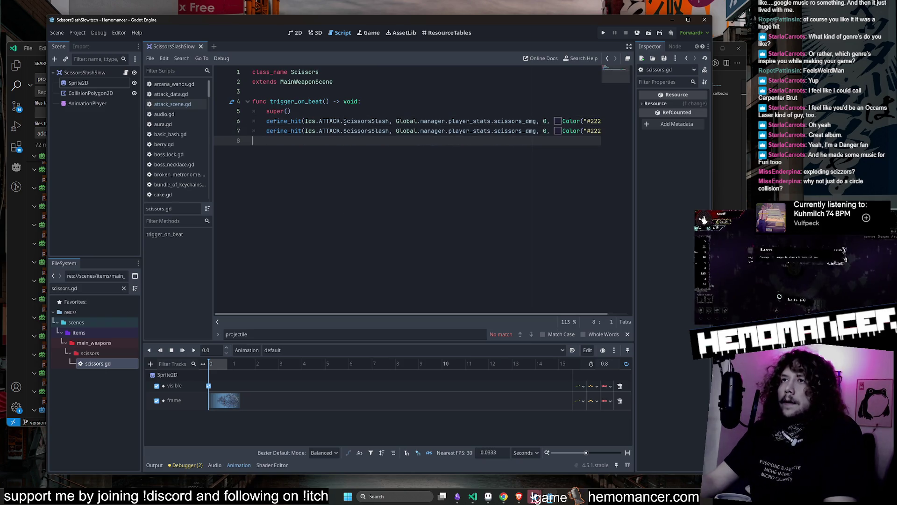
double_click(366, 131)
type("Scissors.")
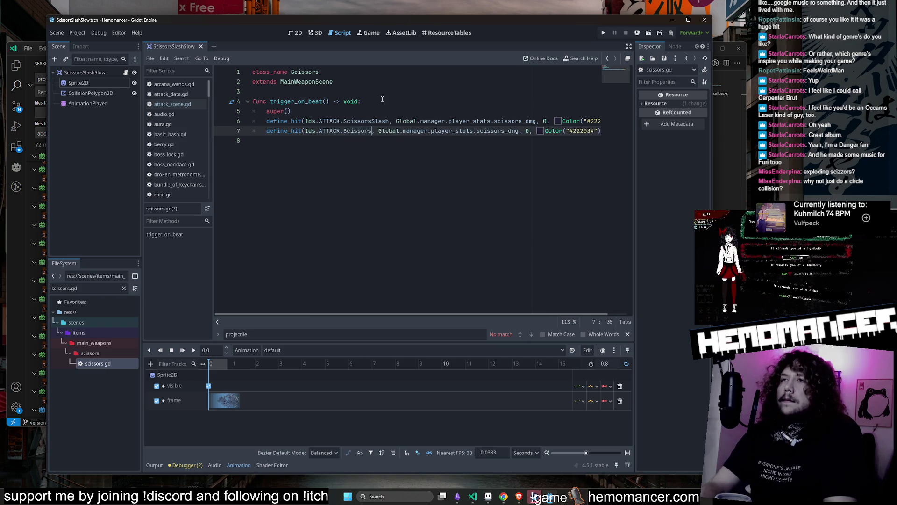
key("BackSpace")
type("S")
key("Up")
key("Return")
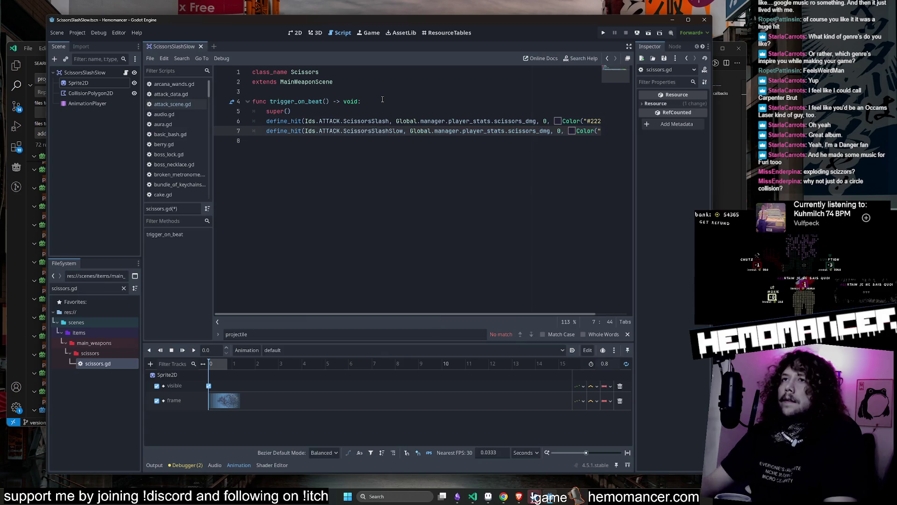
scroll(442, 168, "right", 2)
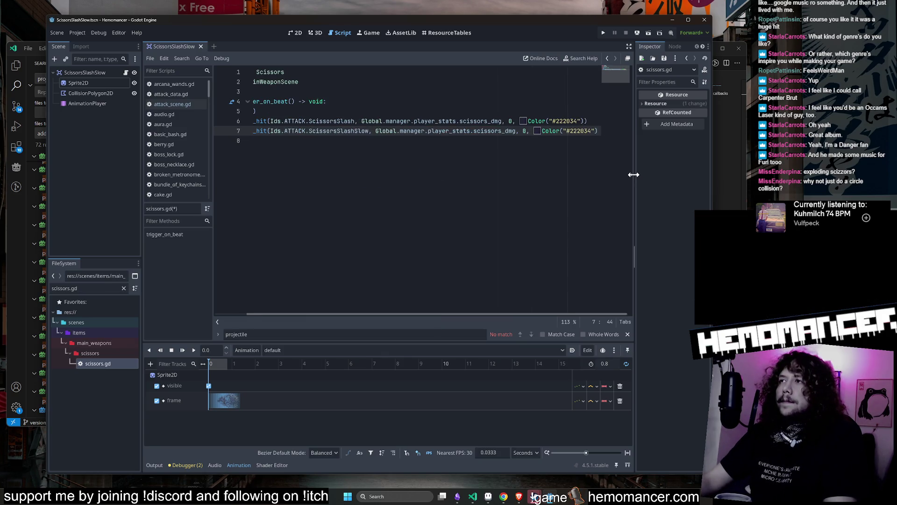
mouse_move(473, 312)
left_mouse_down()
mouse_move(382, 307)
mouse_move(290, 133)
left_mouse_up()
Jump to define_hit in main_weapon.gd, select its name, then bring Visual Studio Code forward.
left_click(290, 133, "ctrl")
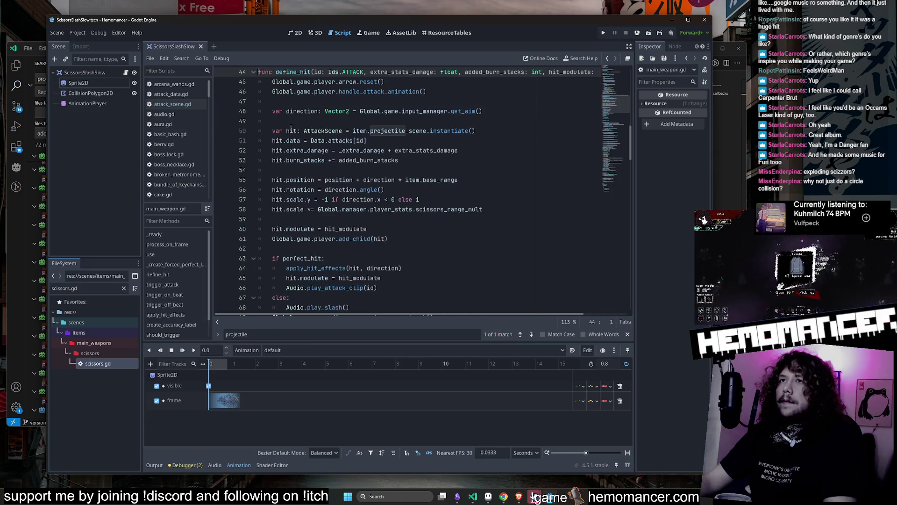
scroll(448, 156, "down", 9)
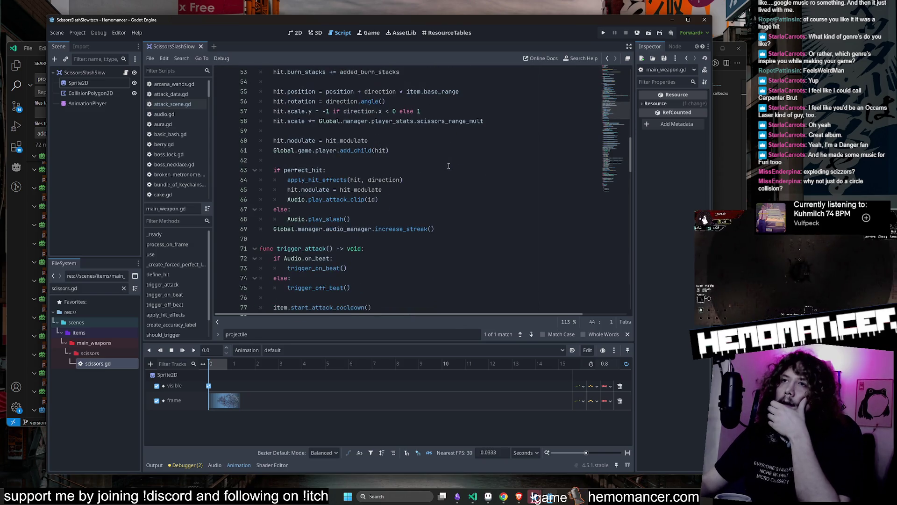
scroll(444, 177, "up", 13)
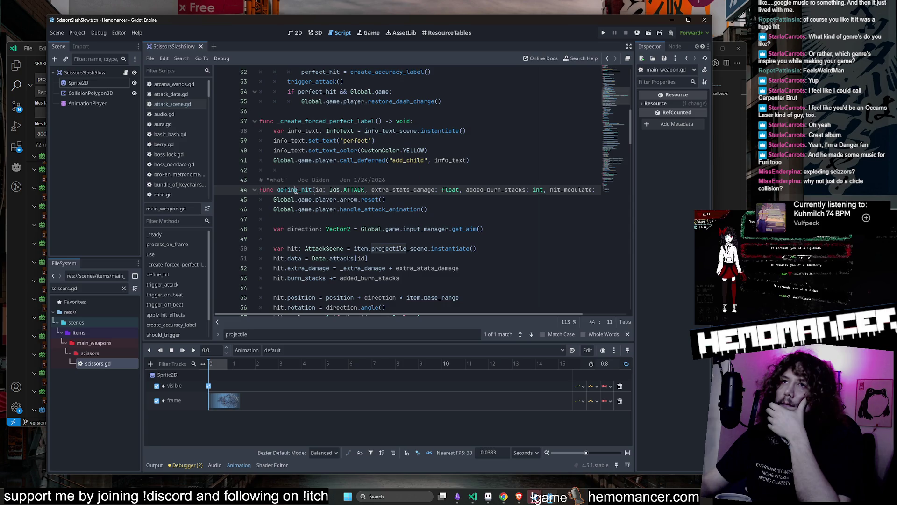
double_click(296, 190)
left_click(473, 496)
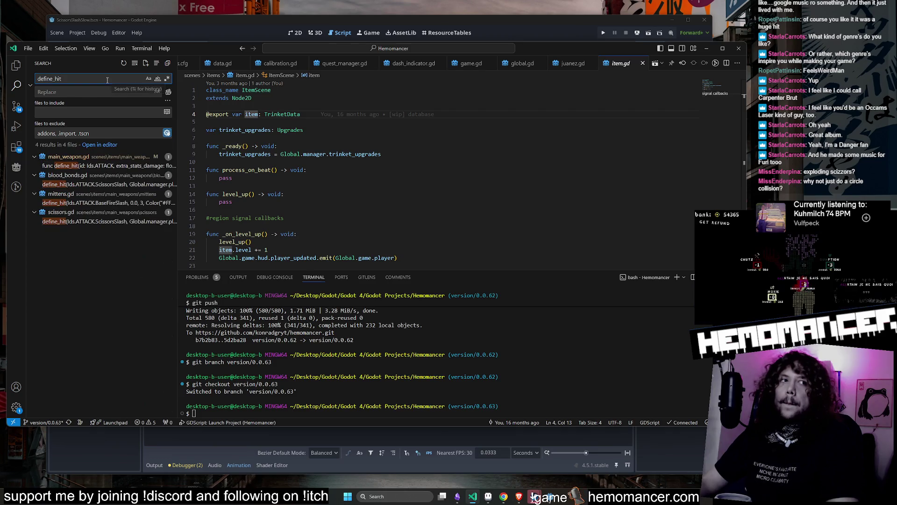
Open the define_hit results in main_weapon.gd, blood_bonds.gd, mittens.gd and scissors.gd.
left_click(113, 166)
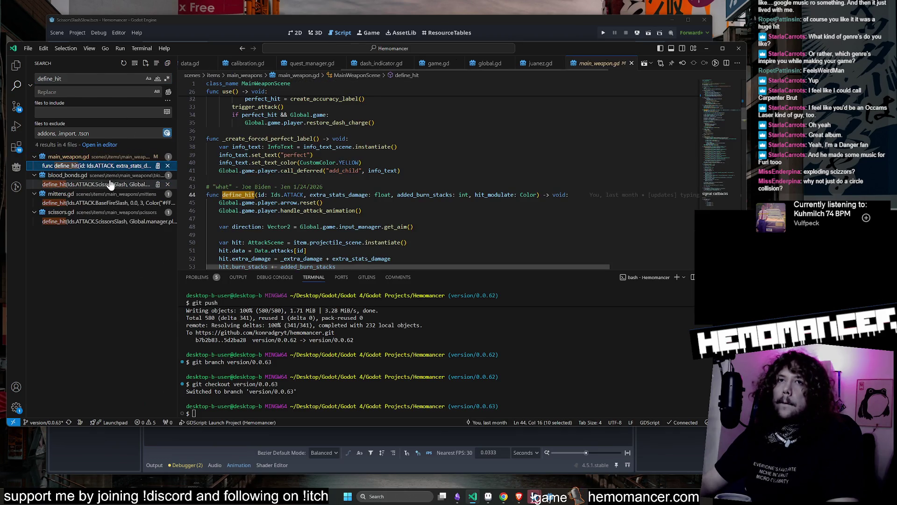
left_click(111, 183)
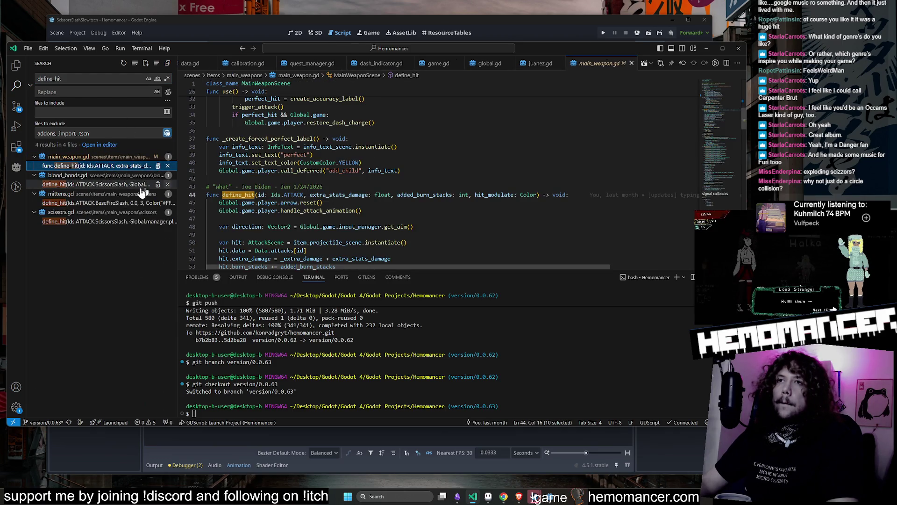
left_click(118, 203)
left_click(120, 221)
left_click(116, 184)
left_click(115, 166)
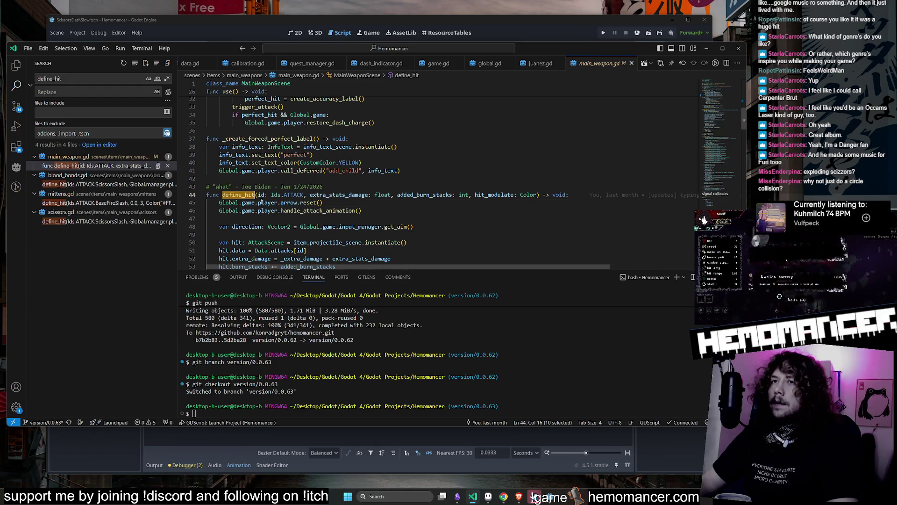
Open find in main_weapon.gd, then revisit the blood_bonds.gd and mittens.gd calls.
key("ctrl+f")
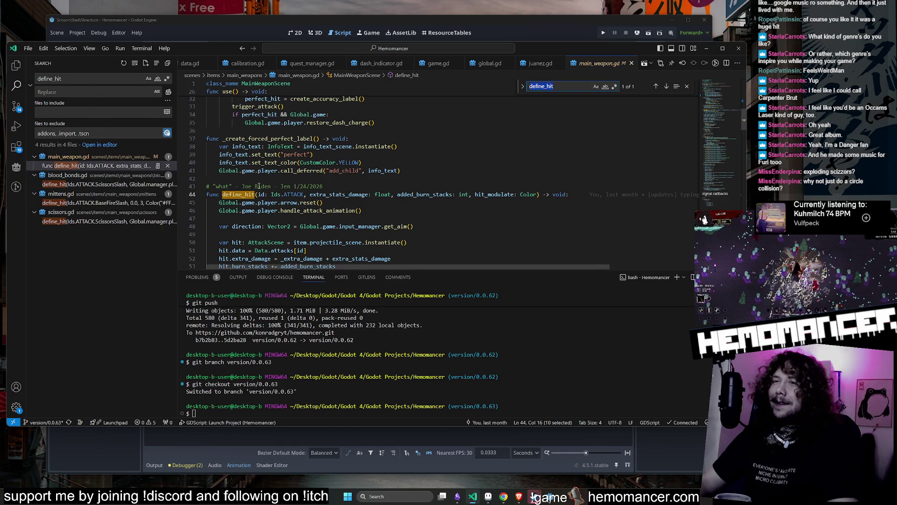
scroll(240, 196, "down", 1)
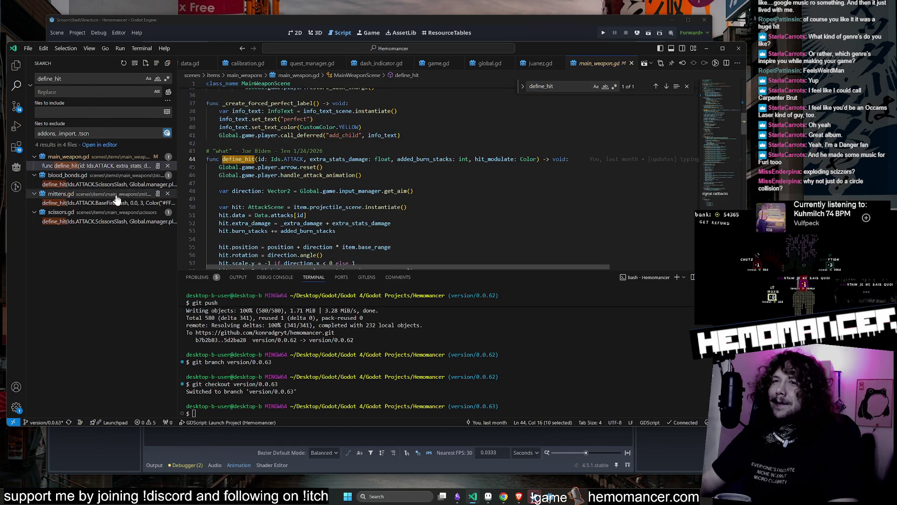
left_click(108, 184)
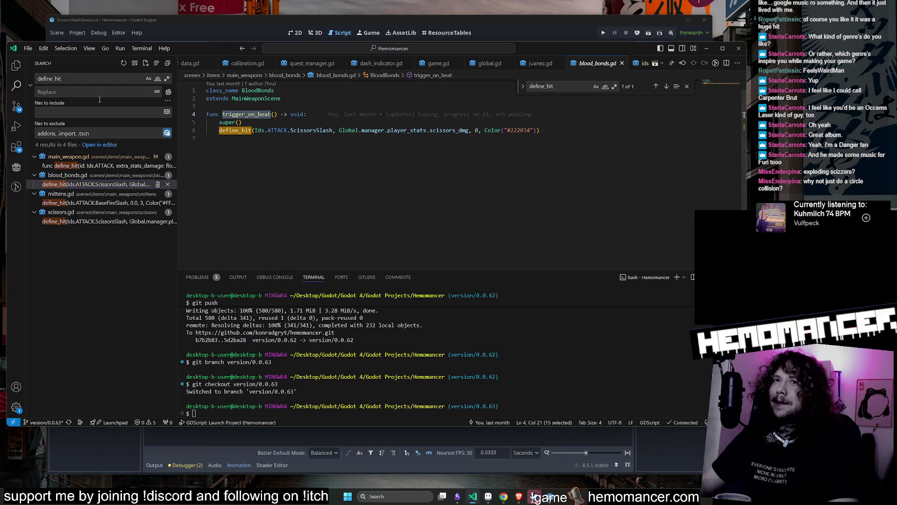
left_click(87, 204)
key("Up")
left_click(98, 167)
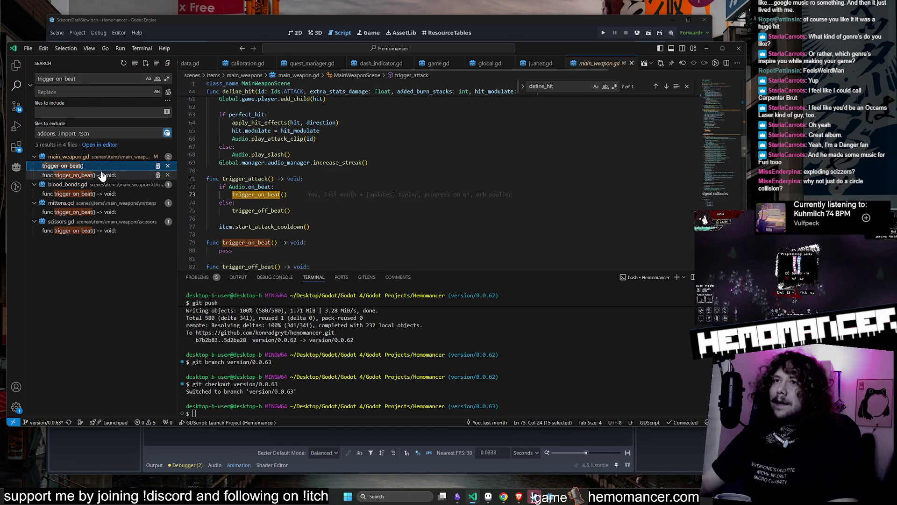
left_click(101, 176)
left_click(100, 166)
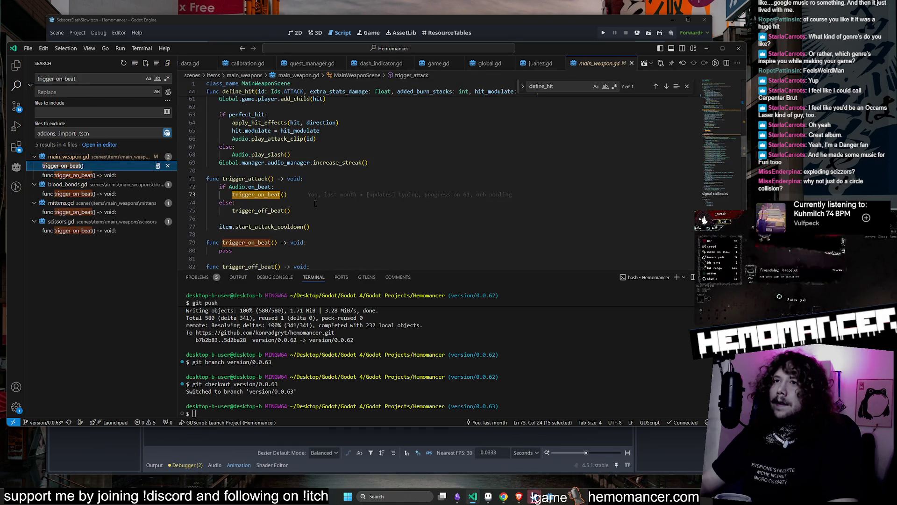
left_click(275, 187)
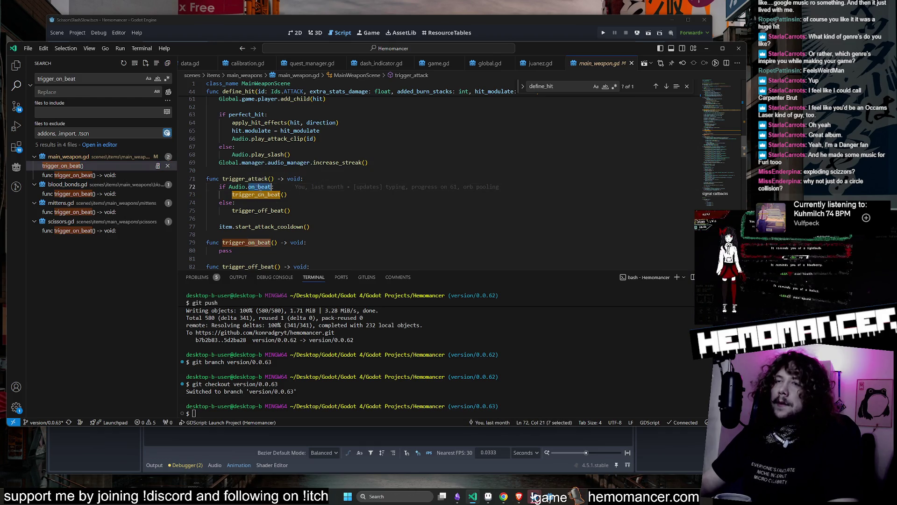
double_click(245, 178)
key("ctrl+shift+f")
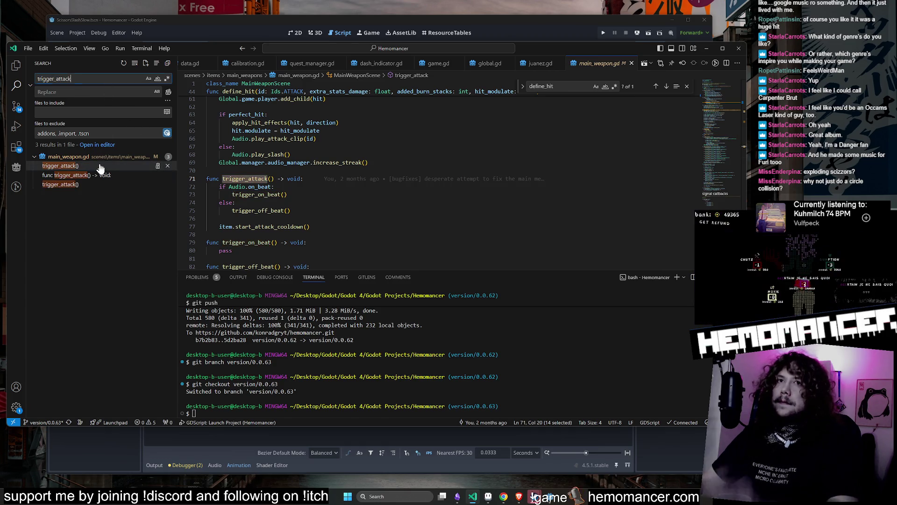
left_click(100, 166)
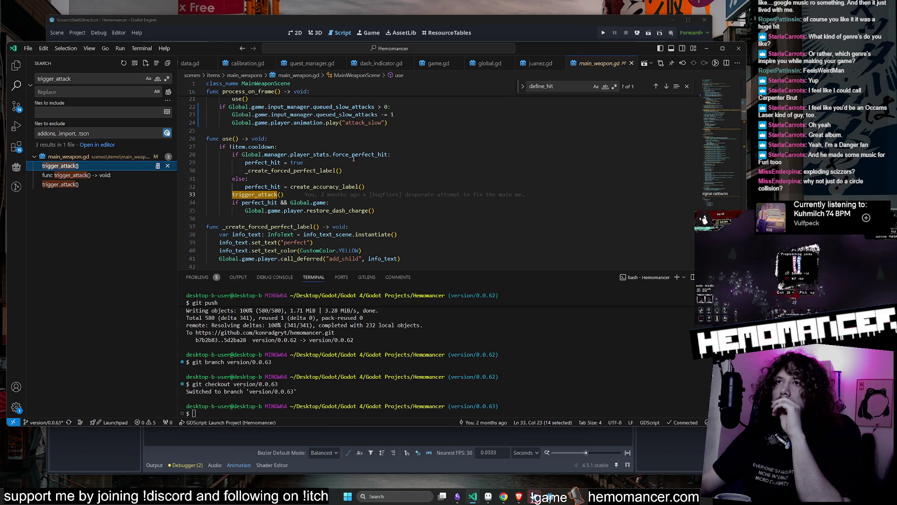
scroll(351, 157, "up", 2)
scroll(371, 165, "up", 1)
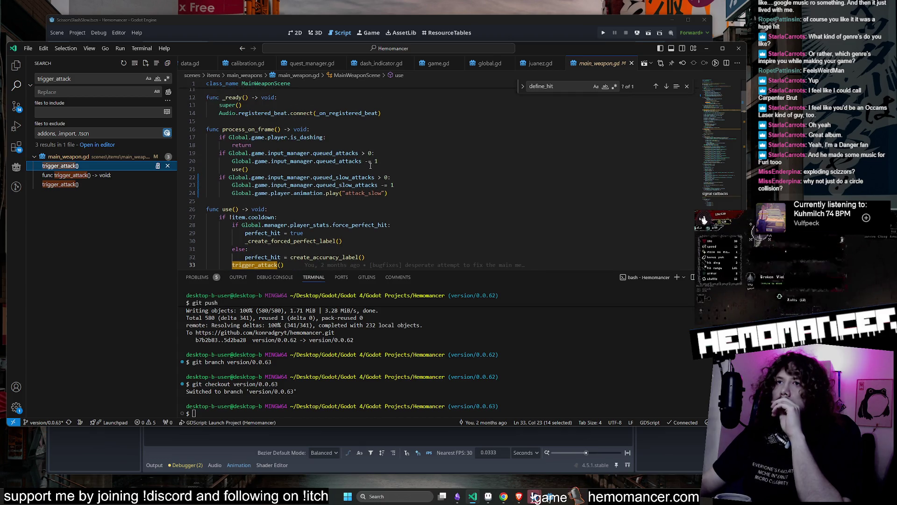
scroll(371, 165, "down", 1)
scroll(370, 165, "up", 1)
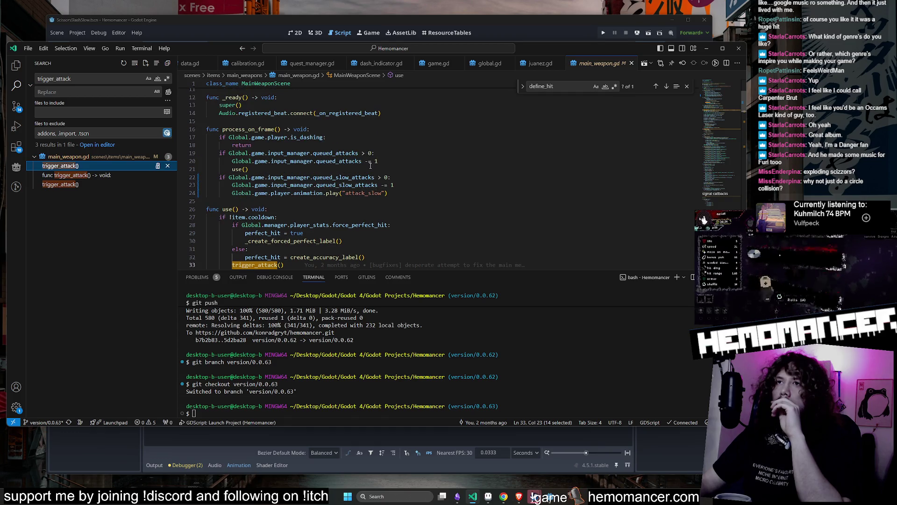
scroll(423, 191, "down", 1)
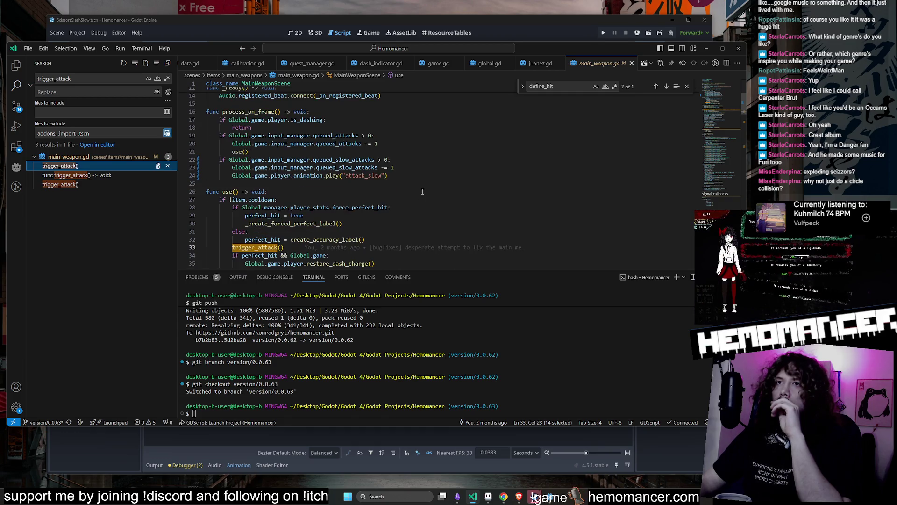
double_click(237, 151)
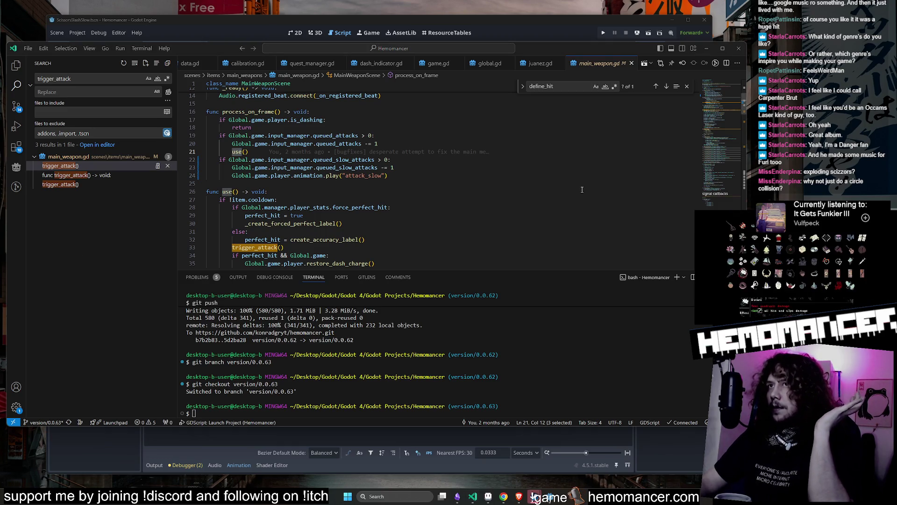
double_click(258, 159)
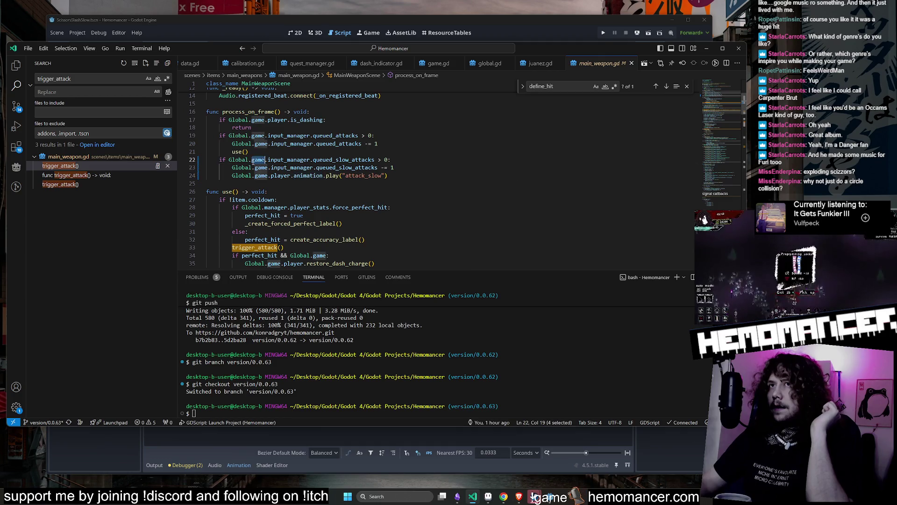
left_click_drag(230, 152, 249, 151)
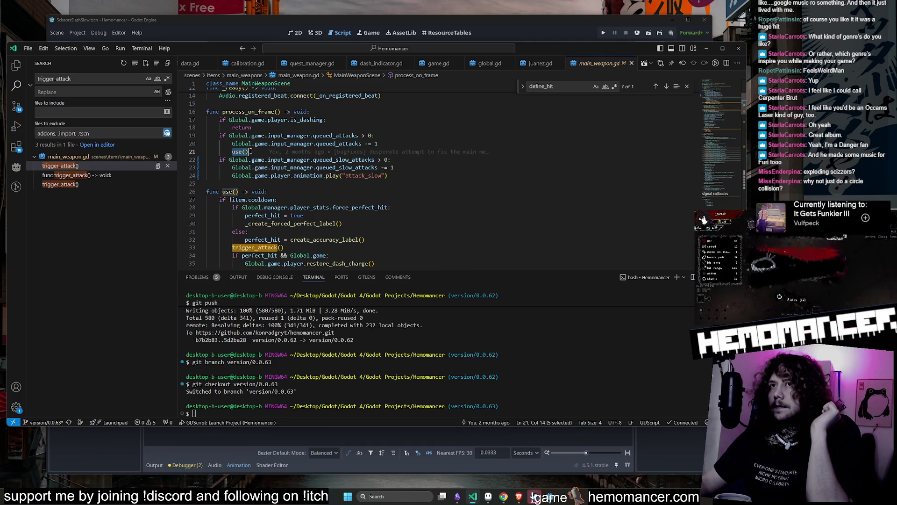
scroll(251, 151, "down", 1)
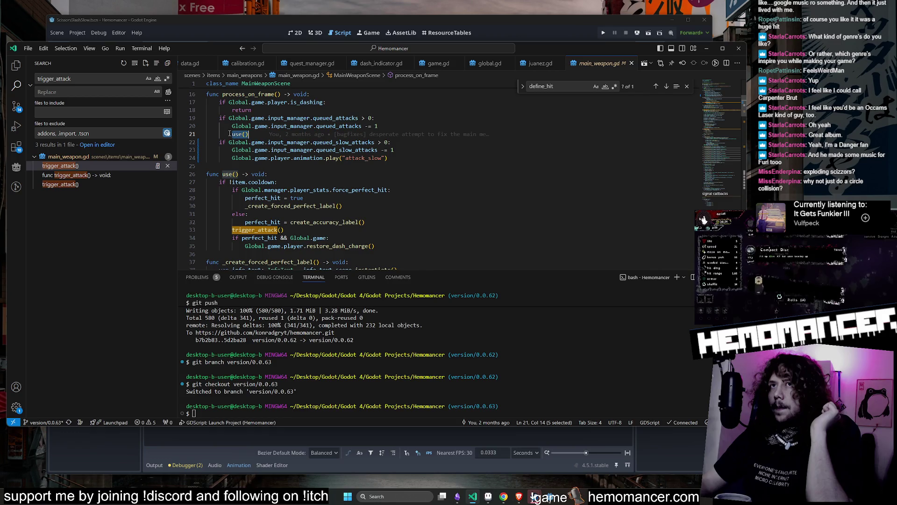
double_click(83, 80)
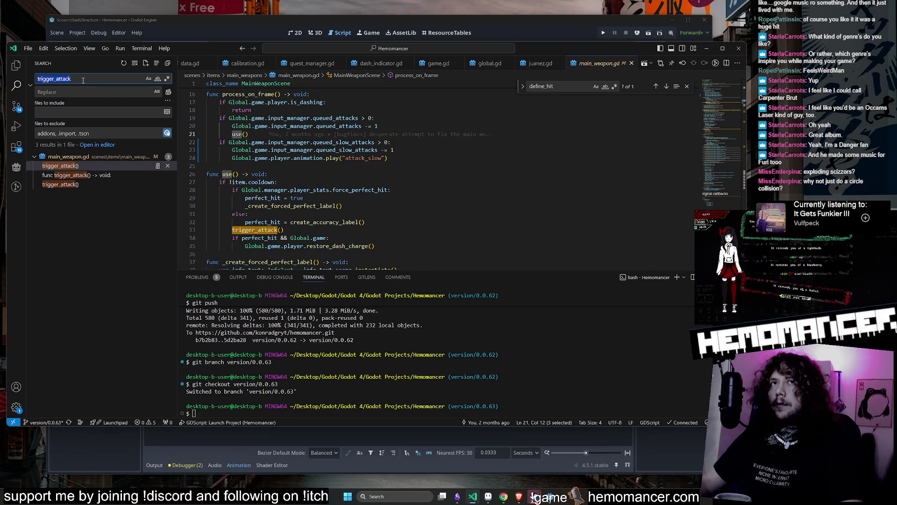
Search the workspace for use() and go to the use() definition in main_weapon.gd.
type("use()")
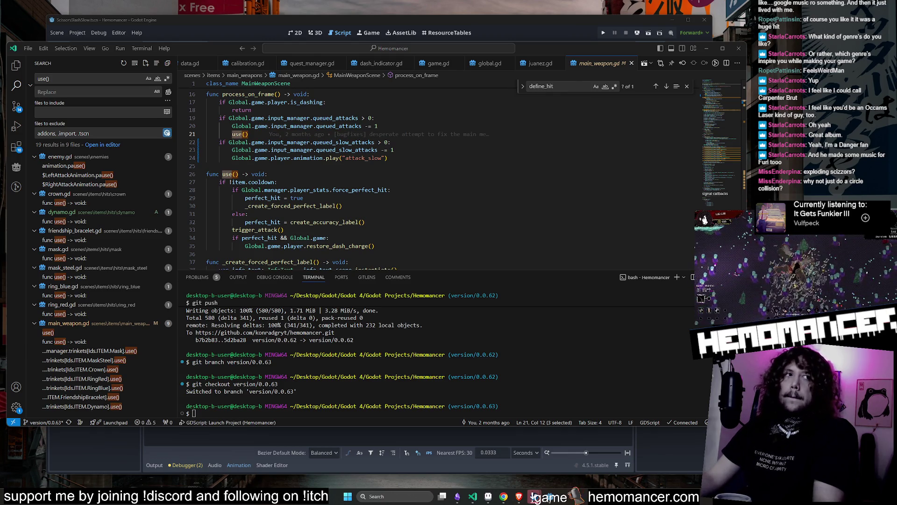
left_click(94, 334)
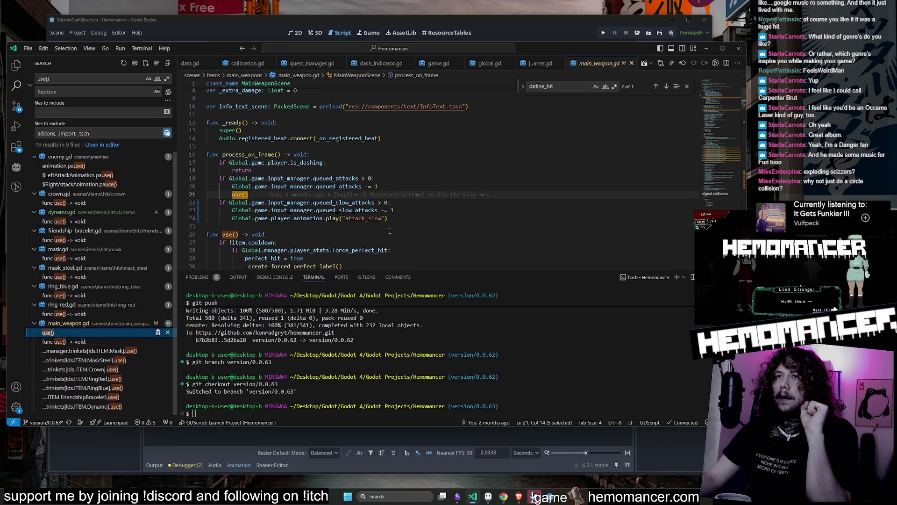
scroll(387, 214, "down", 2)
scroll(387, 214, "down", 1)
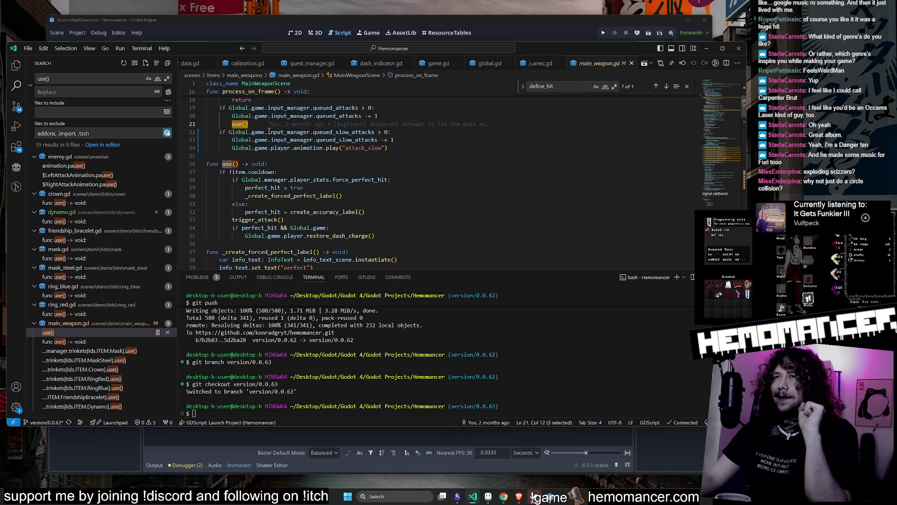
left_click(238, 127)
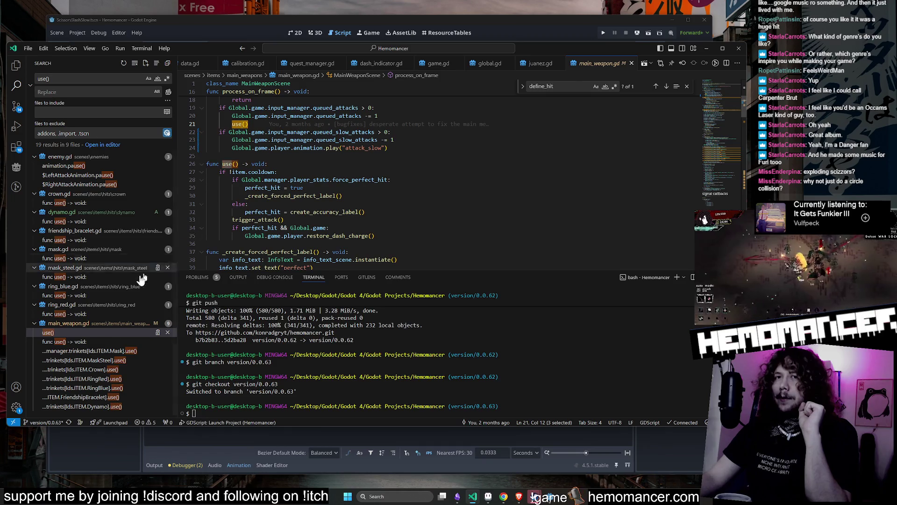
left_click(87, 342)
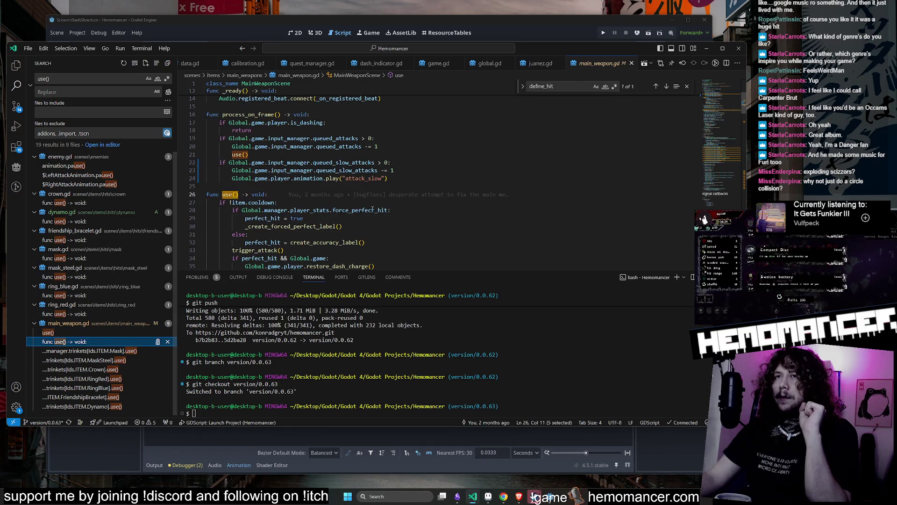
scroll(372, 210, "up", 4)
scroll(372, 210, "down", 5)
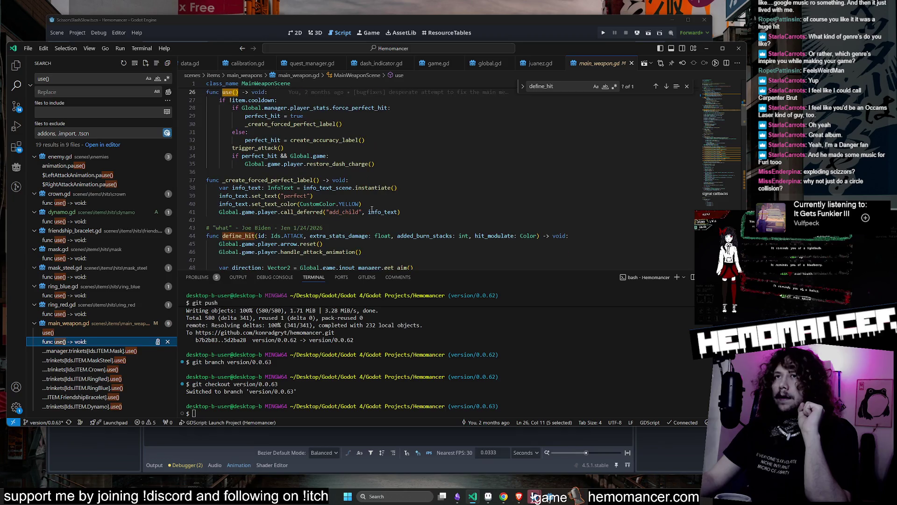
Start typing a use_mode parameter defaulting to "prima…" inside use()'s parentheses.
left_click(240, 145)
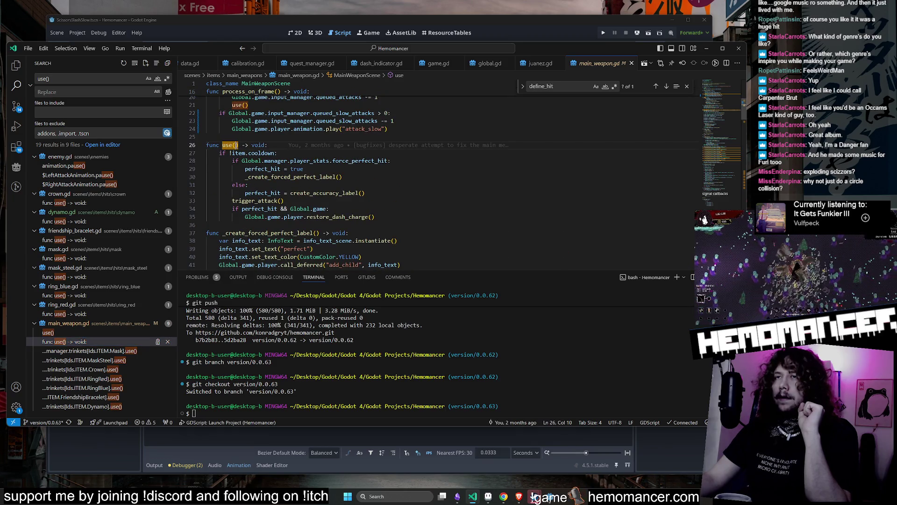
scroll(455, 187, "up", 2)
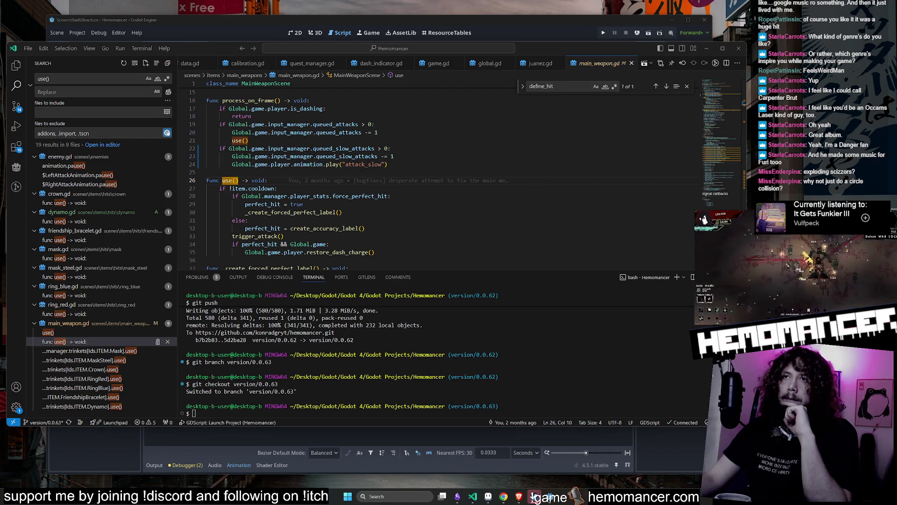
left_click(65, 341)
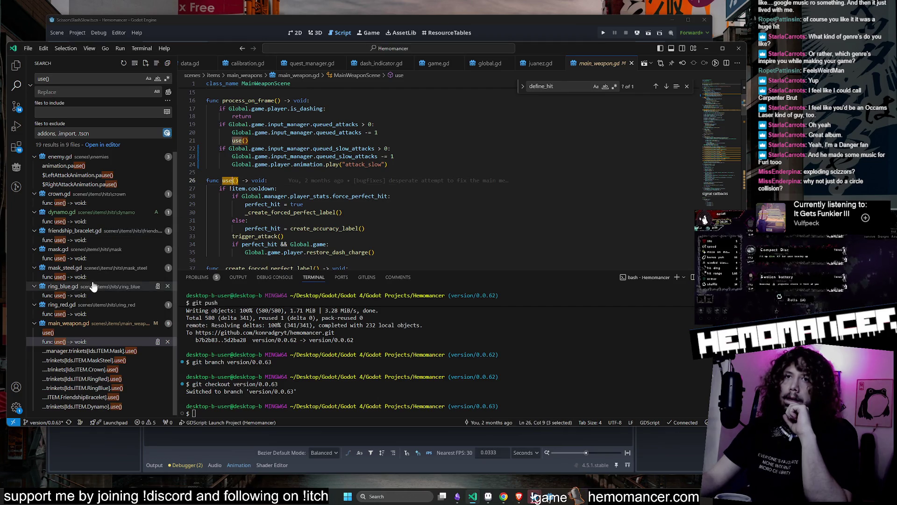
left_click(236, 181)
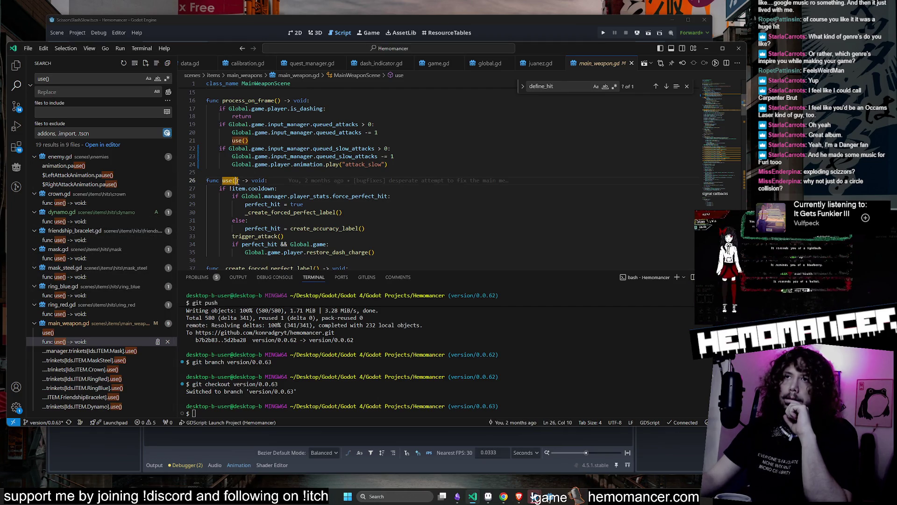
mouse_move(314, 255)
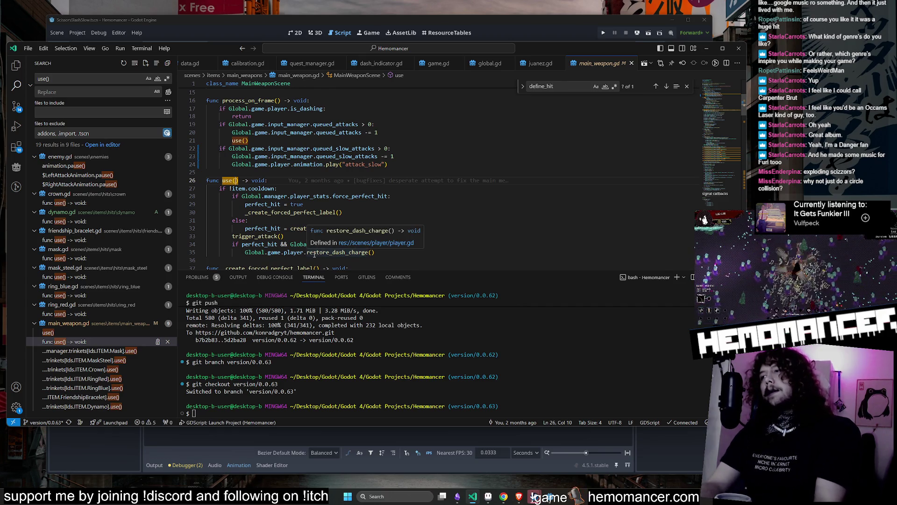
type("mode:")
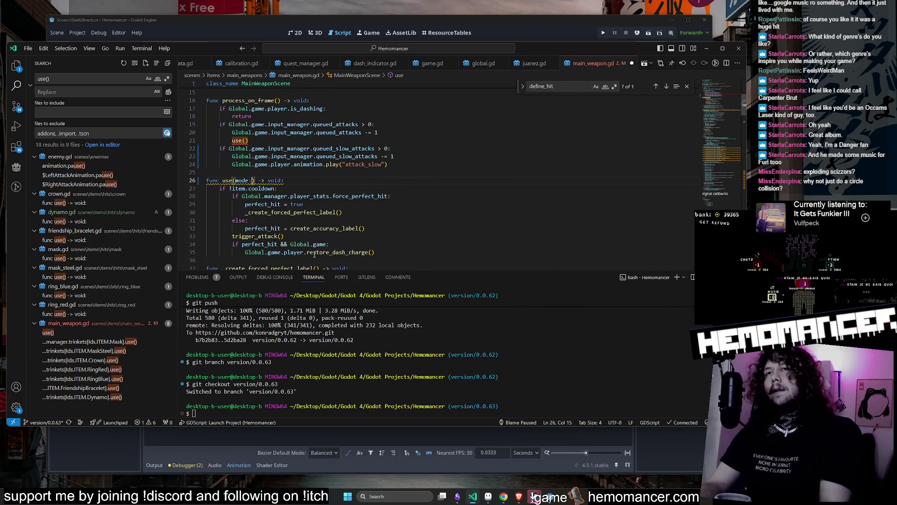
type("use_mode = ")
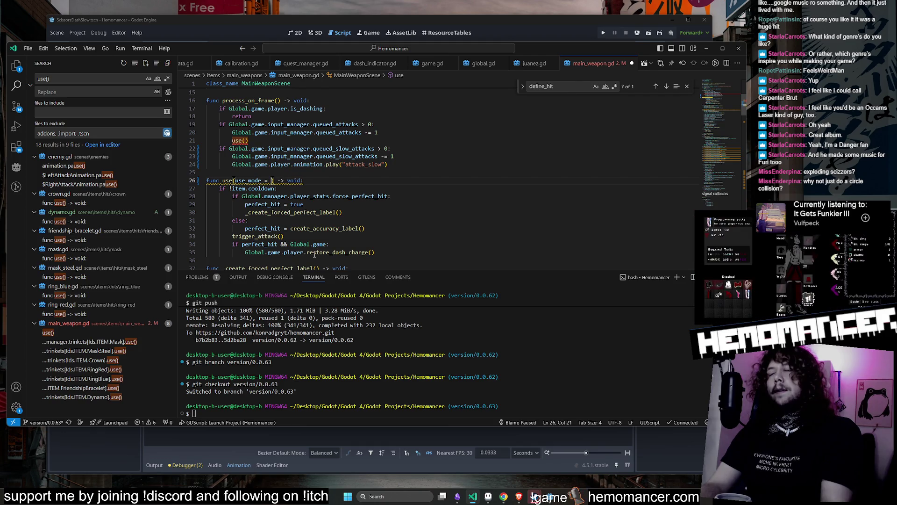
type("\"")
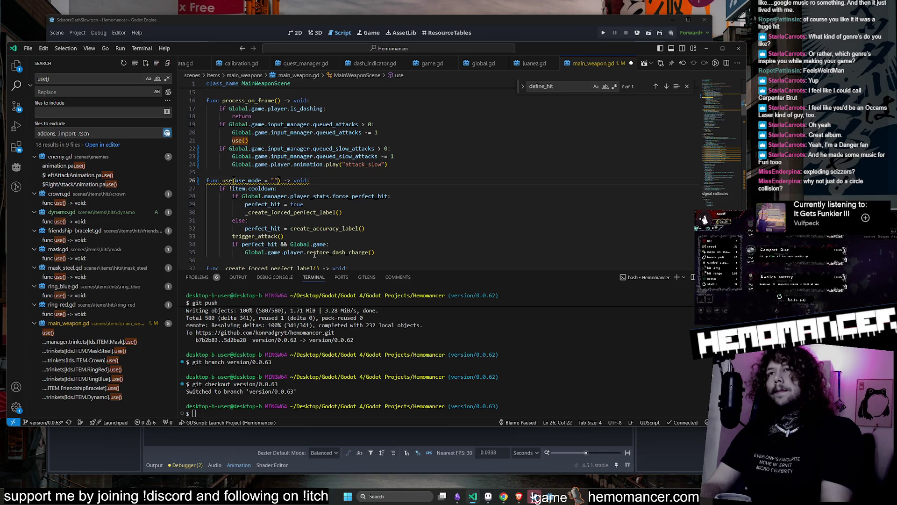
type("primary")
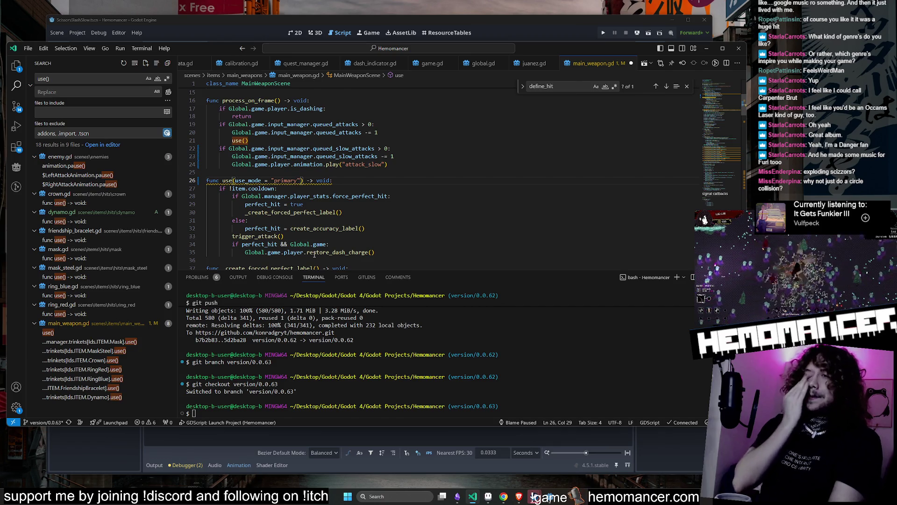
Select the new use_mode parameter name, then go to the trigger_attack() definition.
double_click(245, 182)
key("ctrl+c")
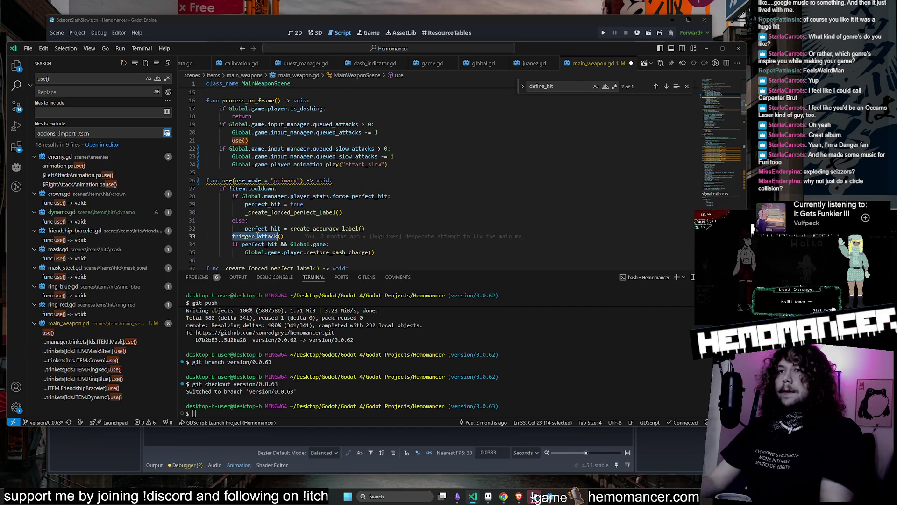
left_click(260, 235, "ctrl")
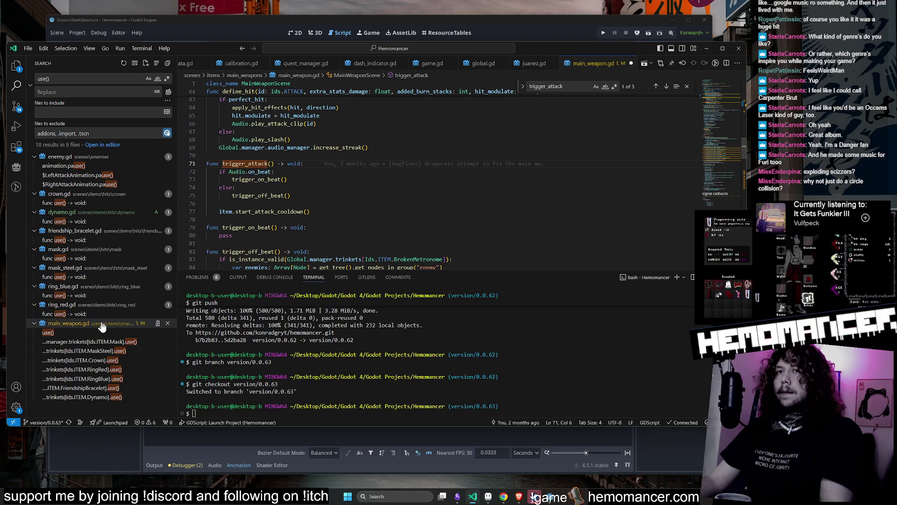
Search the whole project for trigger_attack and review its definition and call matches in main_weapon.gd.
double_click(247, 165)
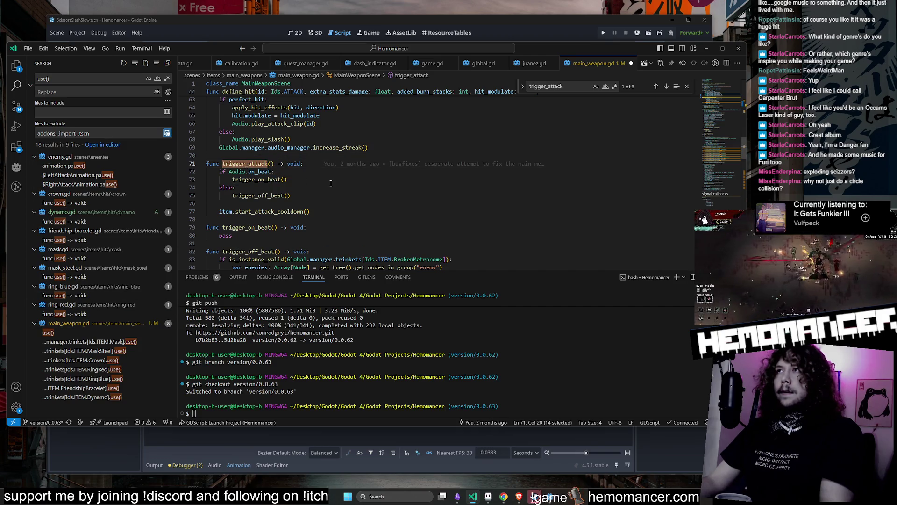
key("ctrl+shift+f")
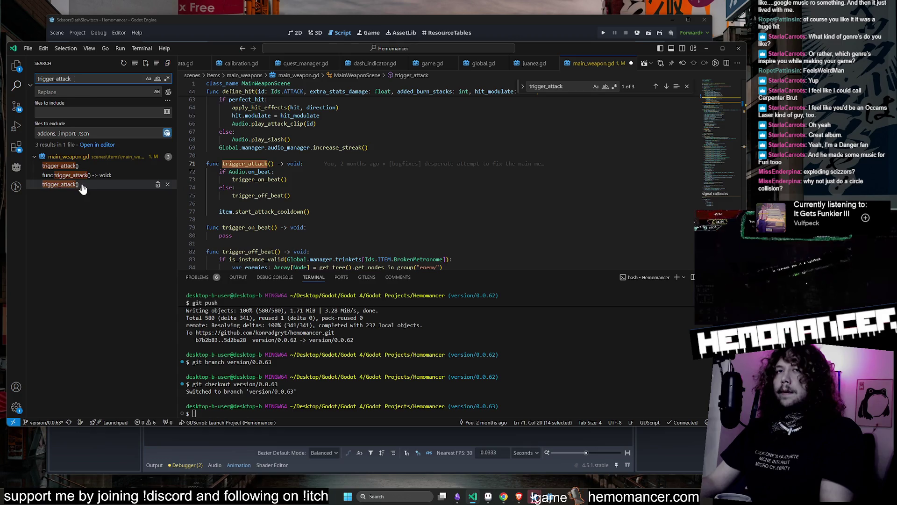
left_click(85, 183)
left_click(92, 175)
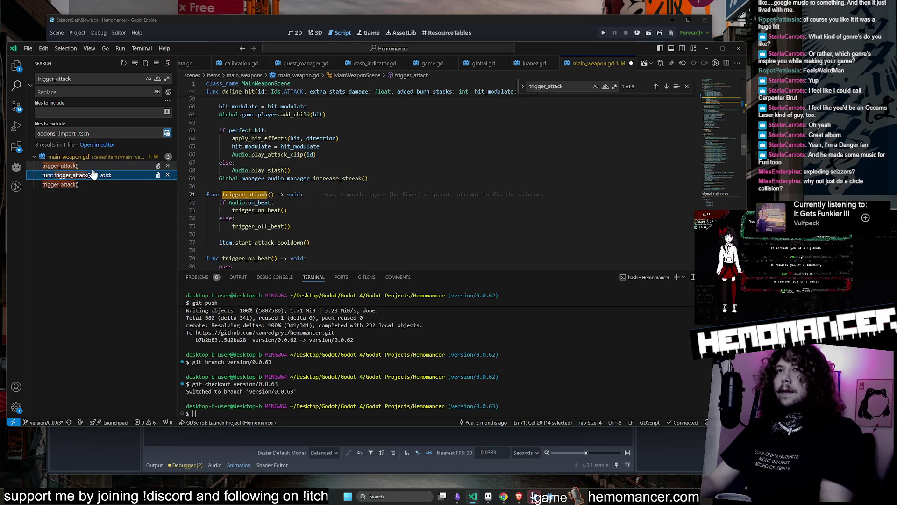
left_click(271, 194)
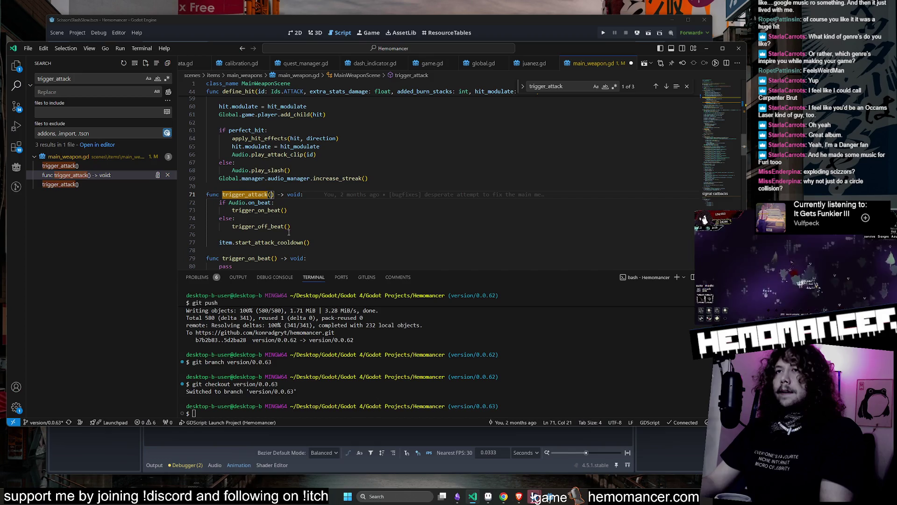
scroll(292, 211, "down", 2)
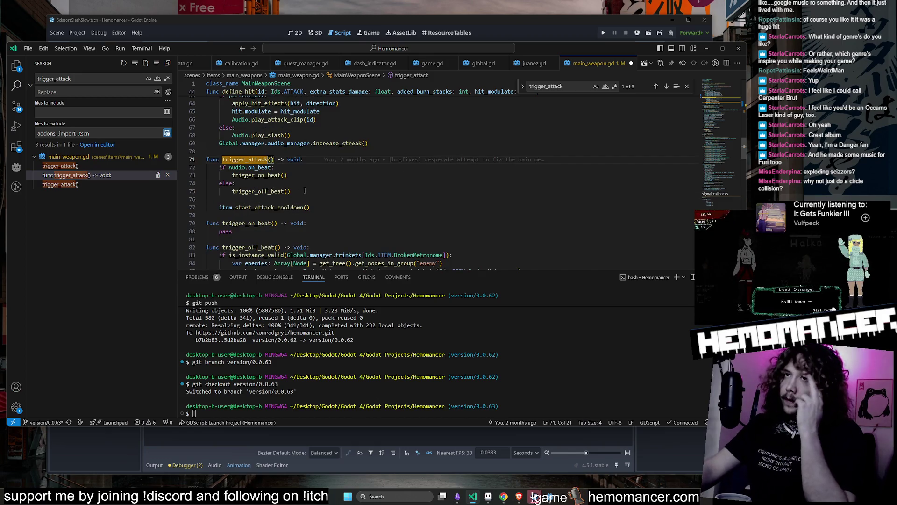
double_click(226, 207)
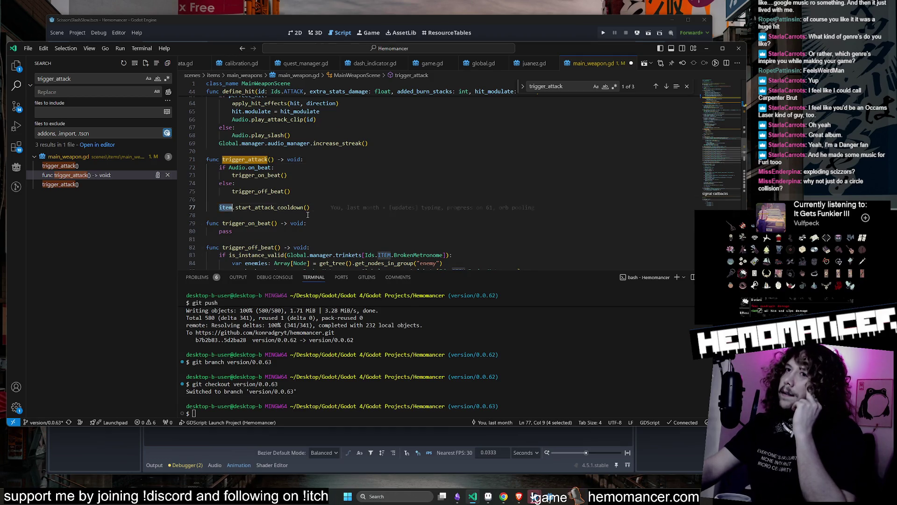
scroll(307, 209, "up", 10)
scroll(307, 209, "down", 2)
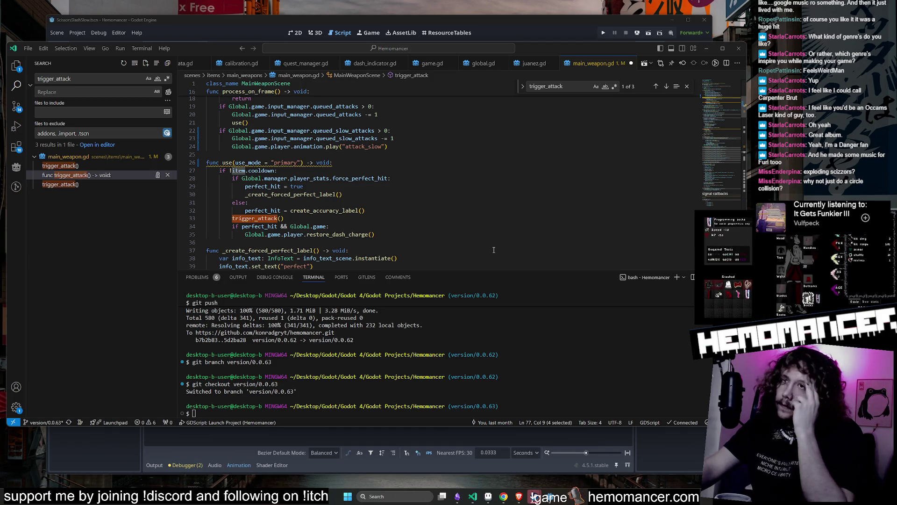
Pass use_mode into the trigger_attack call, give trigger_attack a use_mode = "primary" parameter, and save.
double_click(245, 164)
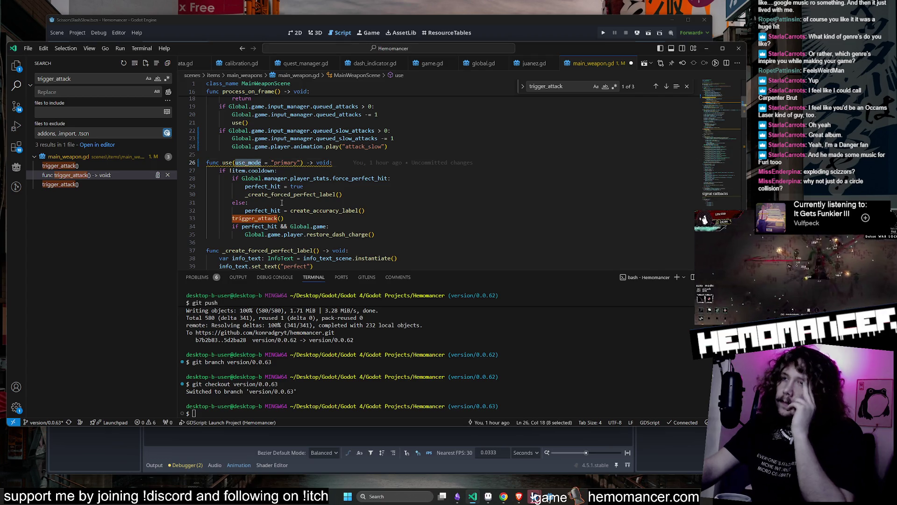
left_click(281, 218)
key("ctrl+v")
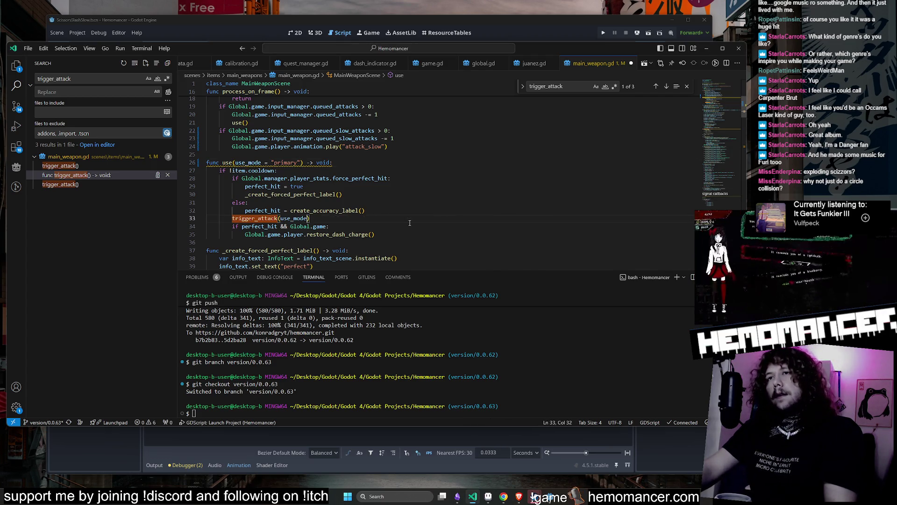
left_click(111, 177)
left_click(272, 195)
type("use_mode = {")
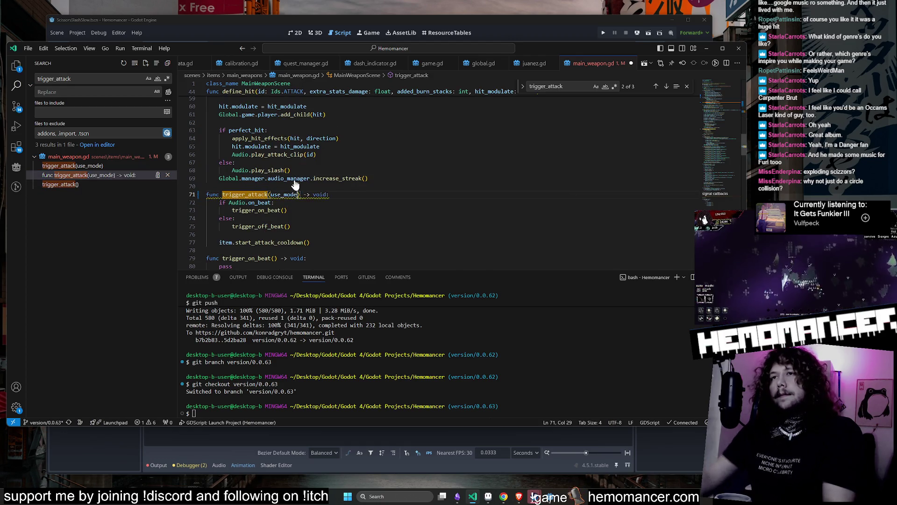
type("\"primary")
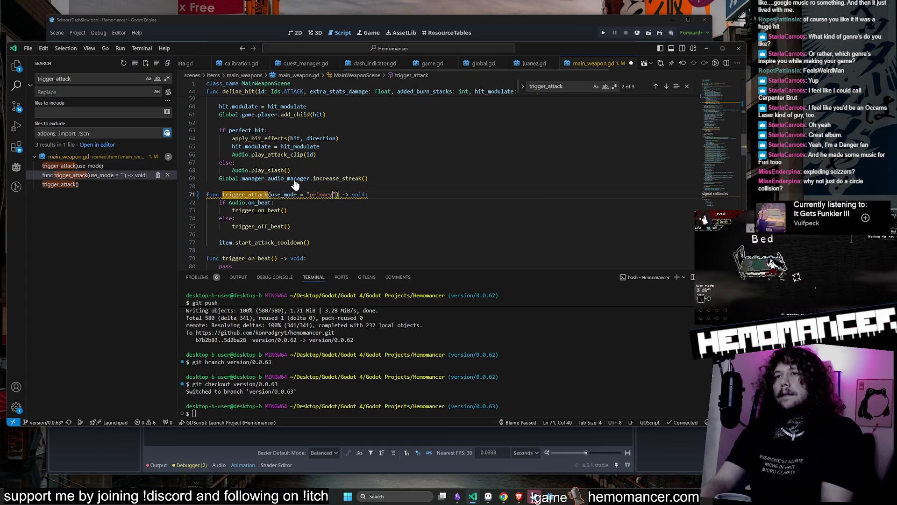
left_click(352, 218)
key("ctrl+s")
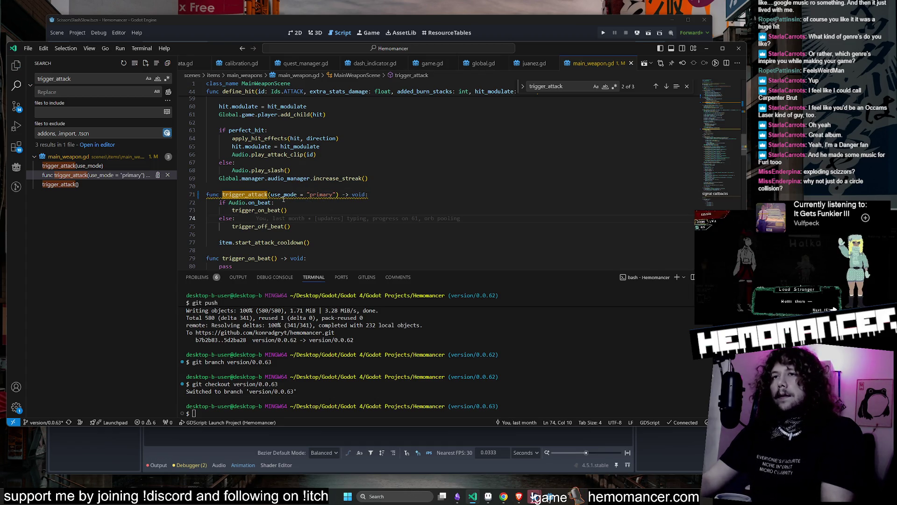
Pass use_mode into the trigger_on_beat and trigger_off_beat calls inside trigger_attack.
left_click(284, 210)
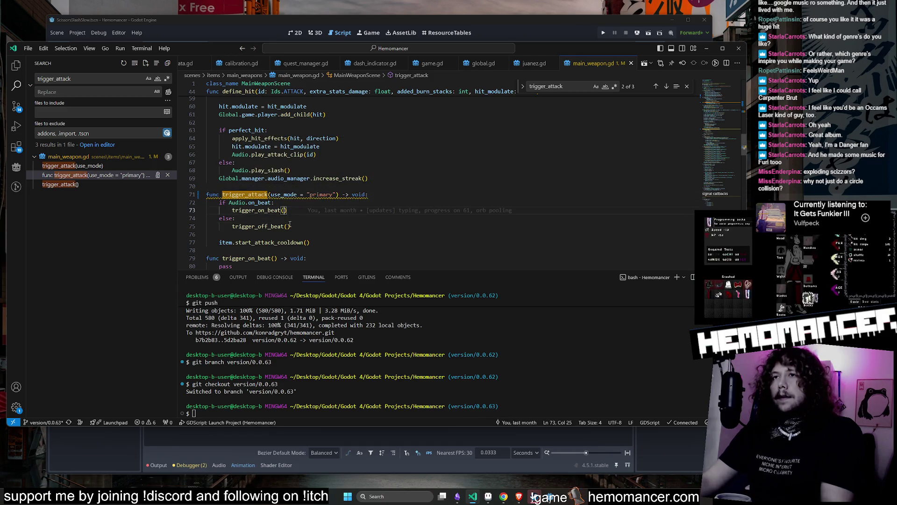
type("use_mode")
left_click(287, 226)
type("use_mode")
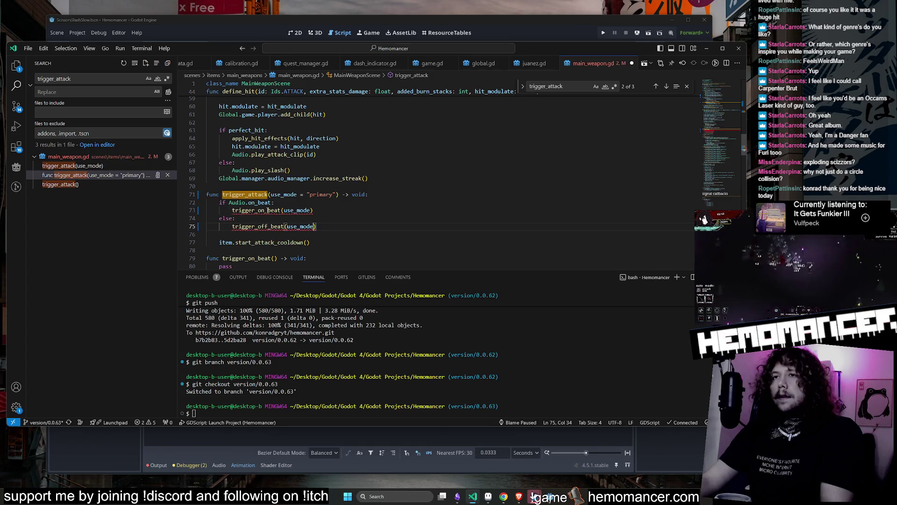
Copy use_mode = "primary" into the trigger_on_beat and trigger_off_beat definitions.
left_click(273, 210, "ctrl")
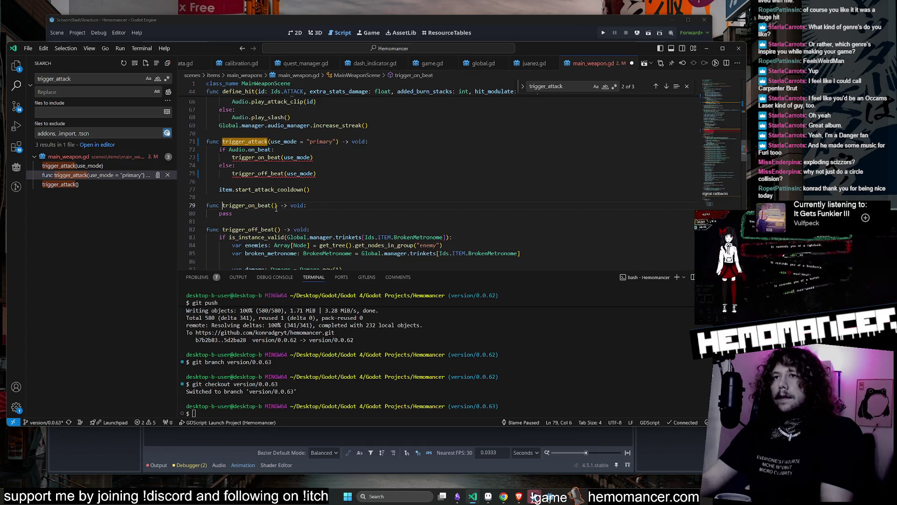
left_click(327, 109)
left_click_drag(336, 142, 270, 141)
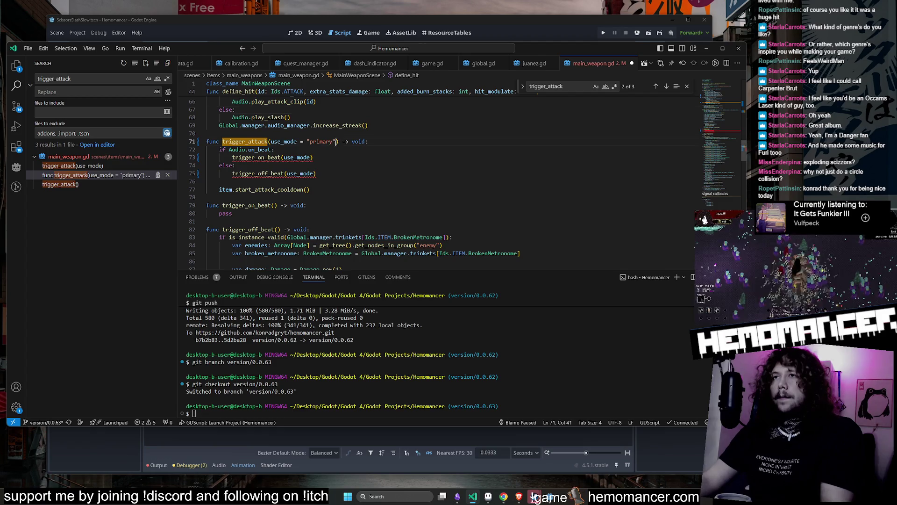
key("ctrl+c")
left_click(274, 205)
key("ctrl+v")
left_click(275, 229)
key("ctrl+v")
scroll(310, 230, "down", 1)
left_click(311, 228)
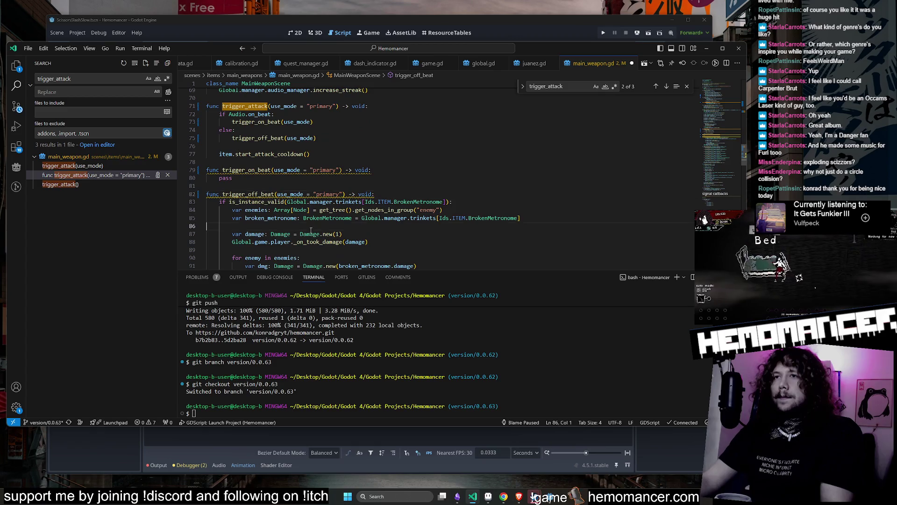
Rename the parameter to _use_mode in trigger_off_beat and trigger_on_beat.
left_click(281, 194)
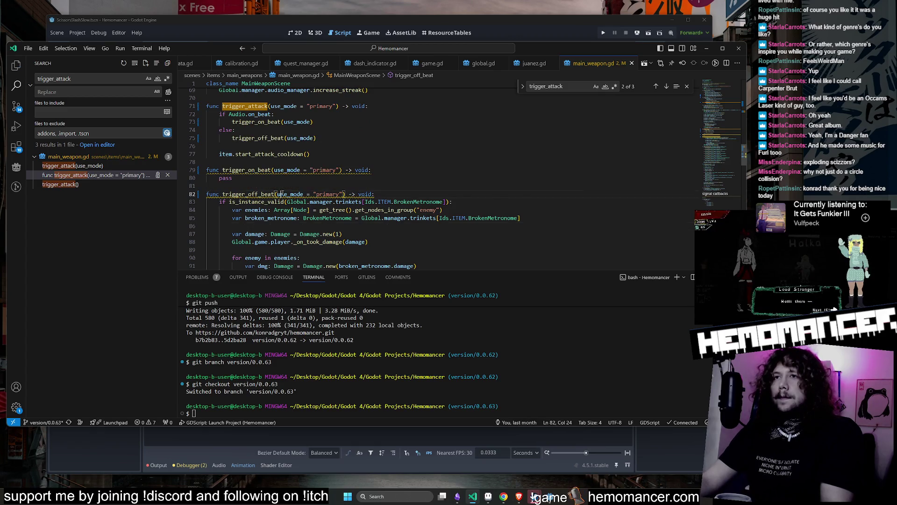
type("_")
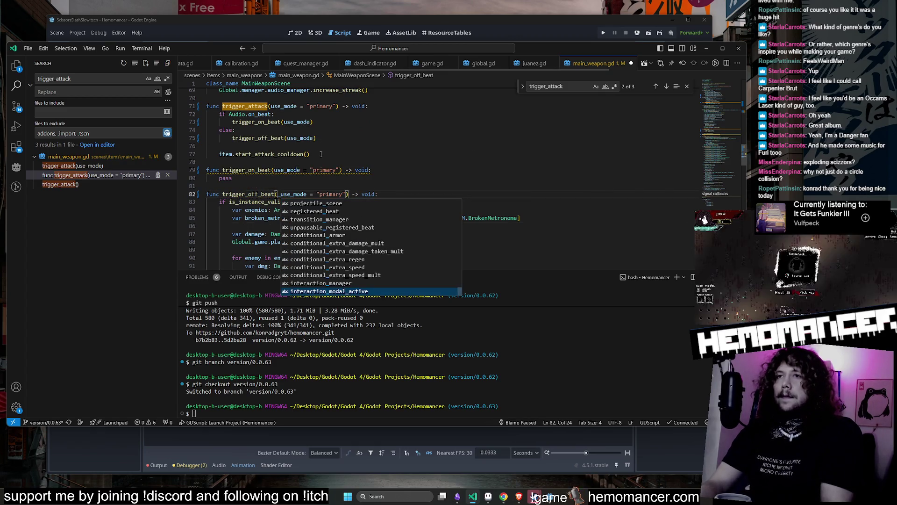
key("Escape")
key("Up")
key("Up")
key("Up")
left_click(274, 170)
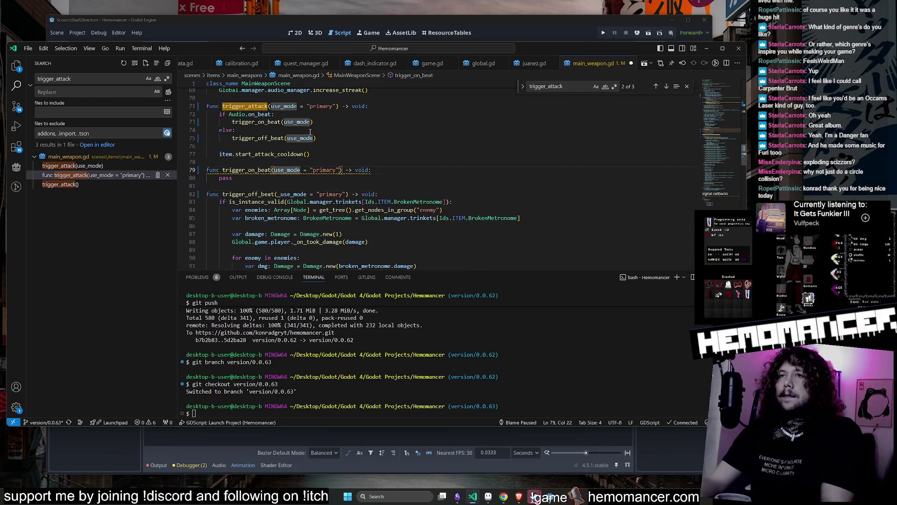
type("_")
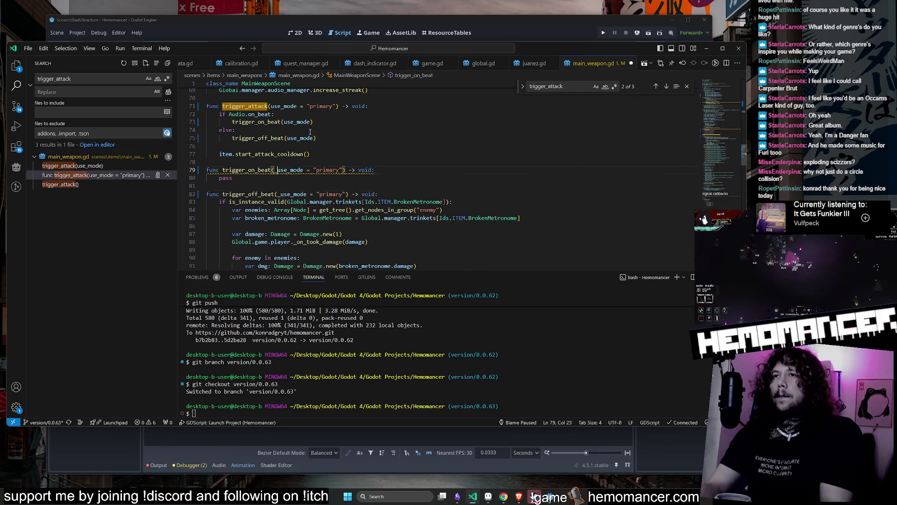
key("Escape")
Keep plain use_mode in trigger_attack by undoing its underscore, then save main_weapon.gd.
scroll(310, 132, "up", 2)
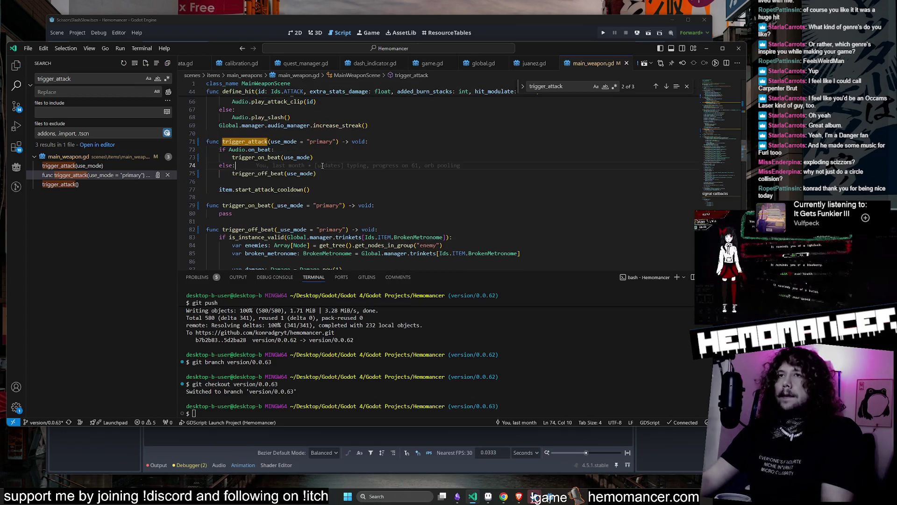
left_click(270, 141)
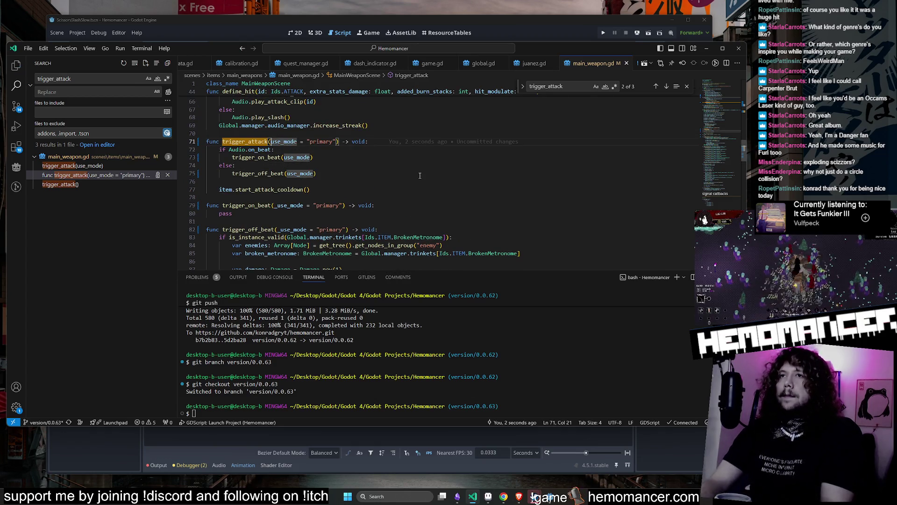
type("_")
double_click(286, 141)
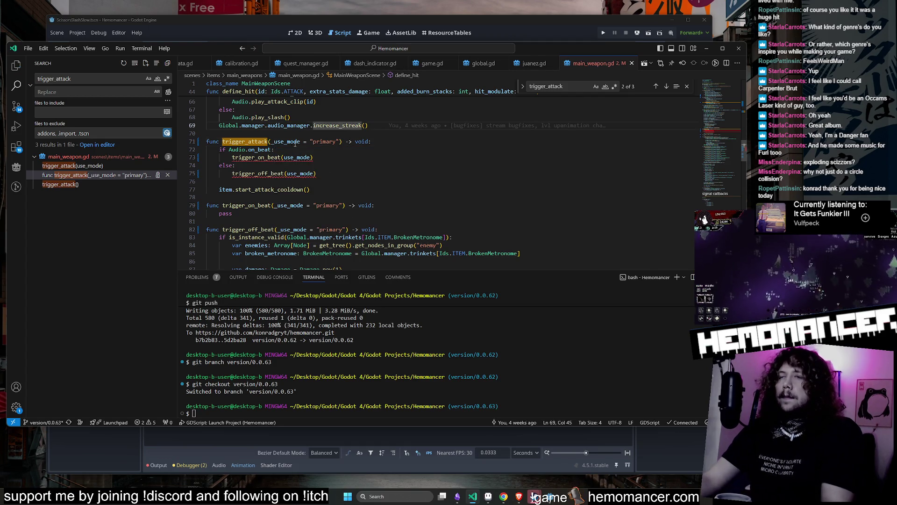
key("ctrl+z")
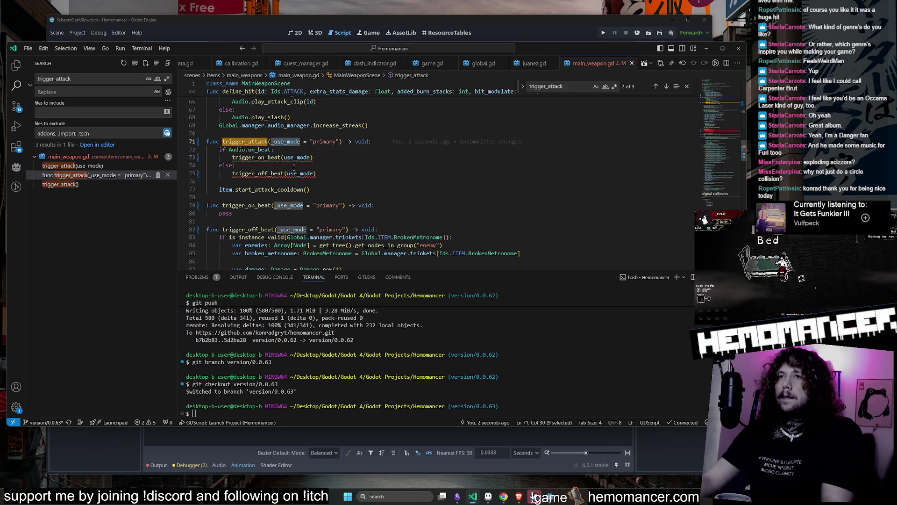
key("ctrl+s")
left_click(373, 182)
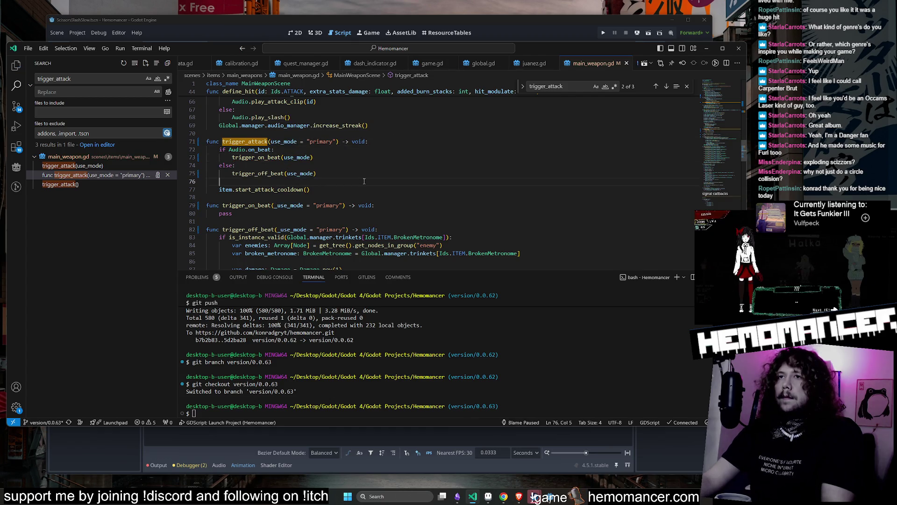
scroll(375, 176, "down", 2)
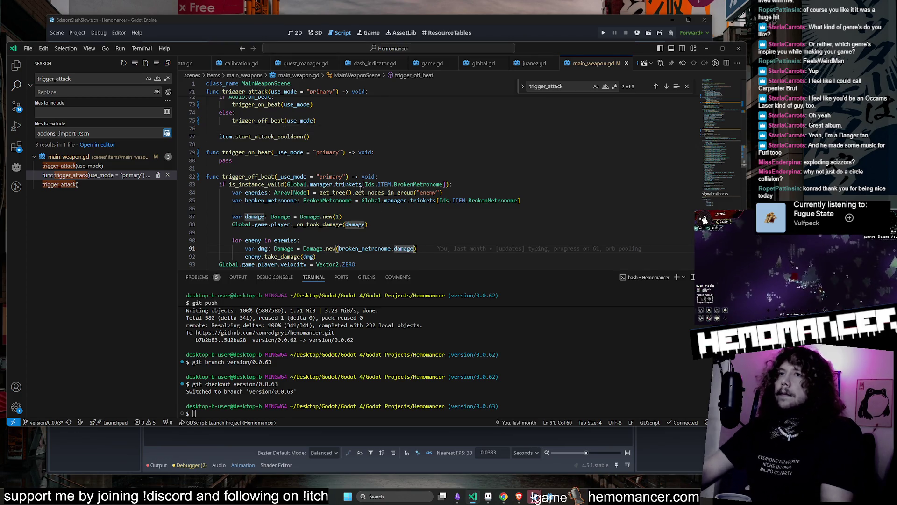
scroll(398, 251, "down", 2)
left_click(396, 178)
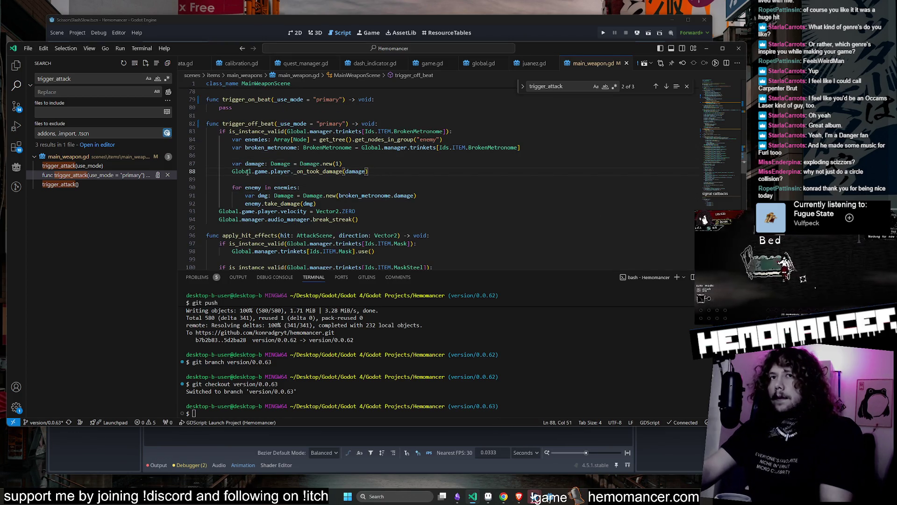
Step through the trigger_attack matches between its definition and the call on line 167.
left_click(88, 177)
key("Up")
key("Down")
key("Up")
key("Down")
key("Down")
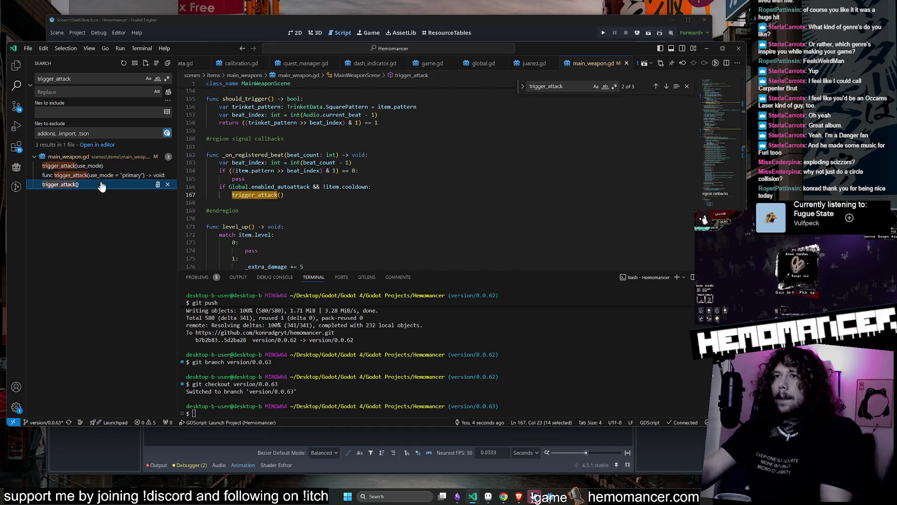
key("Up")
key("Up")
left_click(97, 185)
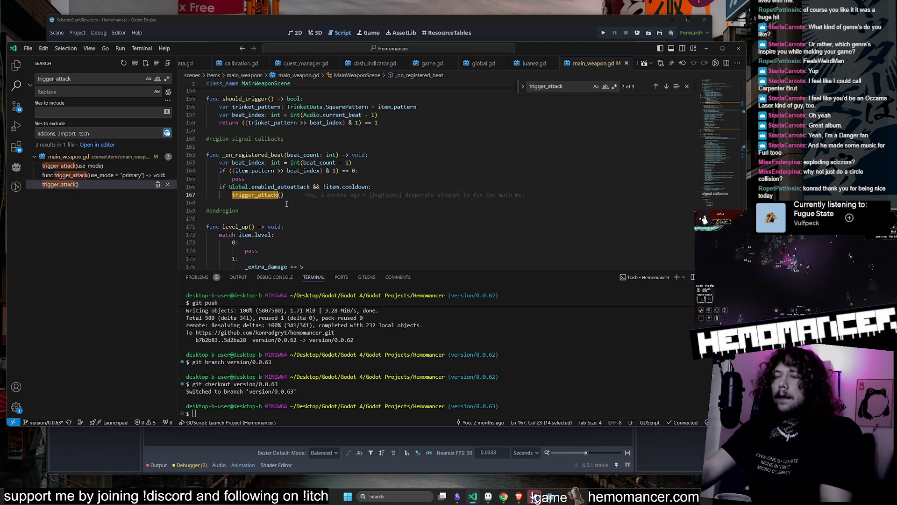
left_click(102, 175)
left_click(101, 184)
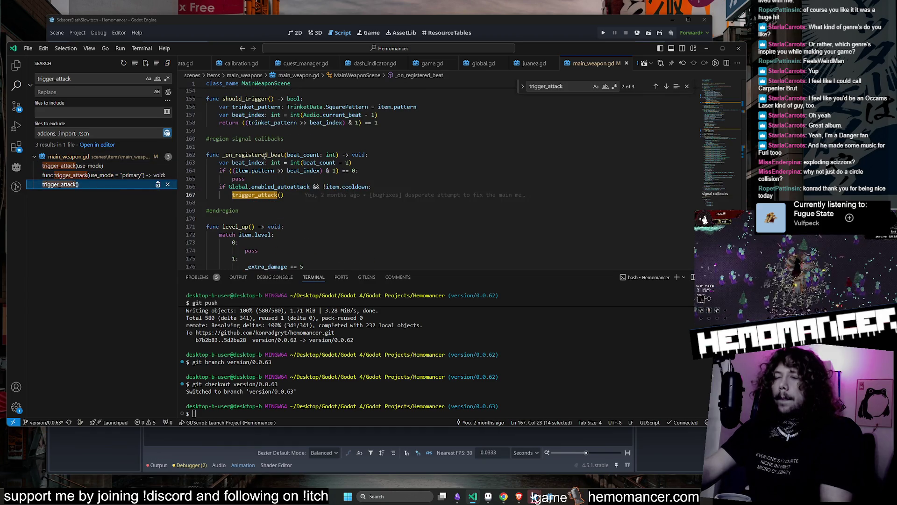
Check the trigger_attack(use_mode) call in use() and the other trigger_attack matches.
double_click(253, 154)
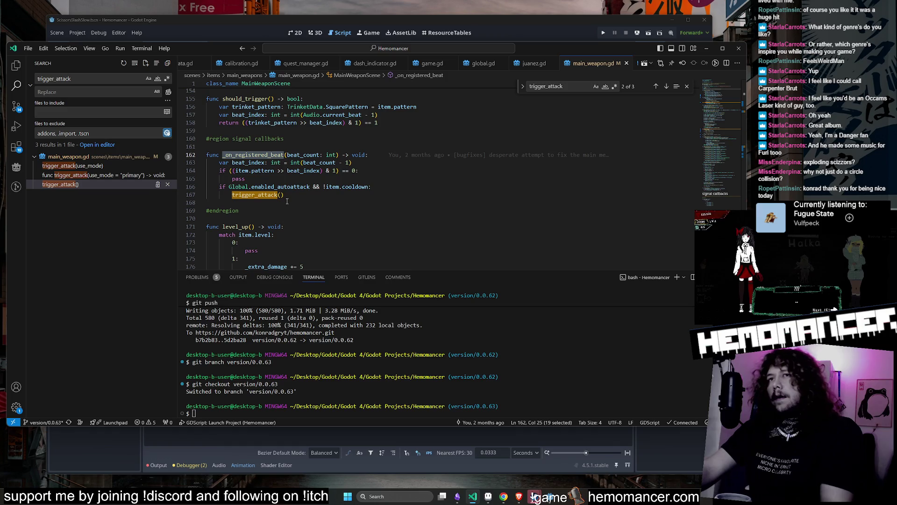
left_click(109, 175)
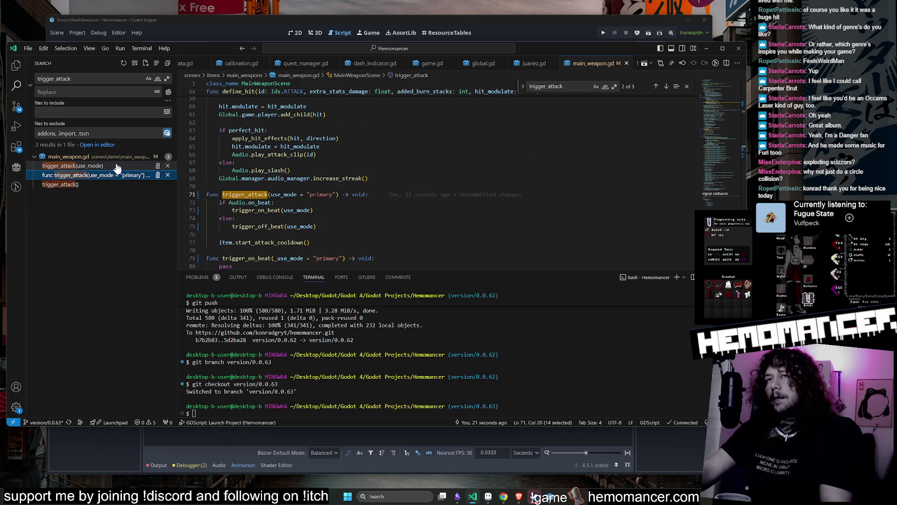
left_click(117, 166)
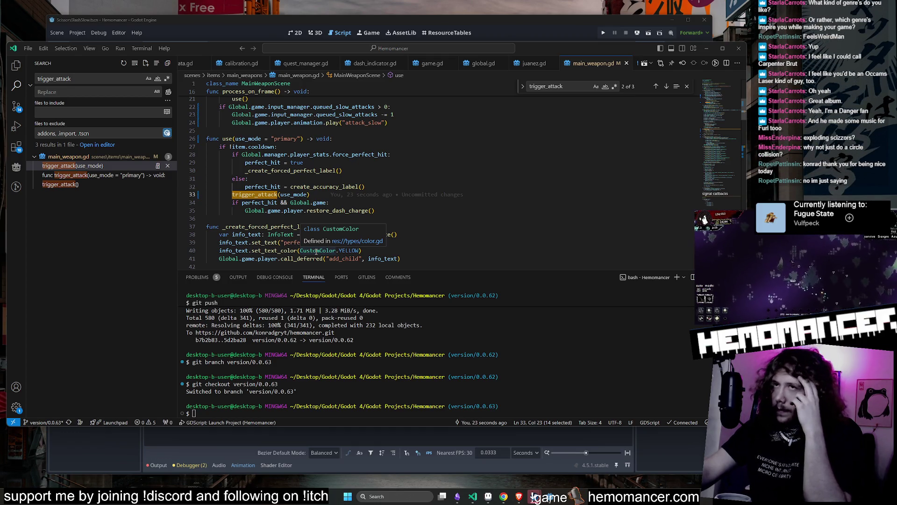
left_click(376, 203)
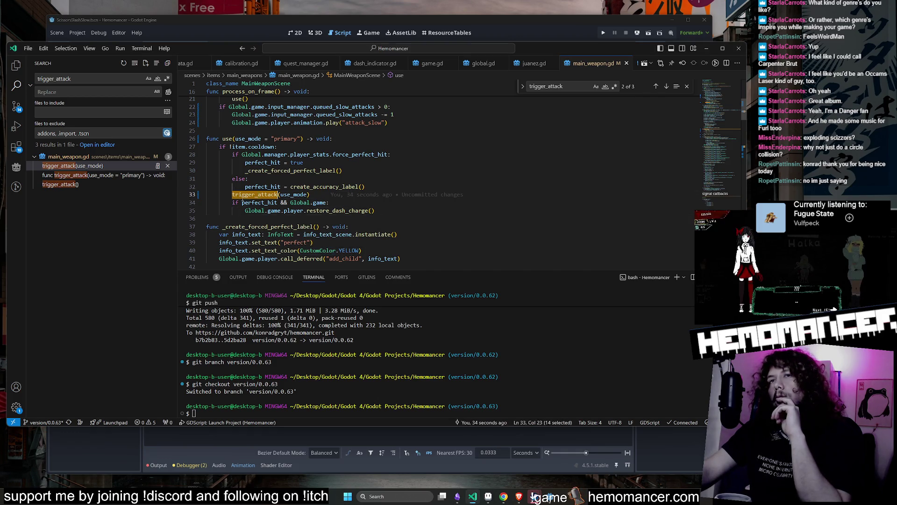
left_click(104, 175)
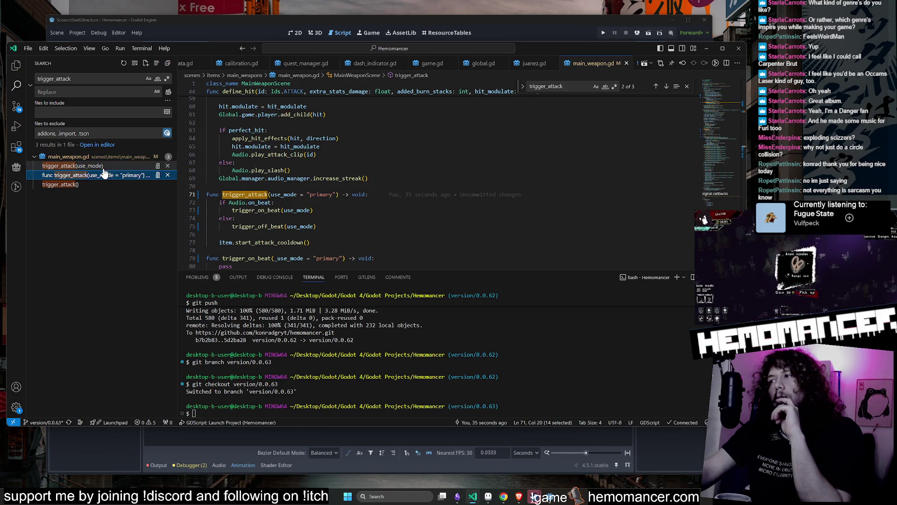
left_click(103, 166)
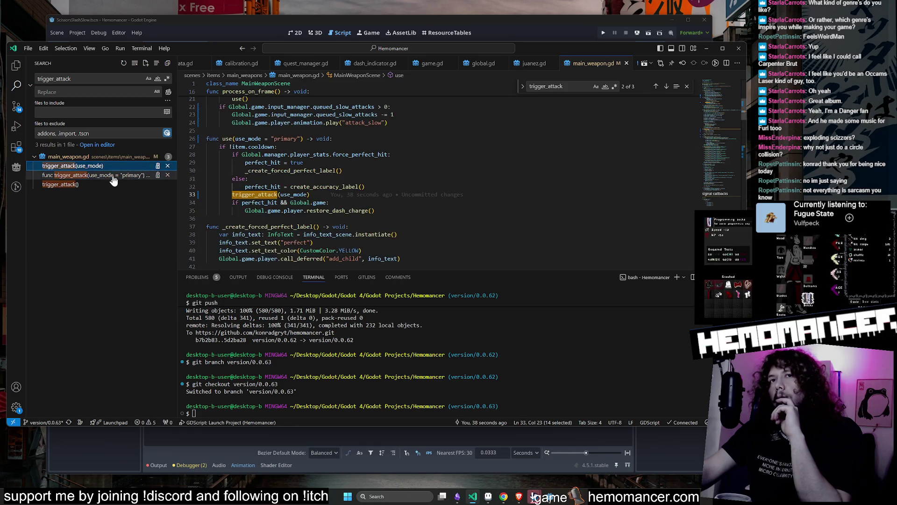
left_click(104, 185)
left_click(104, 174)
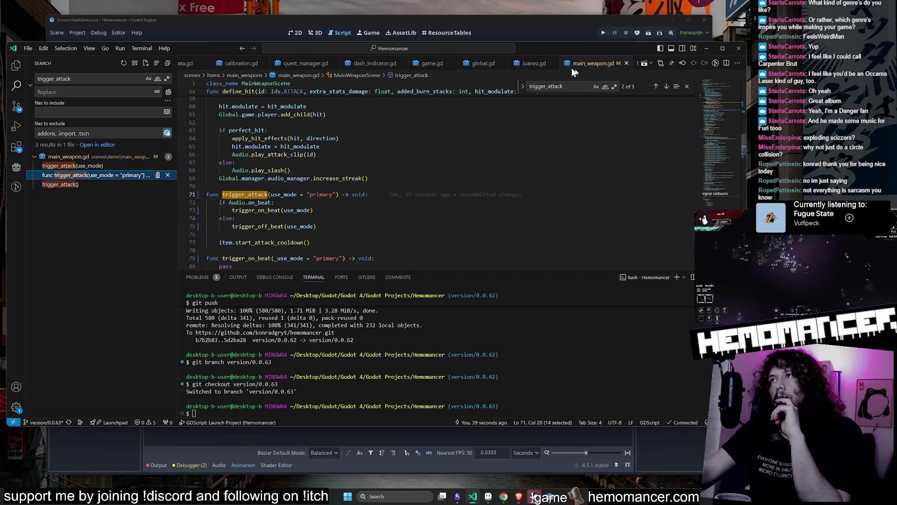
Close the juanez.gd, main_weapon.gd and global.gd tabs.
middle_click(535, 64)
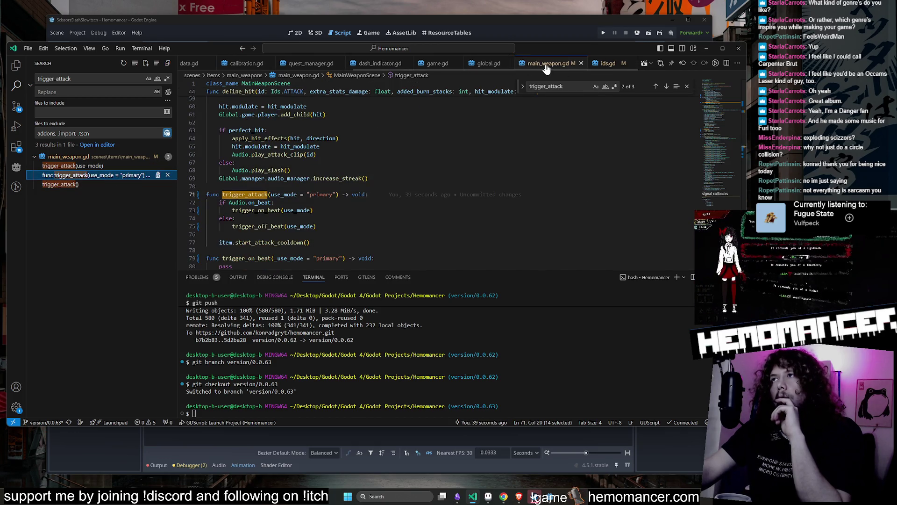
middle_click(546, 69)
left_click(578, 64)
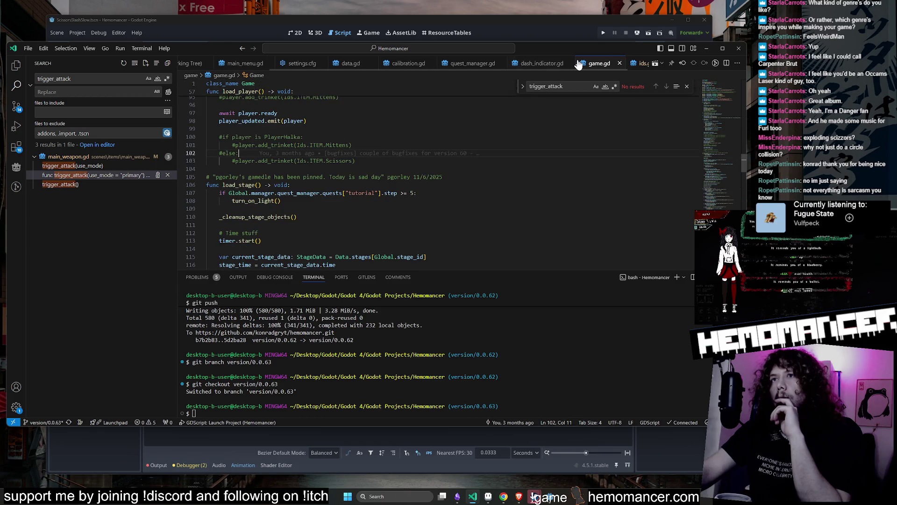
Review the trigger_attack definition and its trigger_on_beat call in main_weapon.gd.
left_click(94, 165)
left_click(98, 175)
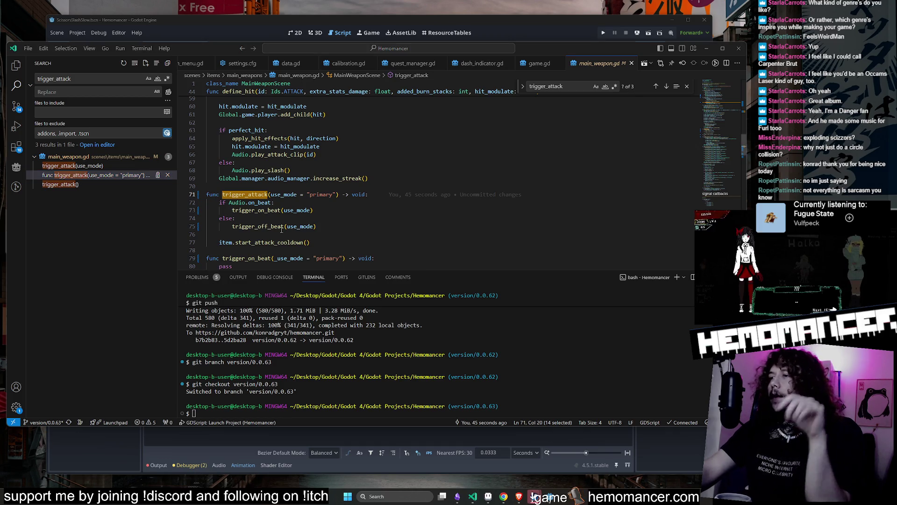
left_click(352, 219)
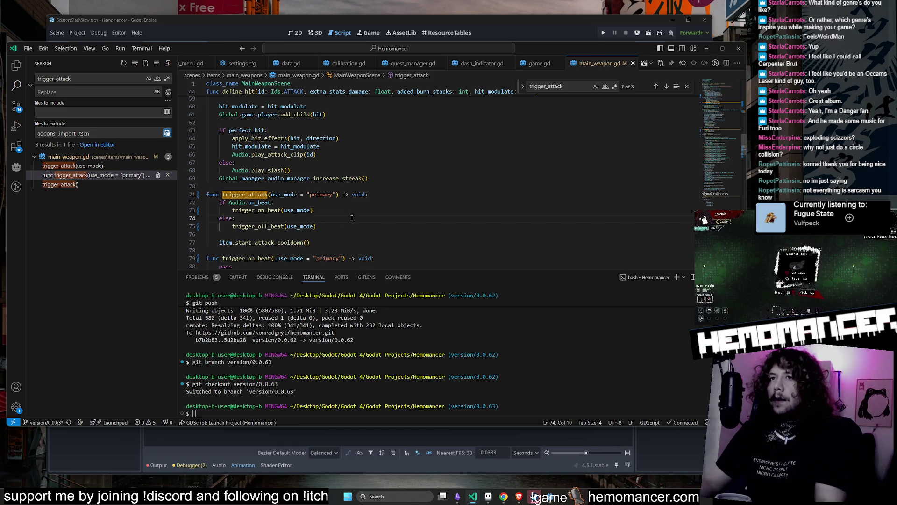
left_click(258, 215)
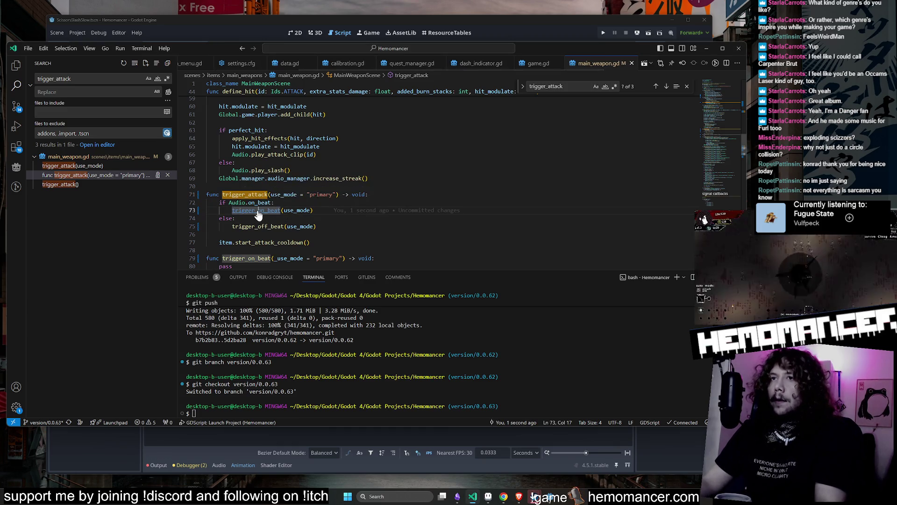
Close main_weapon.gd, game.gd and dash_indicator.gd, then reopen main_weapon.gd at the trigger_attack(use_mode) call.
left_click(632, 63)
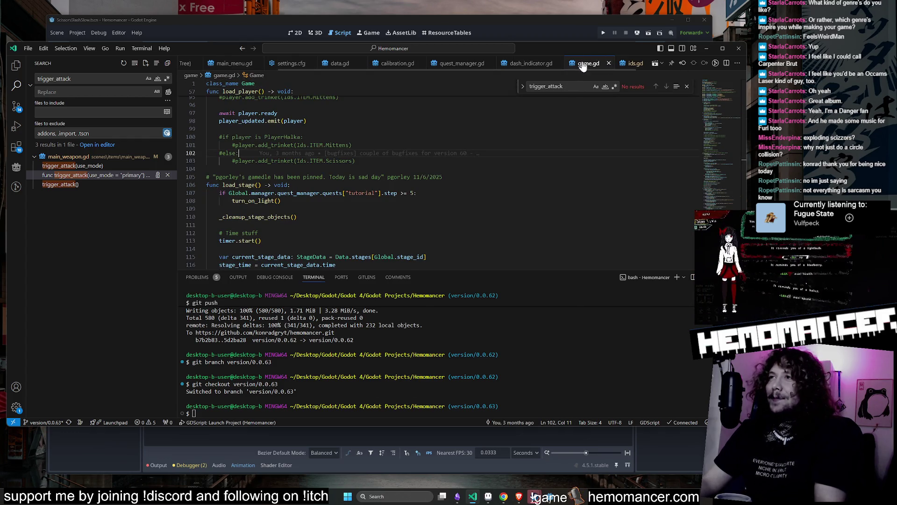
left_click(686, 87)
middle_click(585, 68)
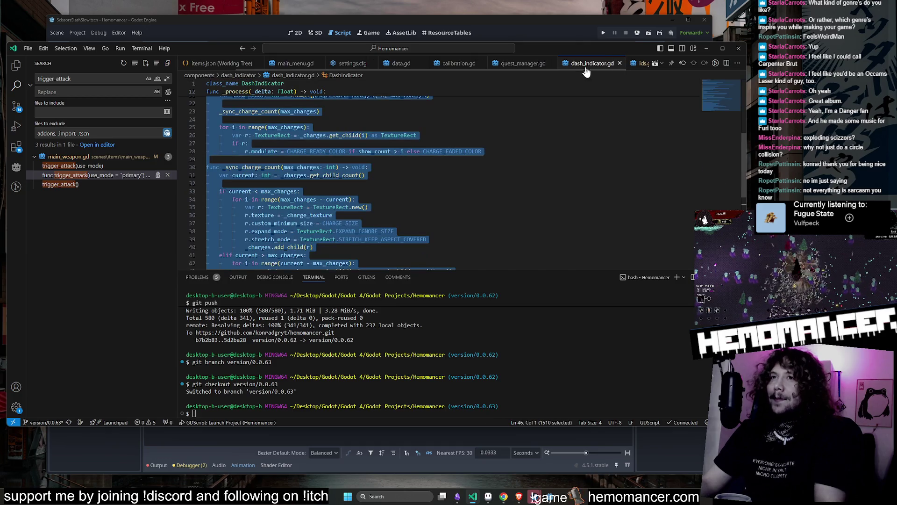
middle_click(616, 68)
left_click(73, 165)
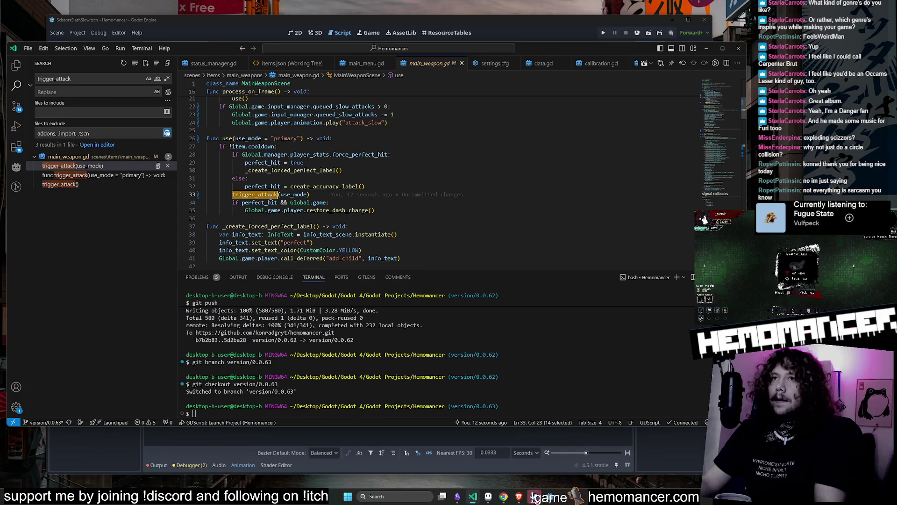
Copy the use() call from line 21 into the slow-attack branch as use("secondary").
scroll(271, 198, "up", 5)
scroll(225, 169, "down", 3)
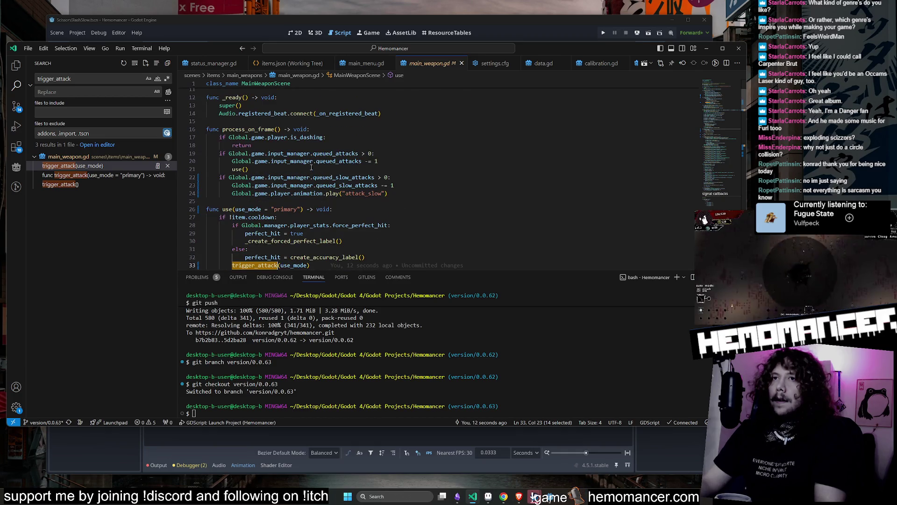
mouse_move(353, 162)
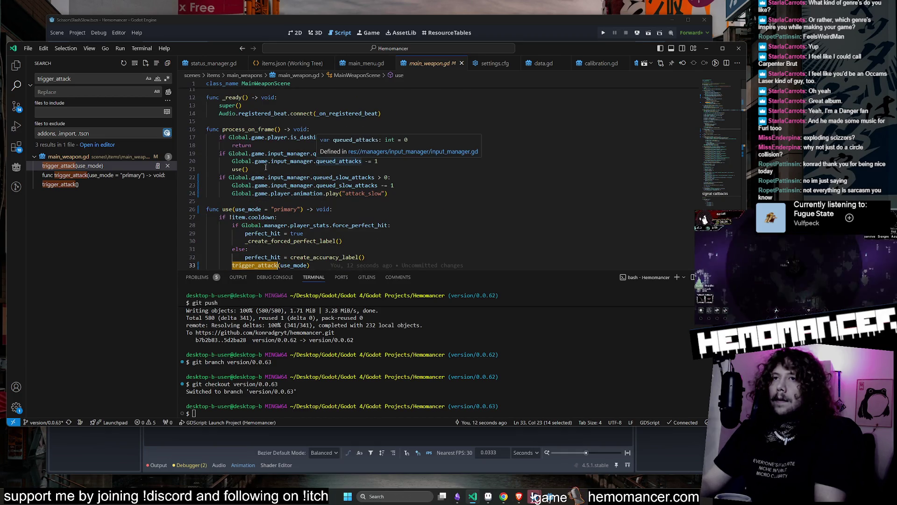
double_click(238, 170)
left_click(245, 170)
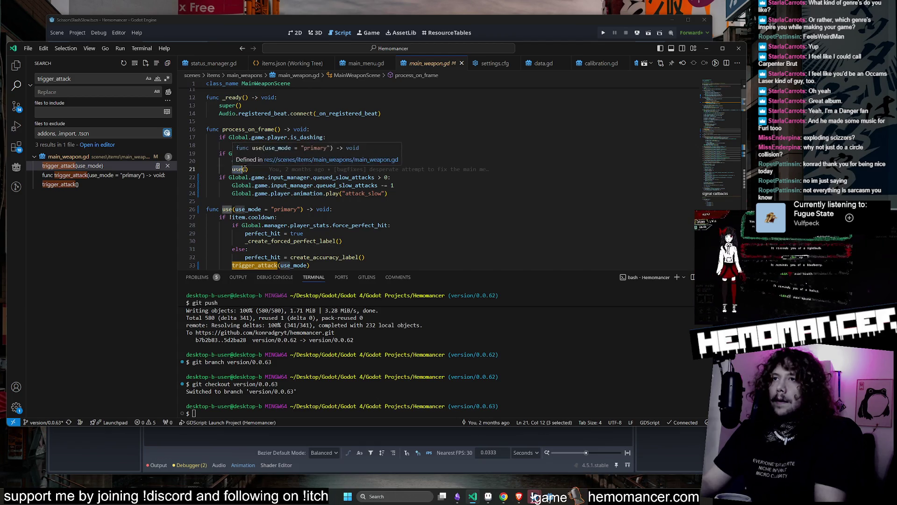
key("shift+Home")
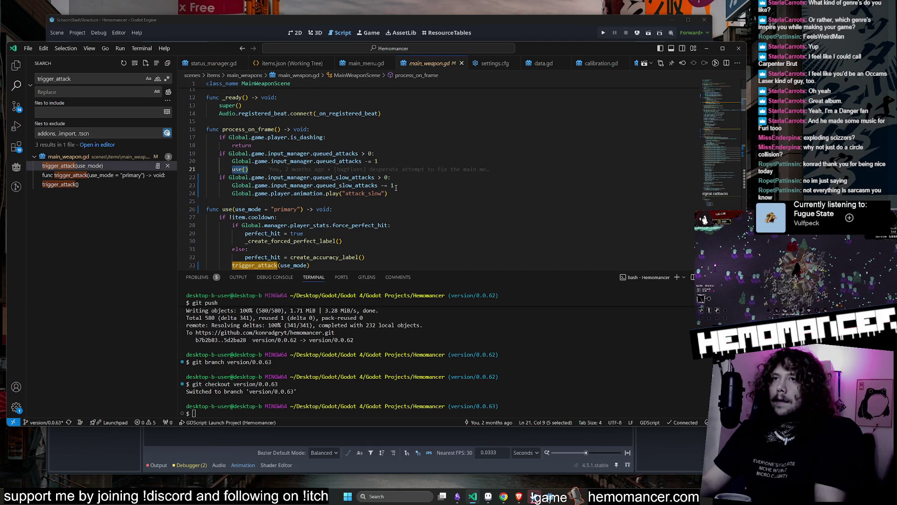
key("ctrl+c")
key("Down")
key("Down")
key("End")
key("Return")
key("ctrl+v")
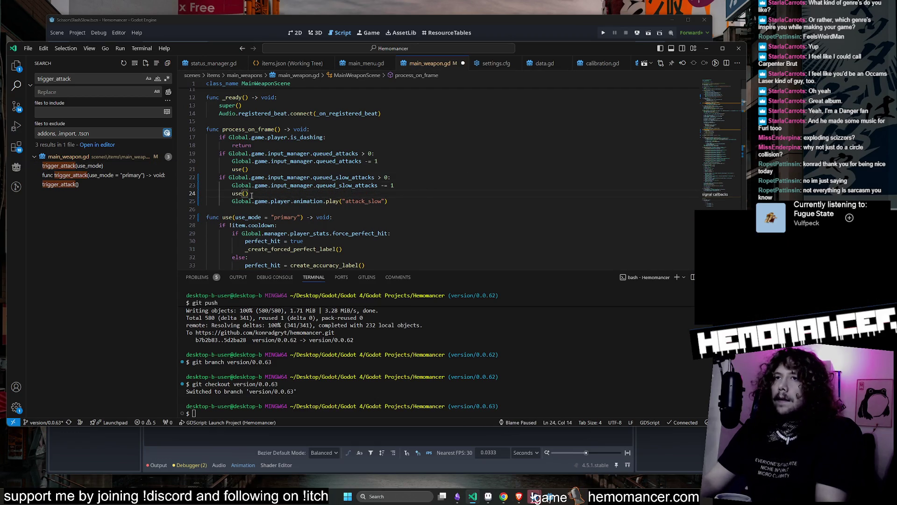
type("\"secondary\"")
Delete the attack_slow animation.play line from the slow-attack branch.
left_click(420, 201)
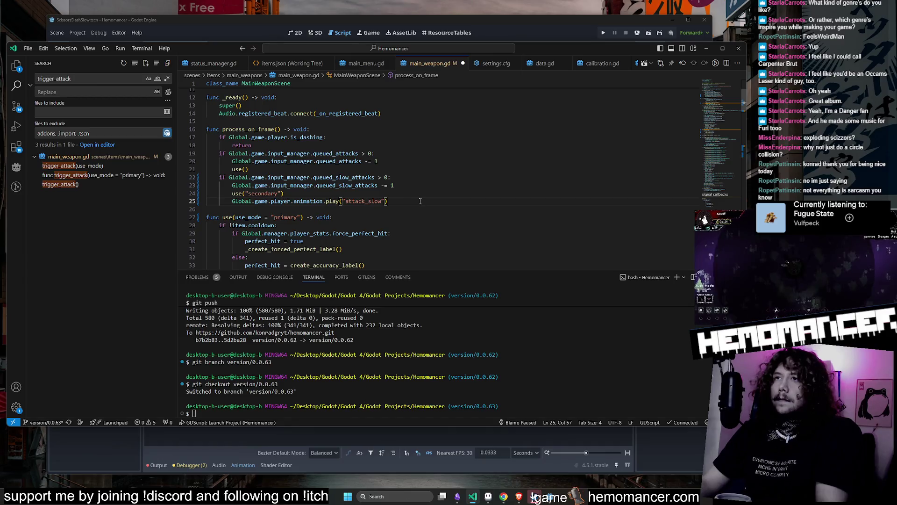
key("shift+Up")
key("BackSpace")
scroll(286, 163, "down", 2)
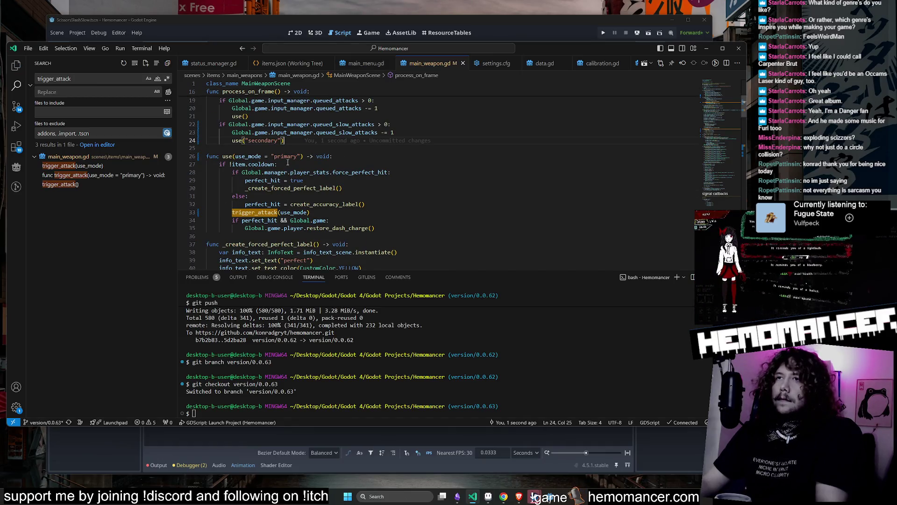
Find all references to trigger_on_beat from its definition in main_weapon.gd.
left_click(255, 212)
left_click(254, 213, "ctrl")
double_click(256, 179)
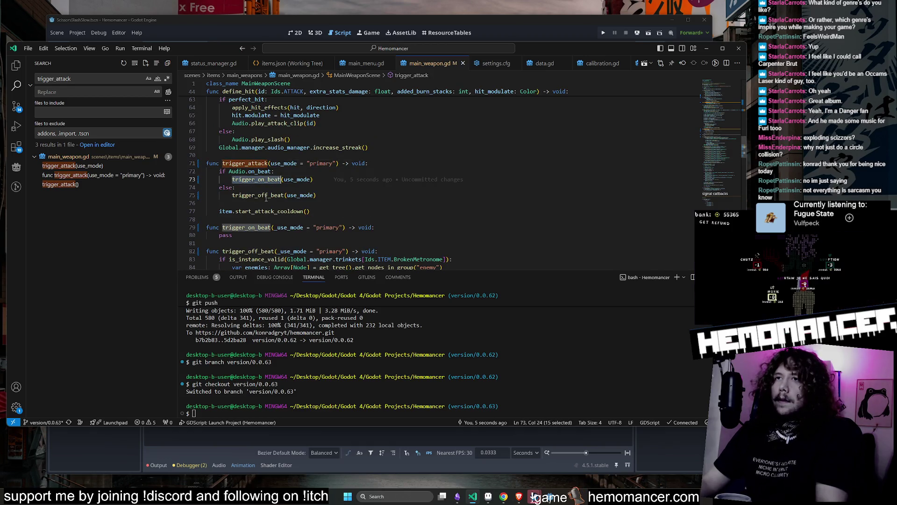
left_click(264, 185, "ctrl")
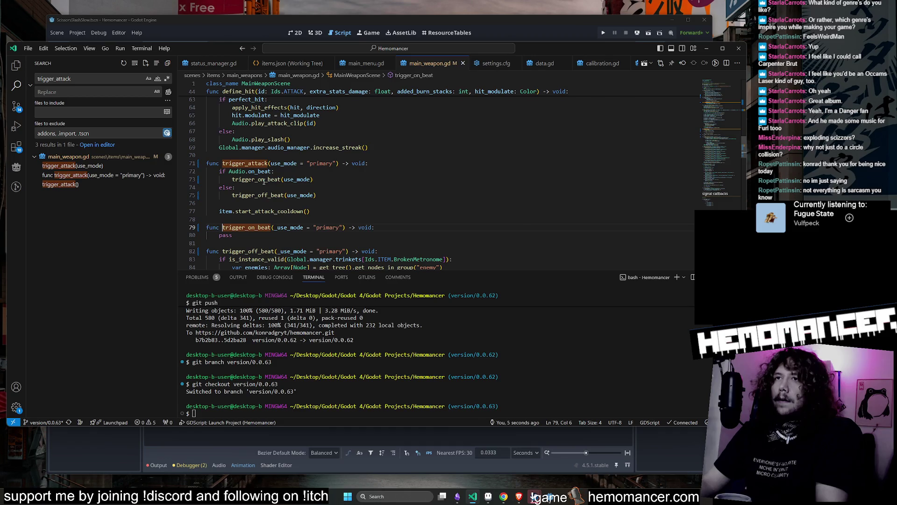
left_click(255, 228, "ctrl")
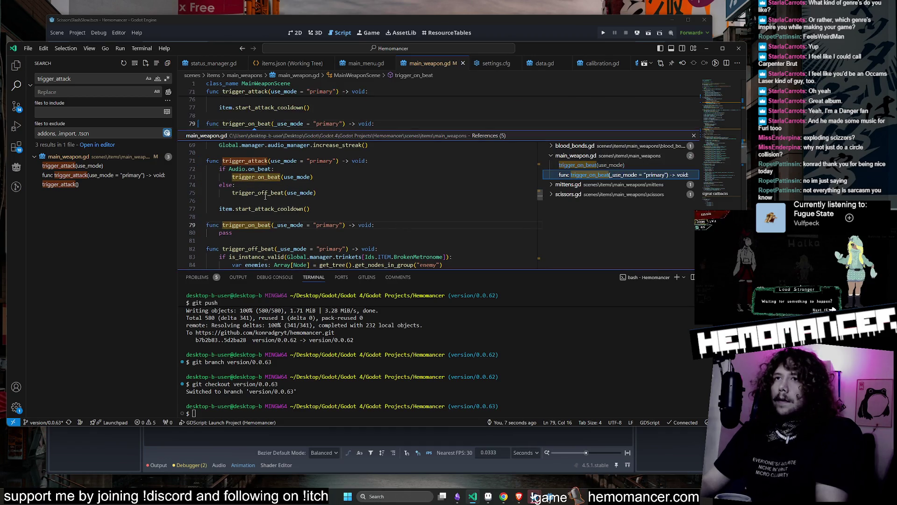
left_click(694, 135)
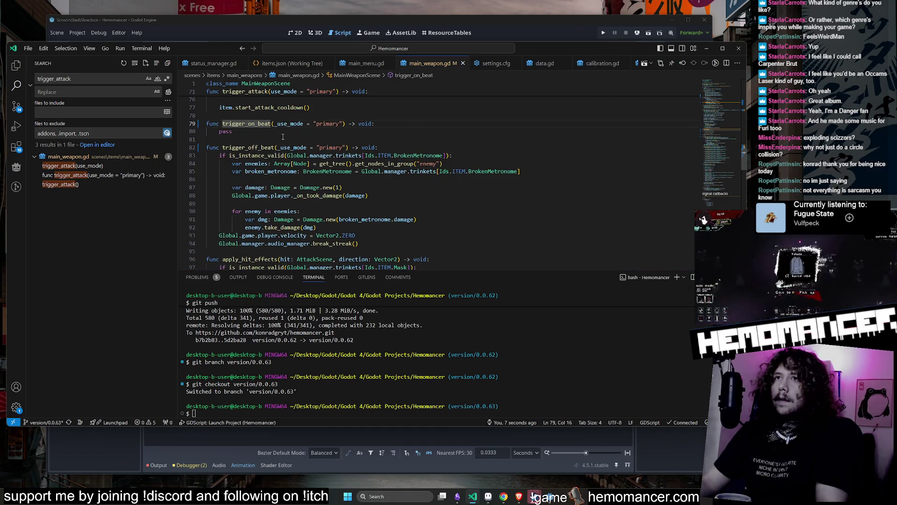
double_click(259, 123)
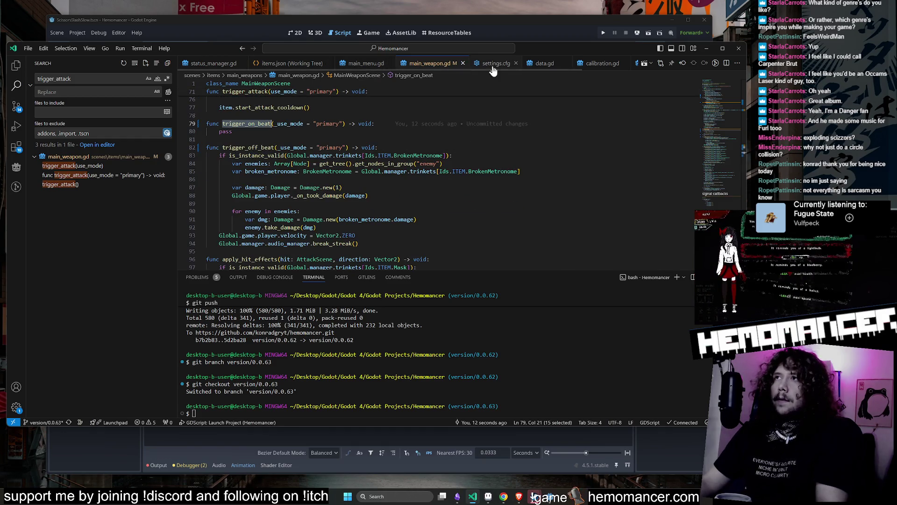
Close main_weapon.gd, browse calibration.gd, data.gd and main_menu.gd, then reopen main_weapon.gd via Quick Open.
middle_click(435, 65)
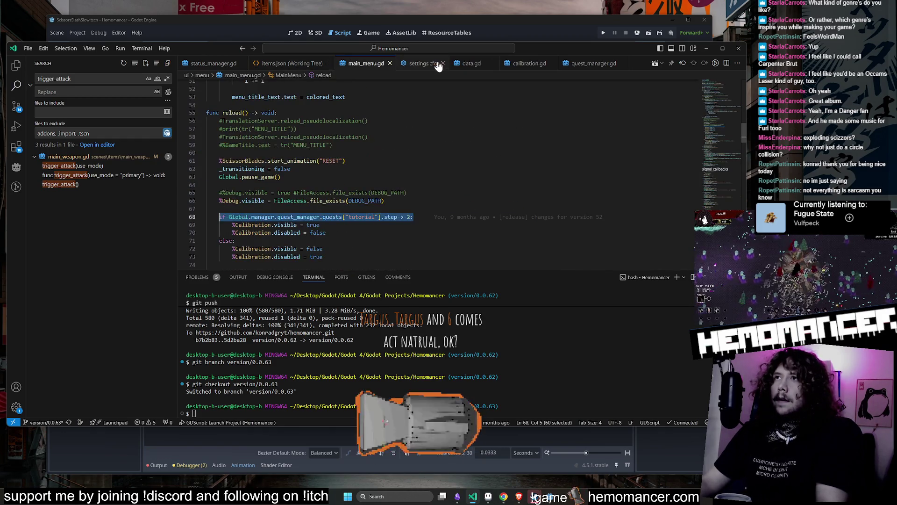
left_click(528, 64)
left_click(471, 64)
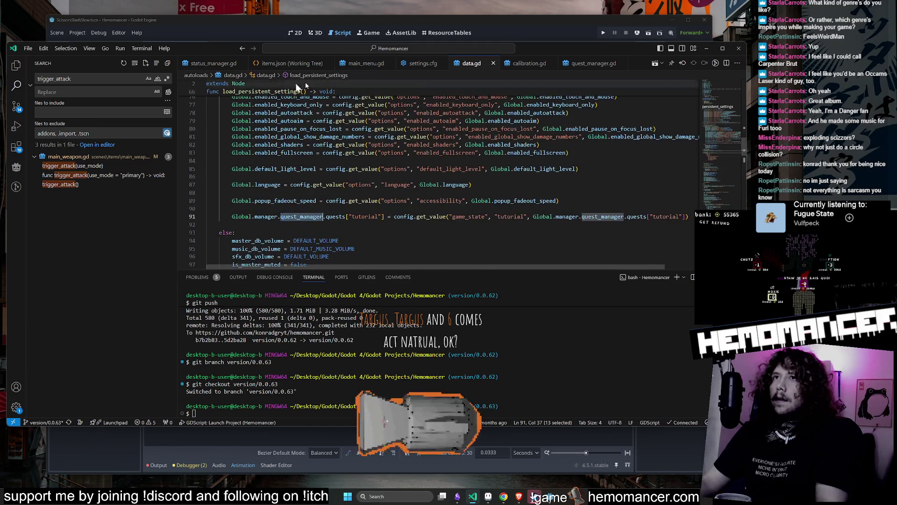
key("ctrl+Tab")
left_click(425, 163)
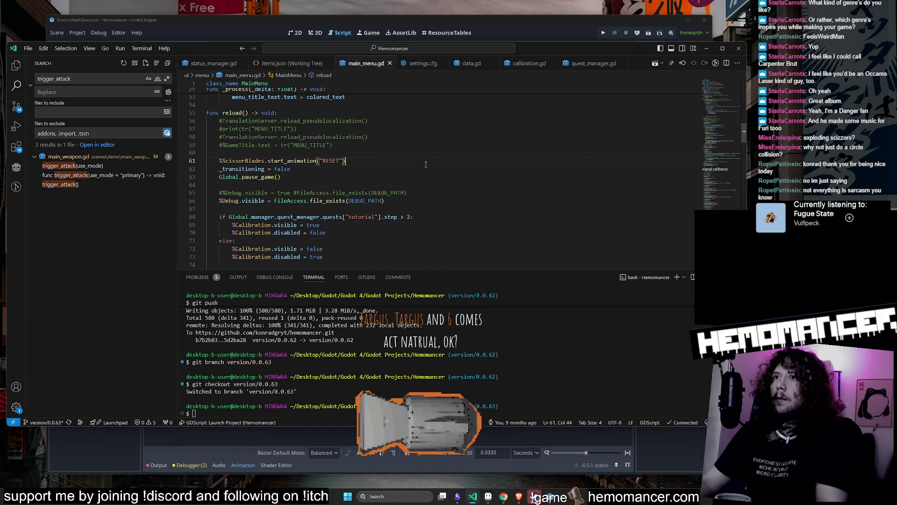
key("ctrl+p")
key("Down")
key("Down")
key("Down")
key("Return")
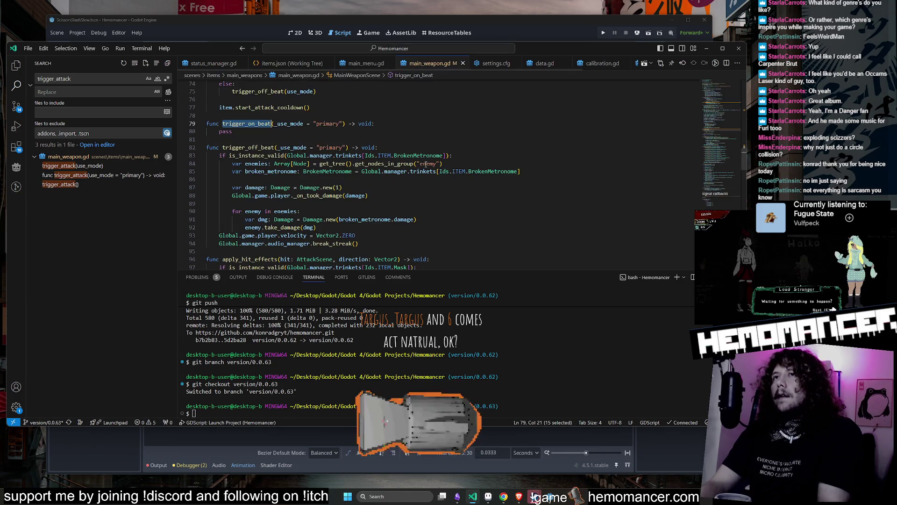
Search Quick Open for 'Scisors.gd'.
scroll(474, 139, "up", 10)
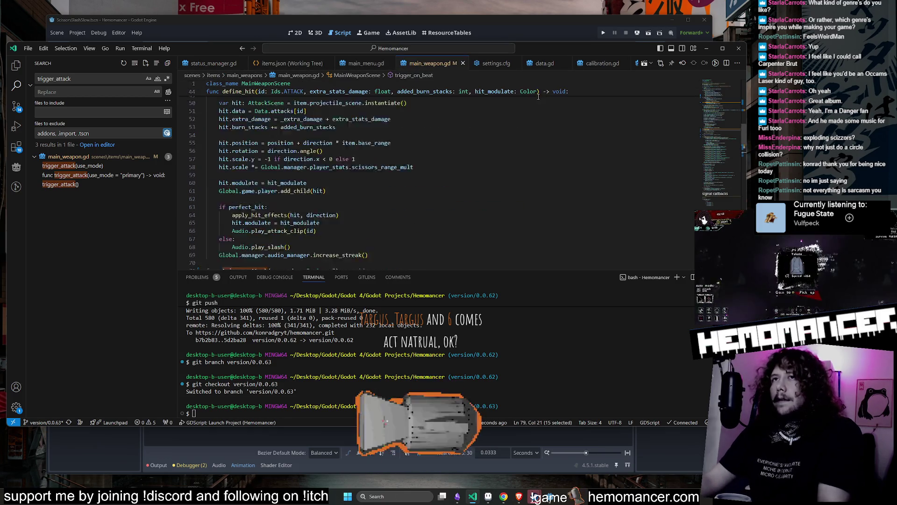
left_click(474, 139)
key("ctrl+p")
type("S")
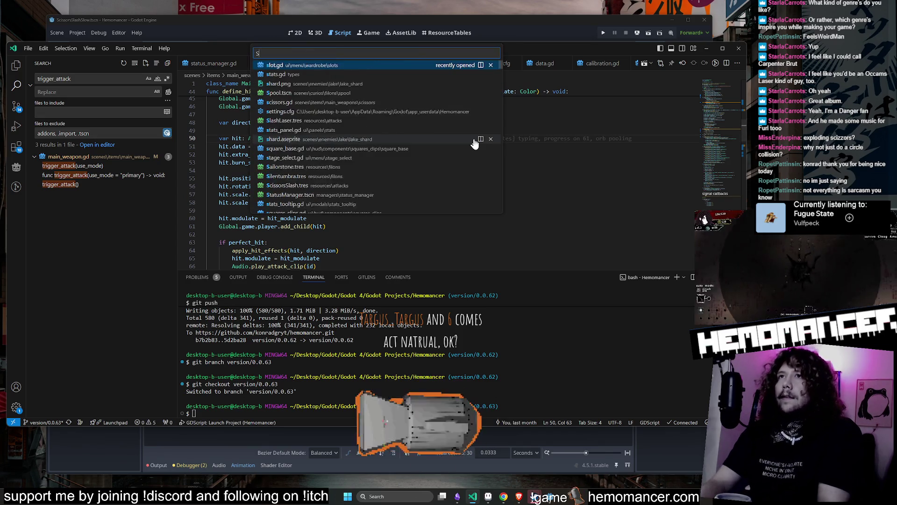
type("cisors.gd")
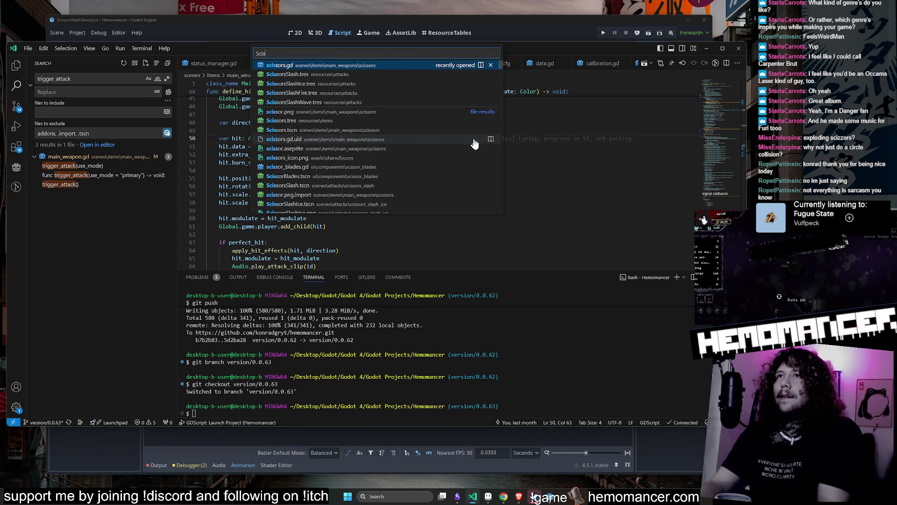
Open scissors.gd and add a commented-out animation.play("attack_slow") line above trigger_on_beat.
key("Return")
mouse_move(264, 116)
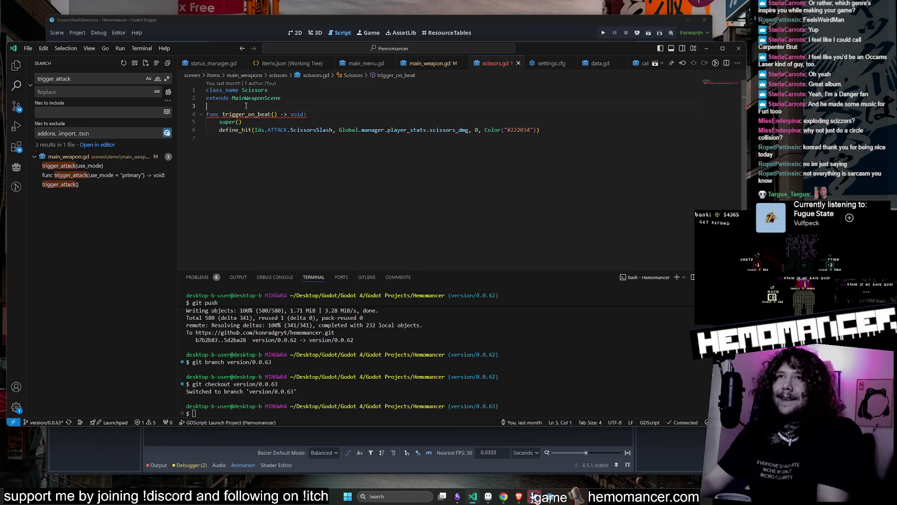
left_click(229, 106)
key("ctrl+v")
left_click(231, 107)
type("#")
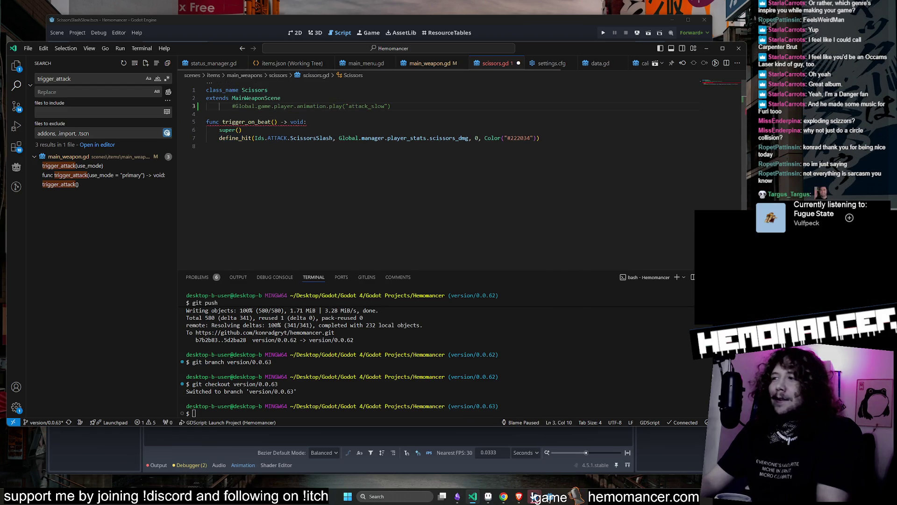
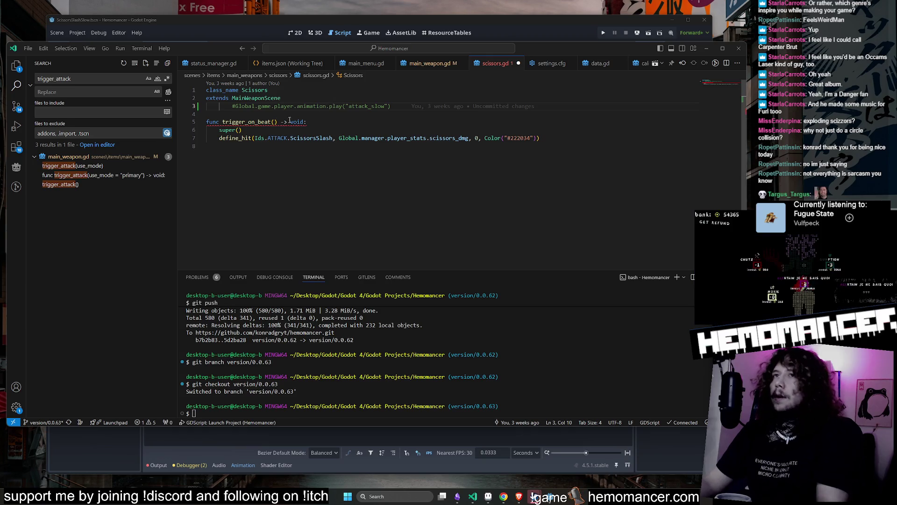
Try extra text in trigger_on_beat's parameters in scissors.gd, then remove it again.
left_click(274, 121)
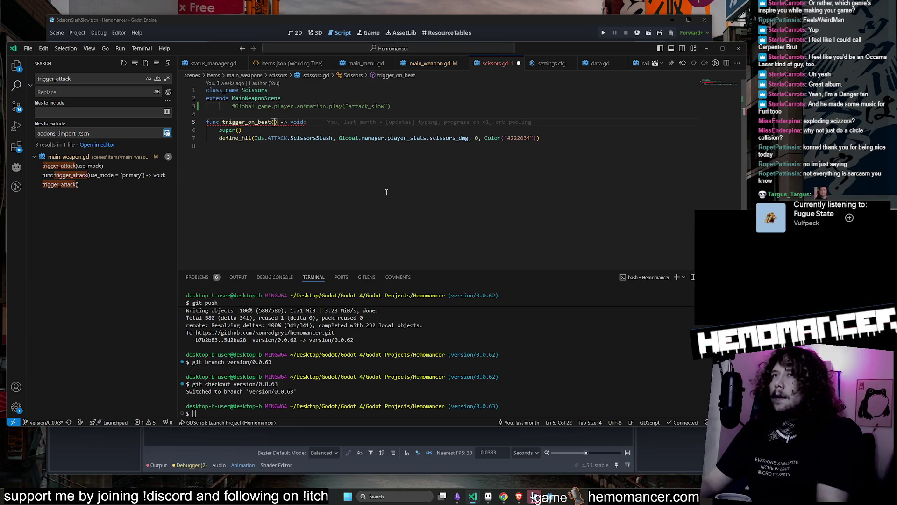
type("Targus_Targus")
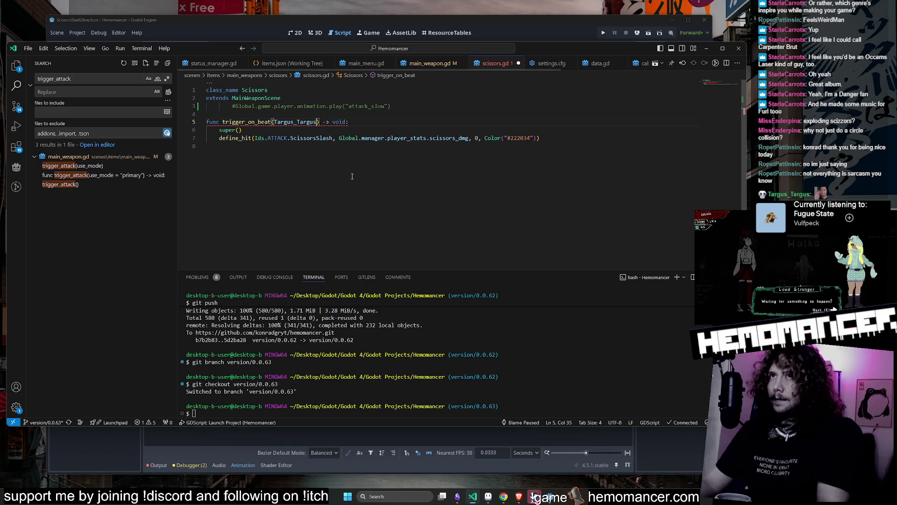
key("ctrl+BackSpace")
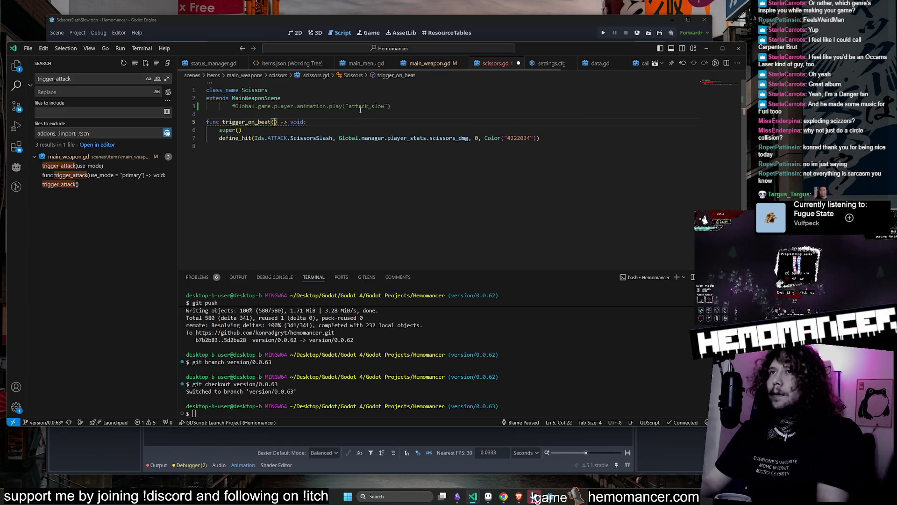
key("ctrl+z")
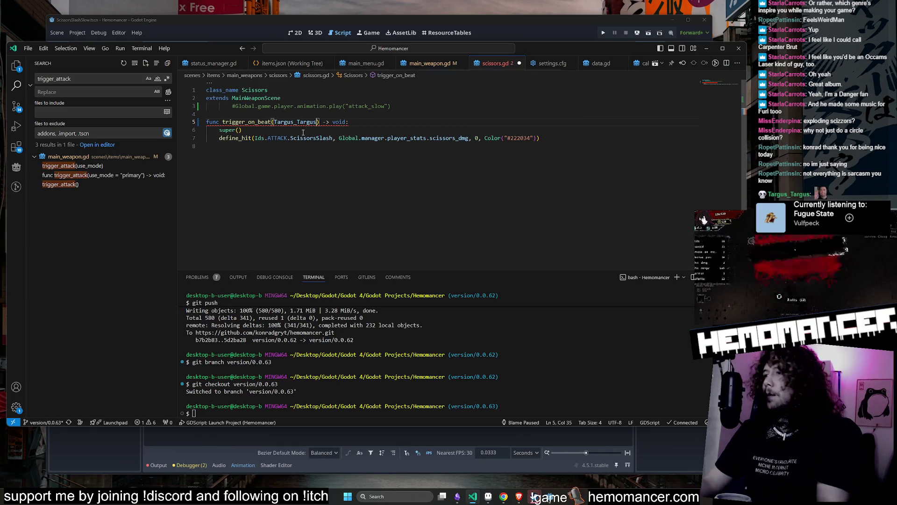
key("ctrl+BackSpace")
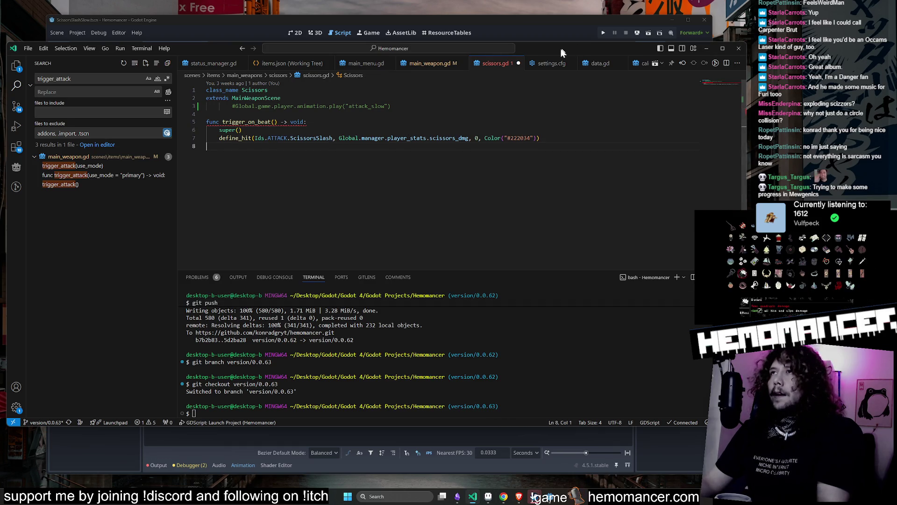
Glance at settings.cfg and define_hit in main_weapon.gd, return to scissors.gd, then switch to Godot.
left_click(549, 65)
middle_click(546, 66)
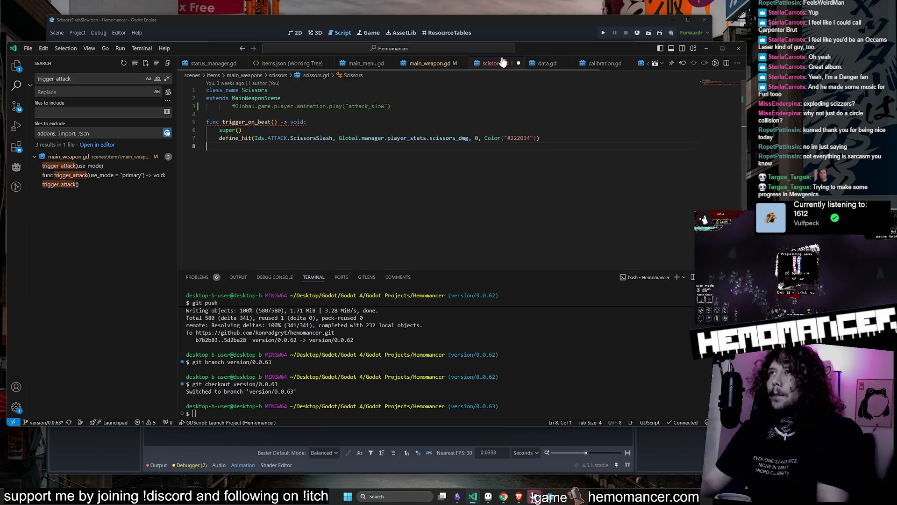
left_click(427, 63)
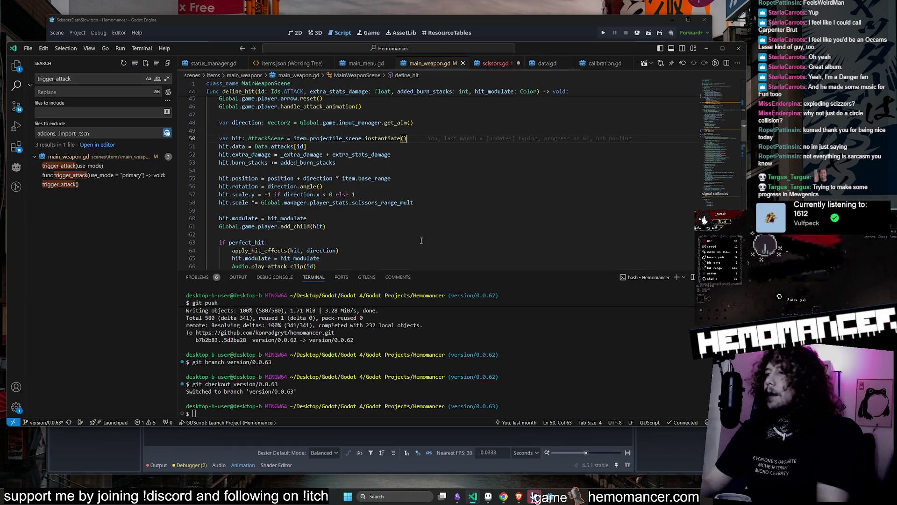
scroll(352, 212, "up", 3)
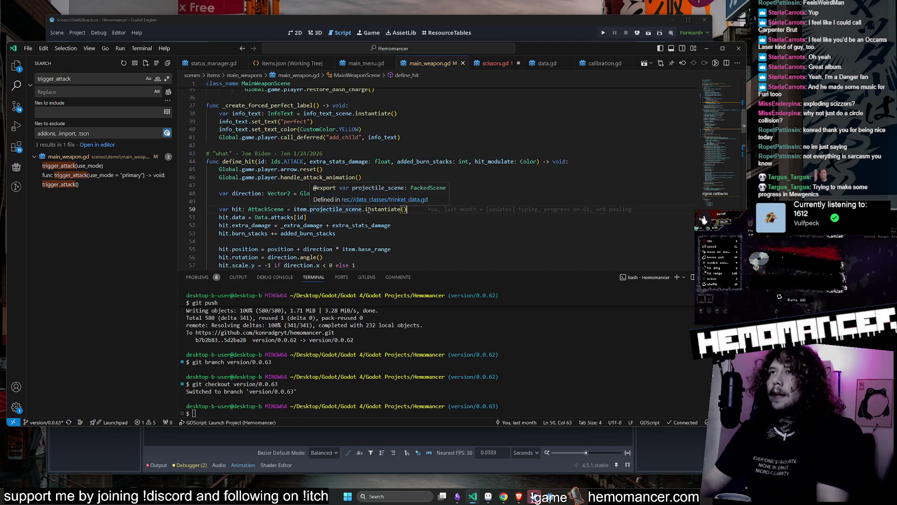
left_click(497, 63)
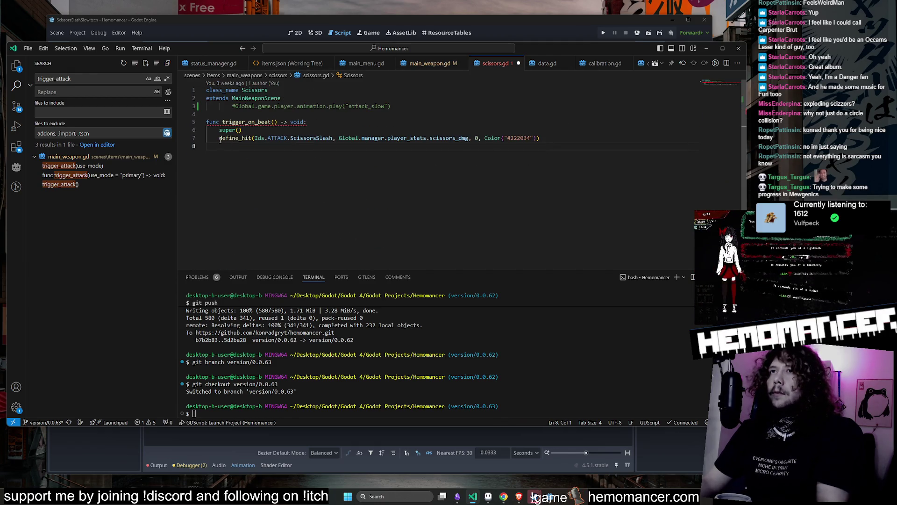
left_click(467, 24)
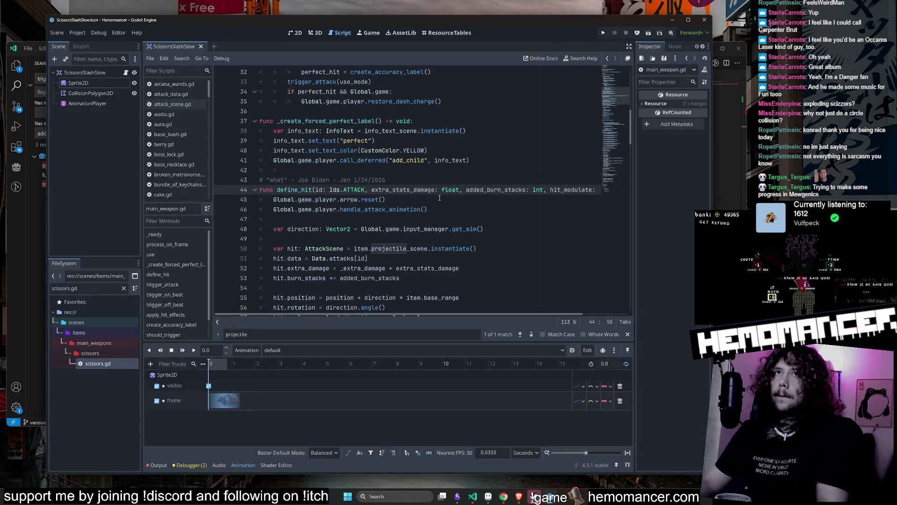
Launch the game with F6 and close it, then bring the Hemomancer Steam page into view.
left_click(541, 489)
left_click(541, 489)
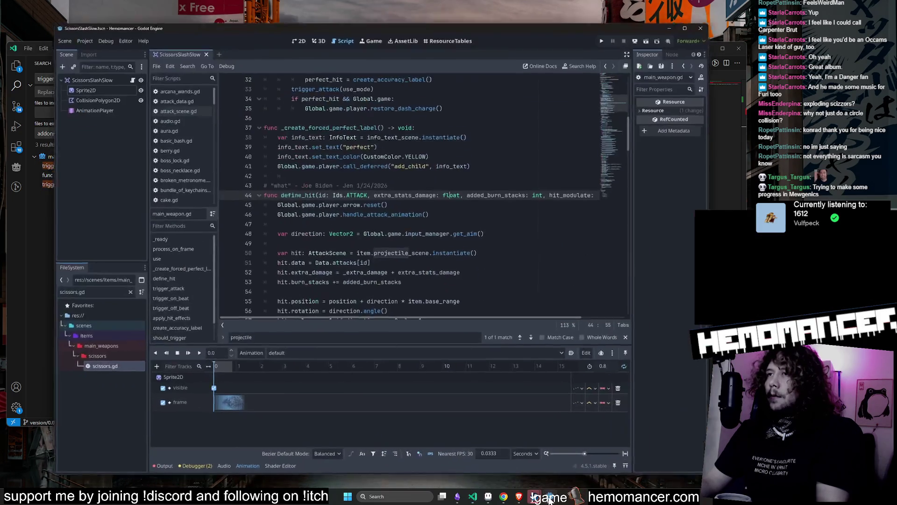
left_click(462, 160)
key("F6")
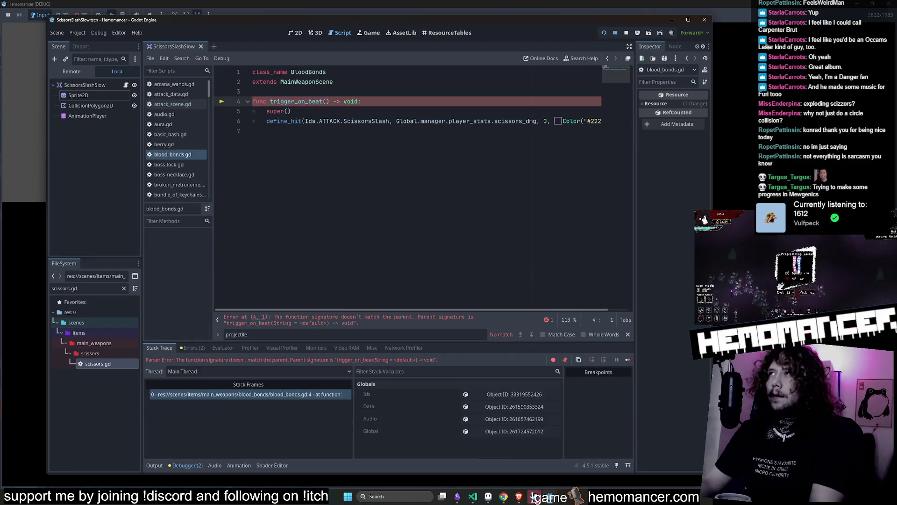
left_click(886, 4)
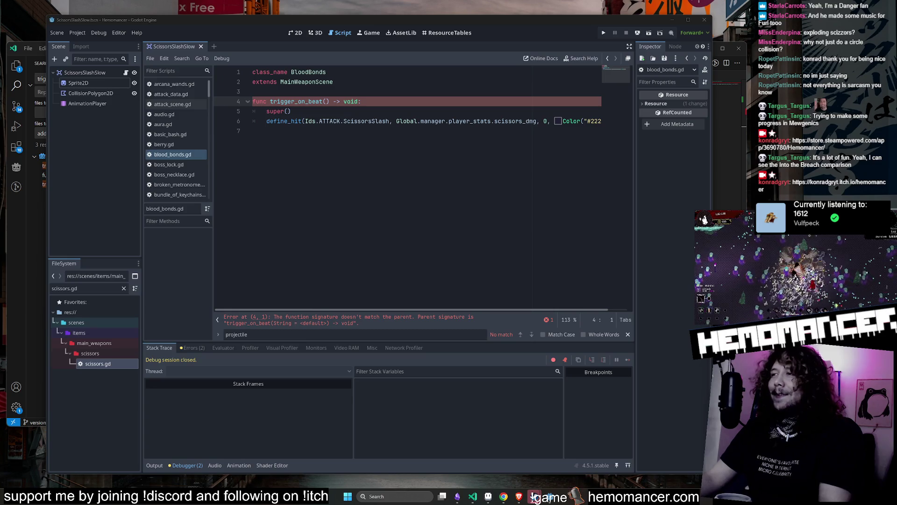
mouse_move(0, 349)
left_mouse_down()
mouse_move(338, 79)
mouse_move(140, 36)
left_mouse_up()
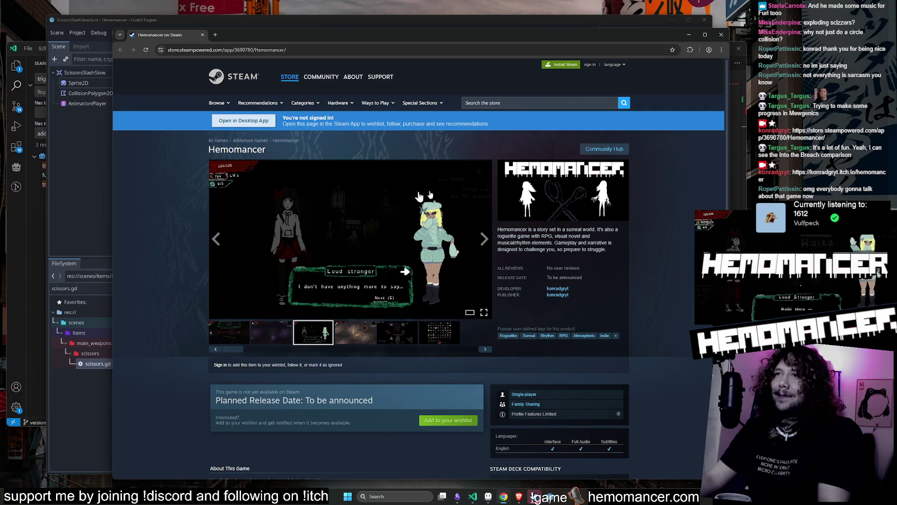
left_click(721, 34)
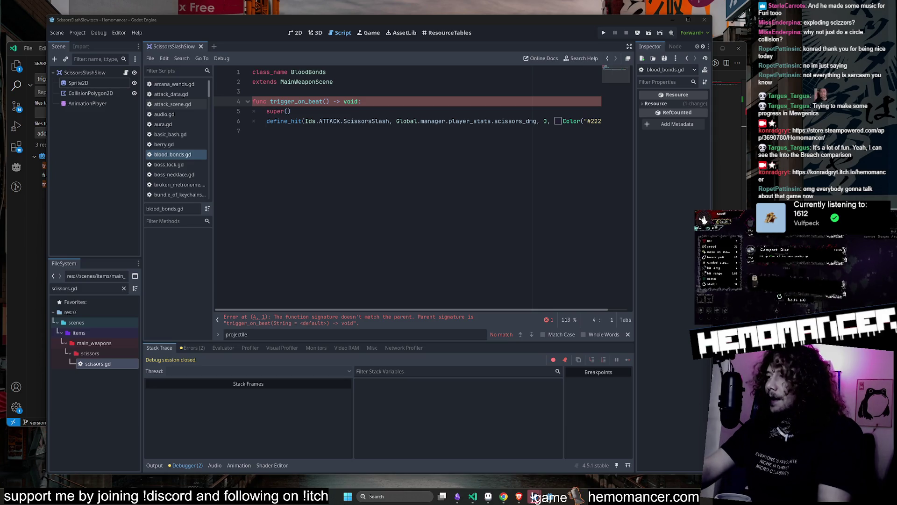
Inspect trigger_on_beat's super() call and parameters, then open attack_scene.gd and blood_bonds.gd.
left_click(323, 108)
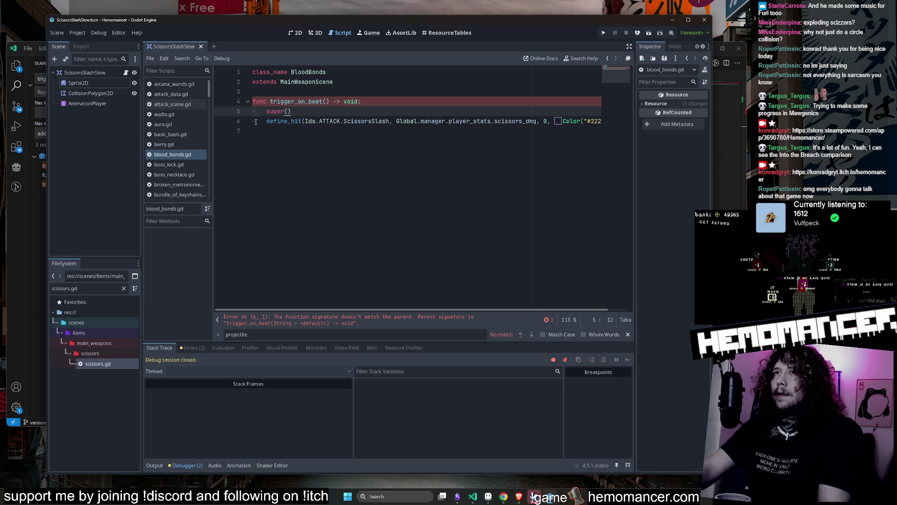
left_click(326, 102)
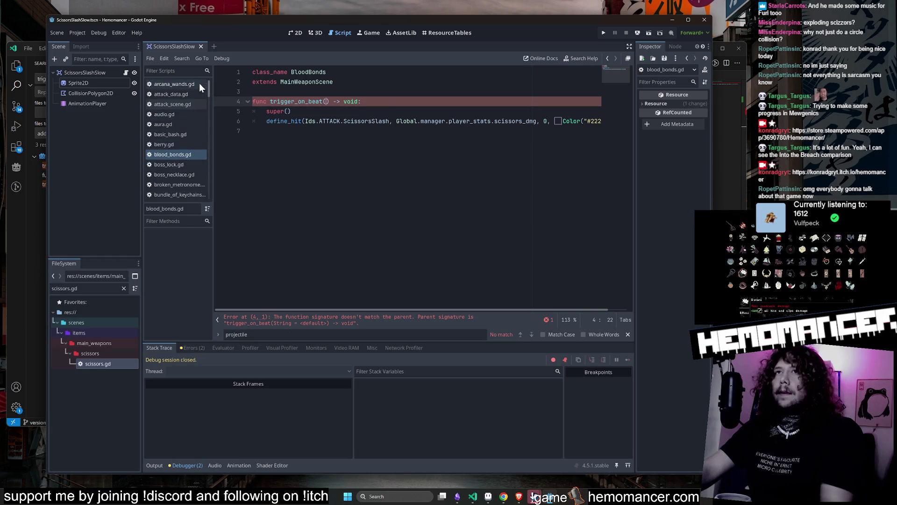
left_click(184, 103)
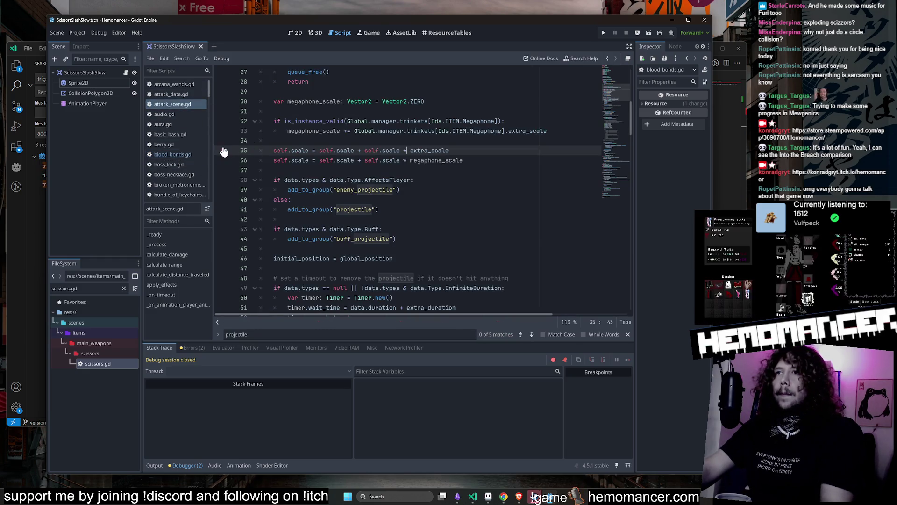
left_click(185, 153)
left_click(182, 147)
left_click(180, 156)
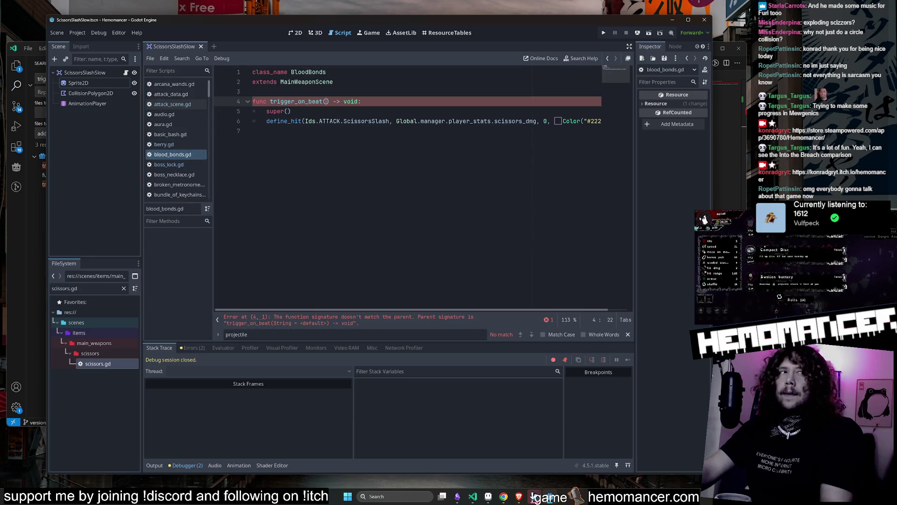
key("alt+Tab")
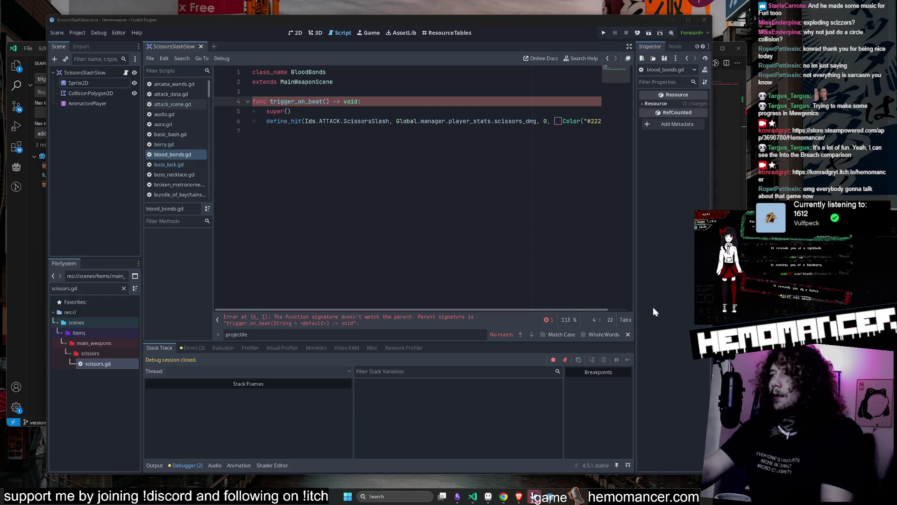
Browse boss_lock.gd, boss_necklace.gd, cake.gd and clothes_service.gd, then bring up the quick-open search.
left_click(624, 333)
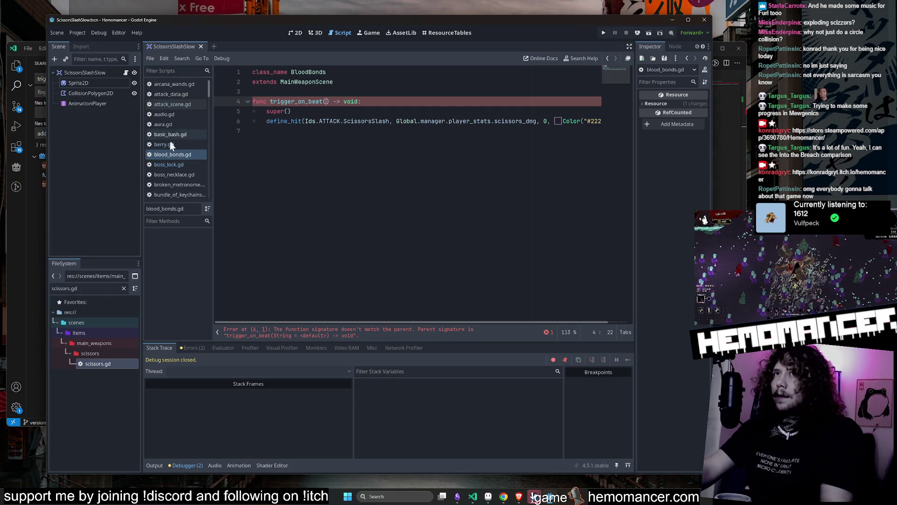
left_click(169, 164)
left_click(173, 174)
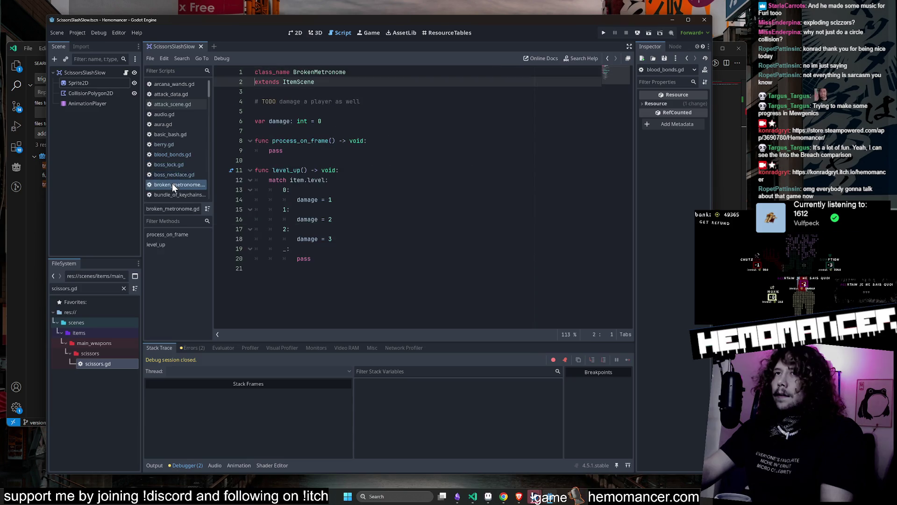
key("Down")
key("Down")
key("Down")
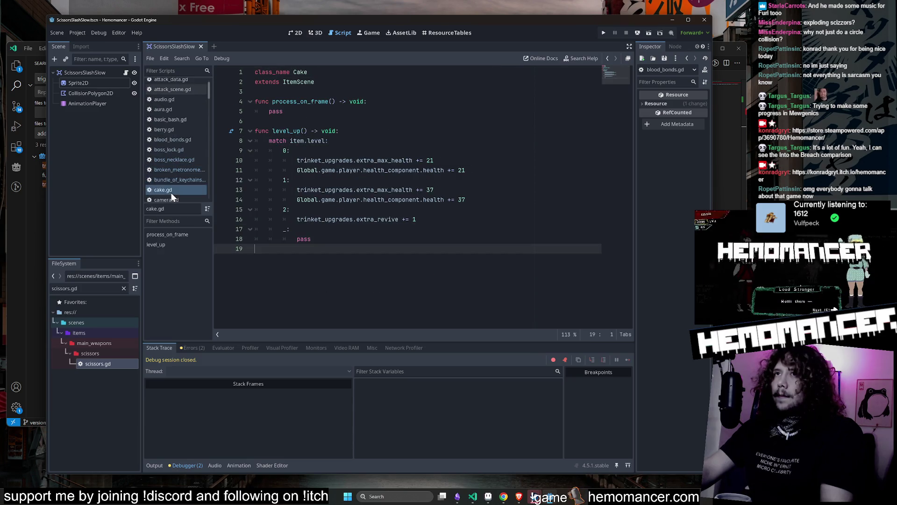
scroll(178, 180, "down", 1)
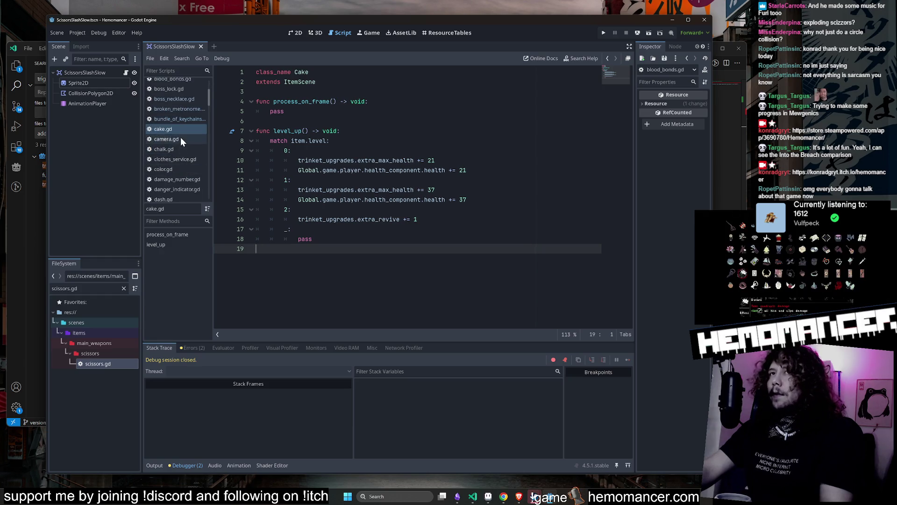
left_click(174, 158)
left_click(315, 131)
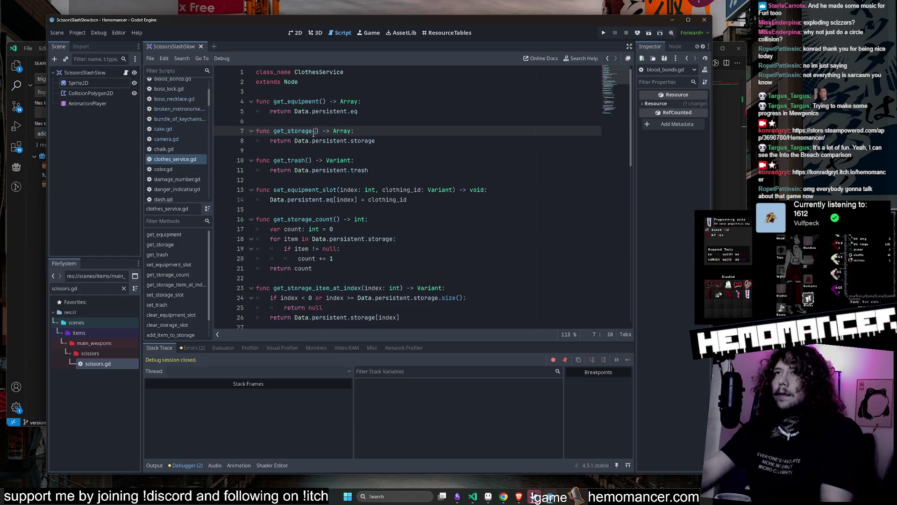
key("shift+alt+o")
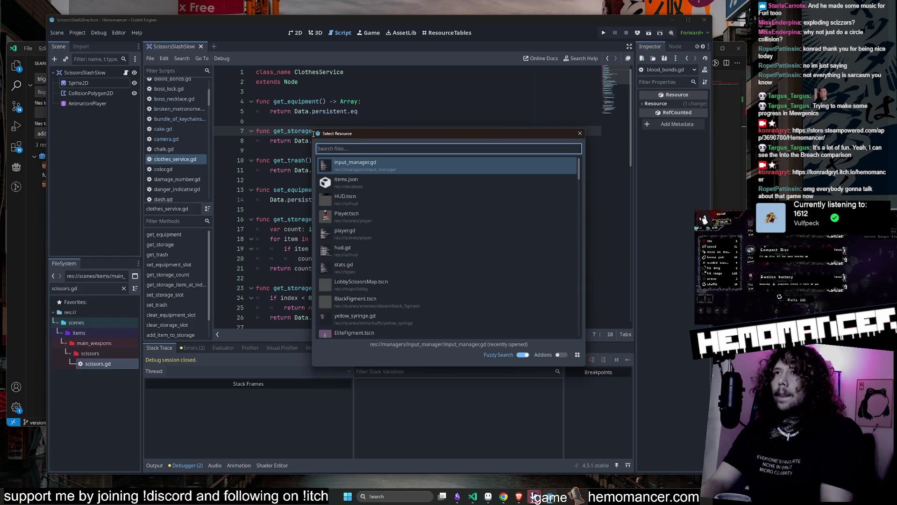
Open main_weapon.gd from the file search and review its use function.
type("main_a")
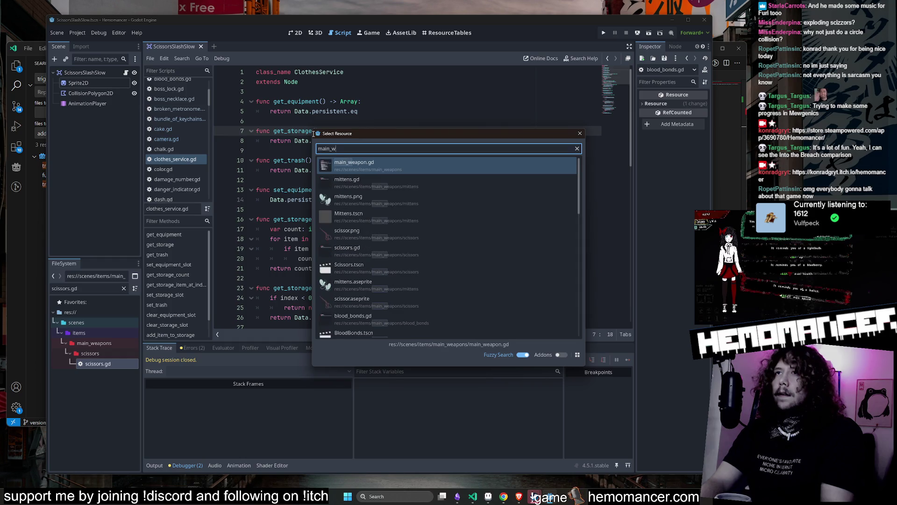
double_click(358, 188)
scroll(358, 189, "up", 6)
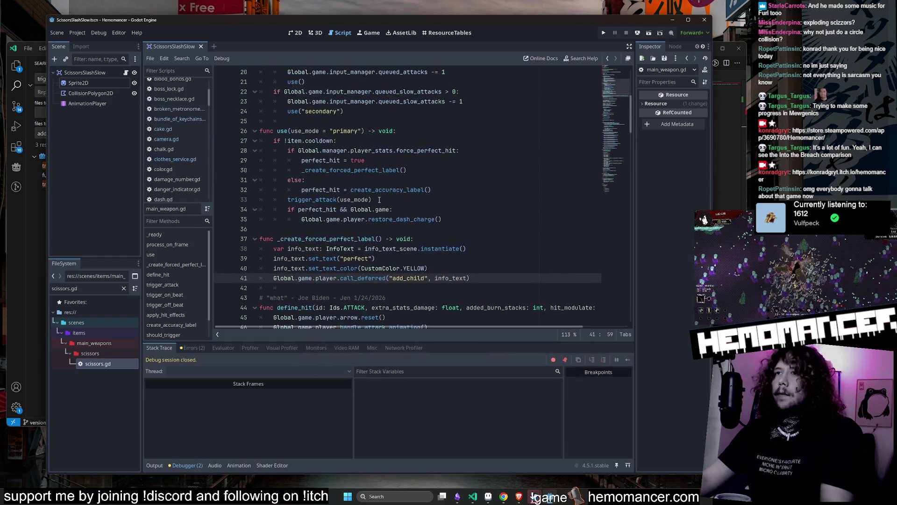
left_click(316, 190)
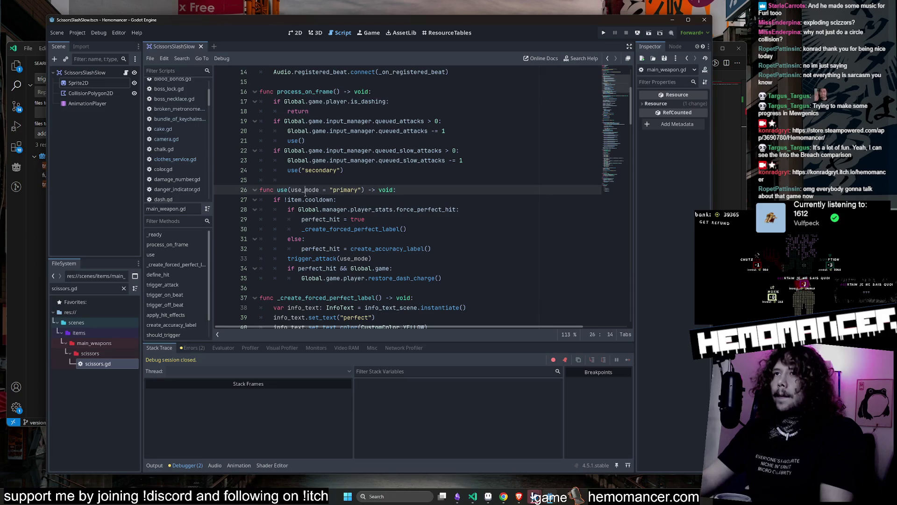
left_click(329, 170)
left_click(305, 189)
left_click(357, 141)
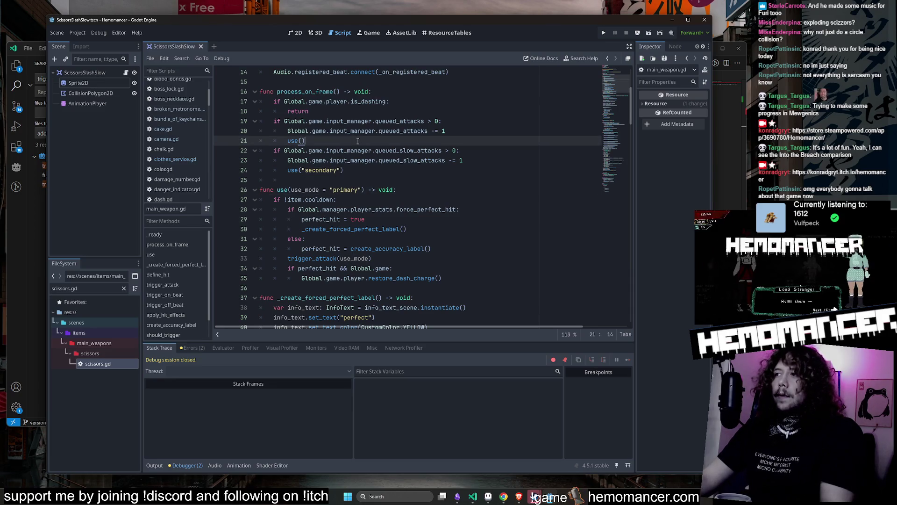
Quick-open scissors.gd by searching for 'scissors.gd'.
key("alt+shift+o")
type("scissors")
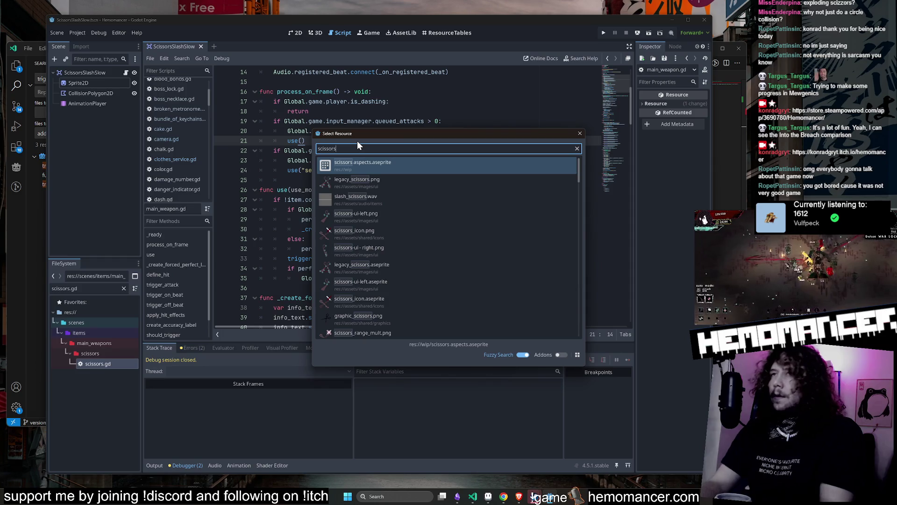
type(".gd")
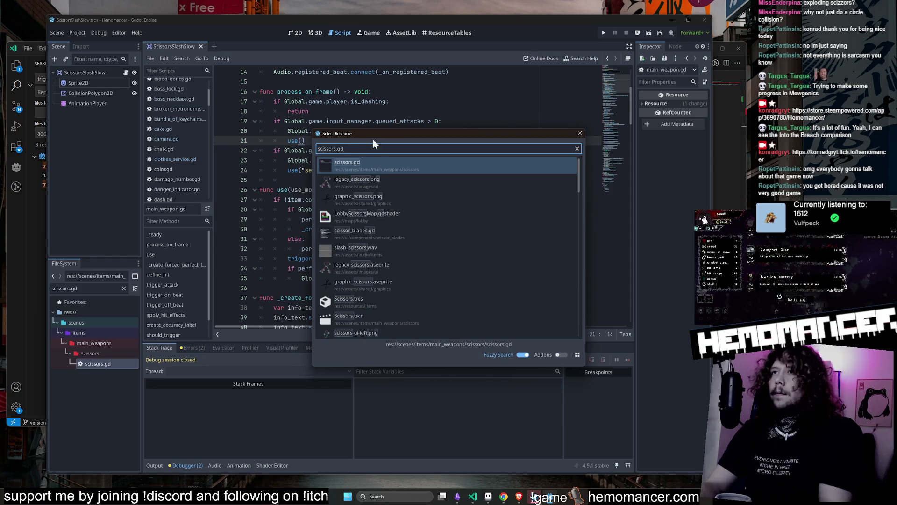
key("Return")
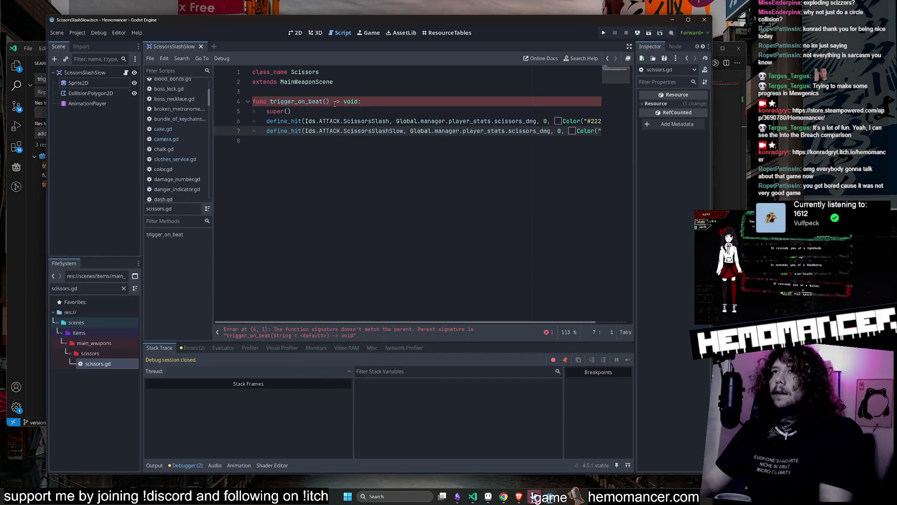
Add a use_mode parameter to trigger_on_beat in scissors.gd.
left_click(328, 102)
type("use_mode")
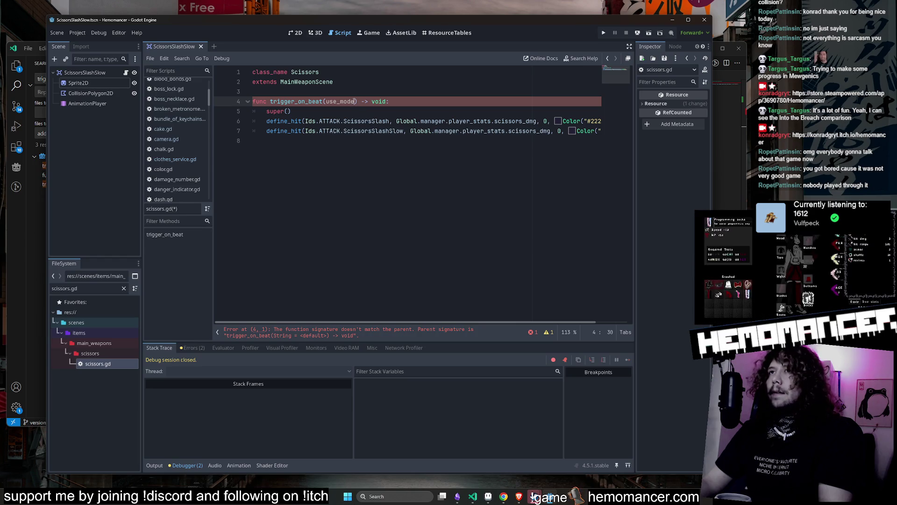
left_click(353, 111)
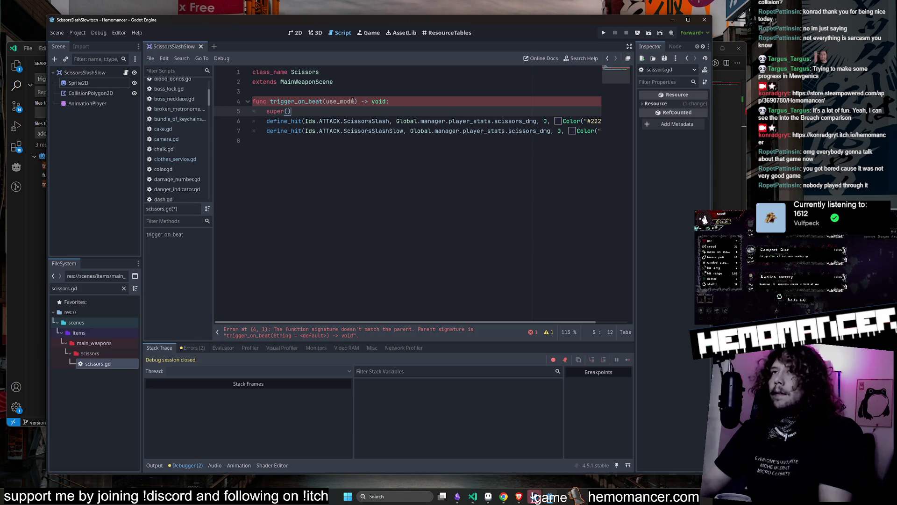
key("Up")
key("Up")
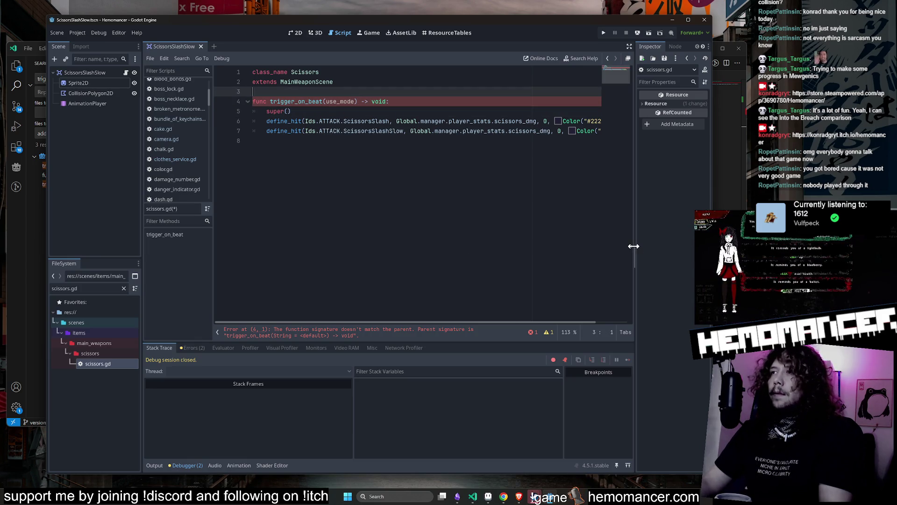
left_click_drag(48, 187, 12, 184)
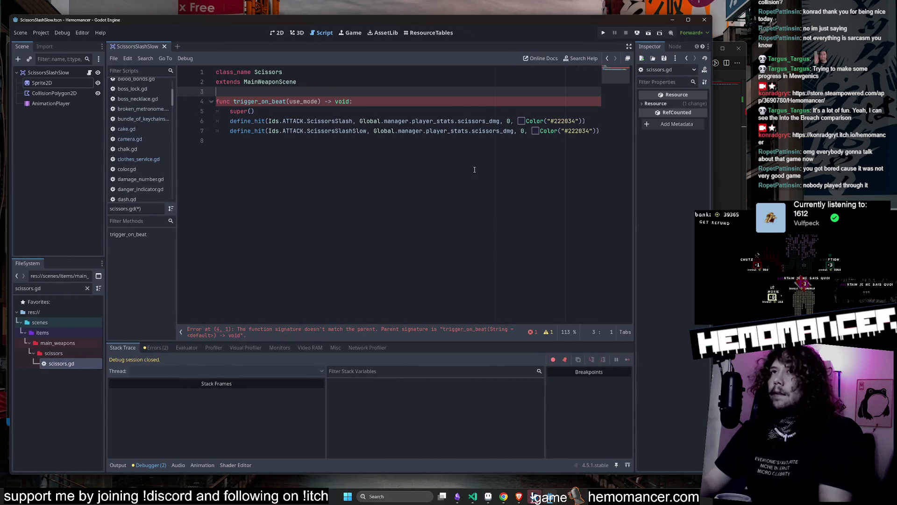
double_click(304, 101)
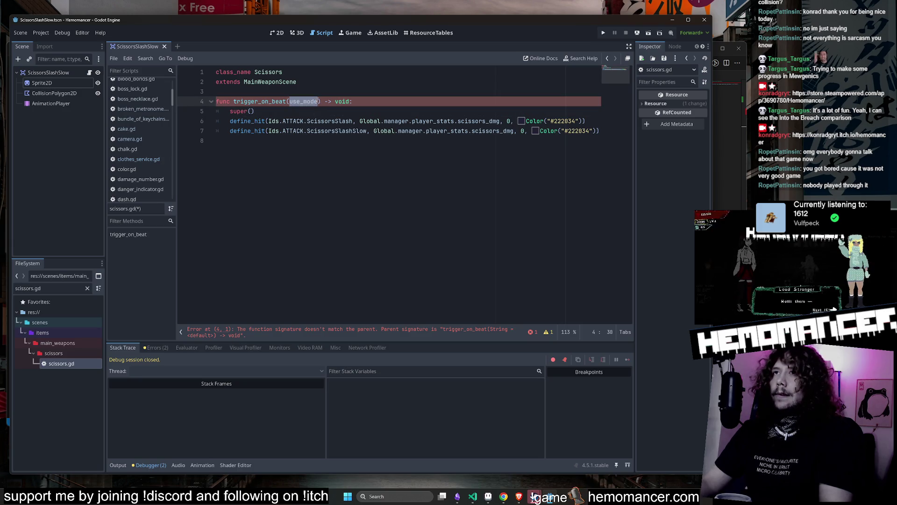
left_click(312, 101)
key("Right")
key("Right")
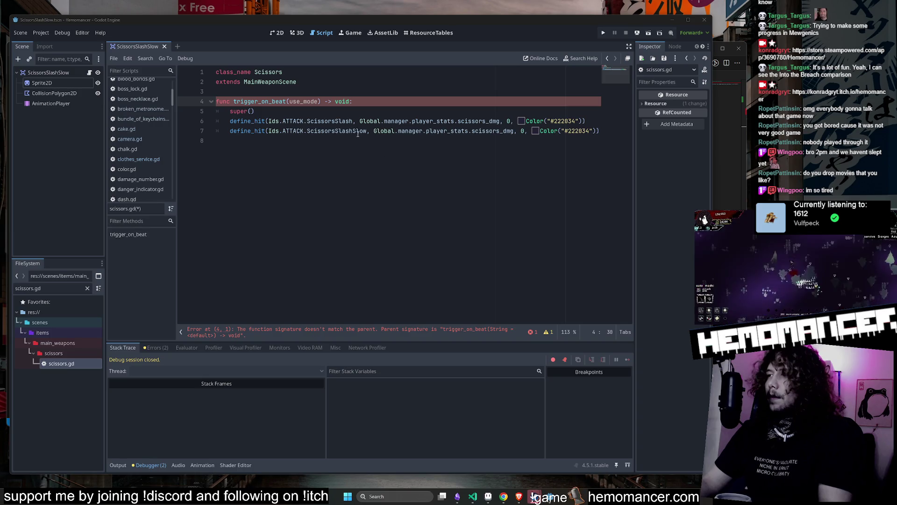
Look over trigger_on_beat's body and its define_hit lines before restructuring them.
mouse_move(357, 133)
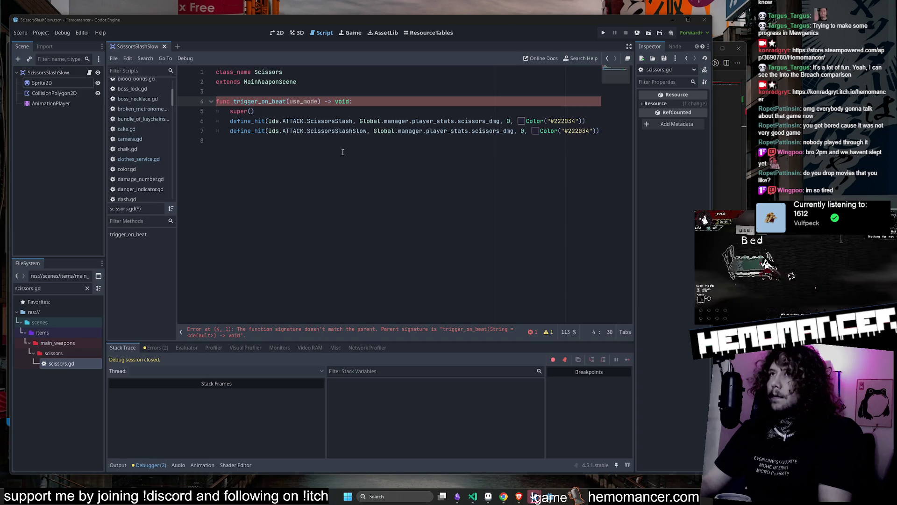
left_click(328, 121)
left_click(317, 180)
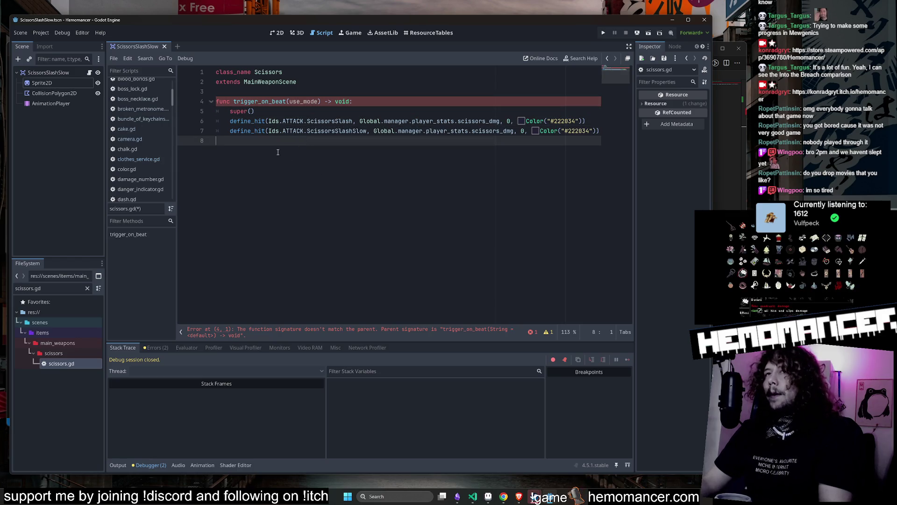
mouse_move(251, 141)
left_mouse_down()
mouse_move(212, 113)
mouse_move(215, 131)
mouse_move(206, 105)
mouse_move(216, 111)
left_mouse_up()
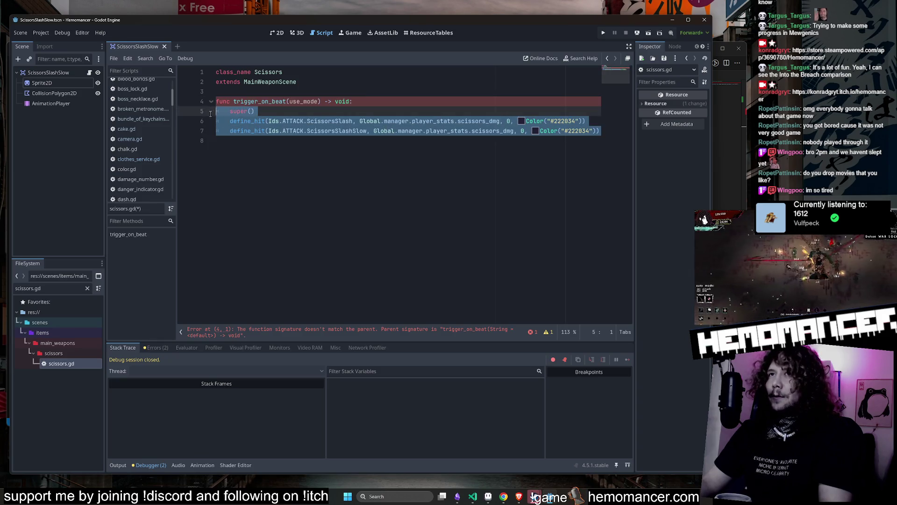
left_click(224, 147)
mouse_move(217, 186)
left_mouse_down()
mouse_move(196, 101)
mouse_move(185, 93)
left_mouse_up()
left_click(219, 141)
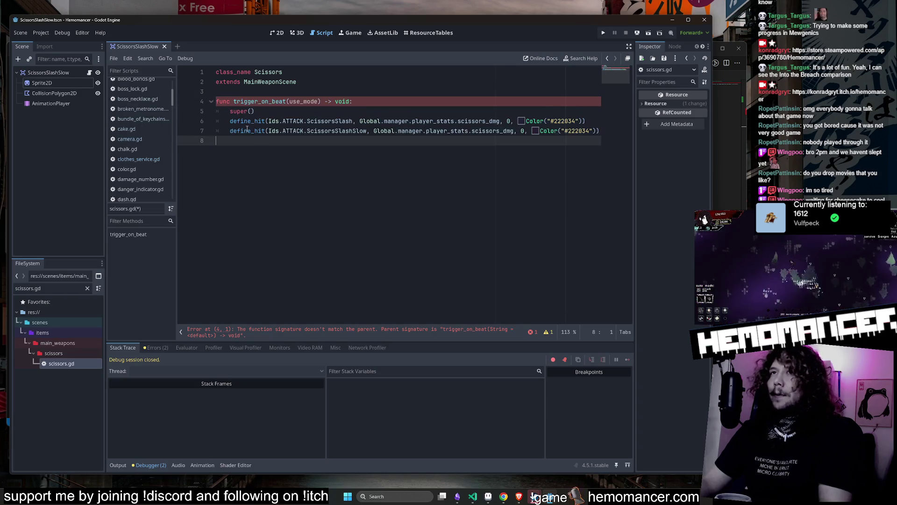
left_click(235, 113)
double_click(303, 102)
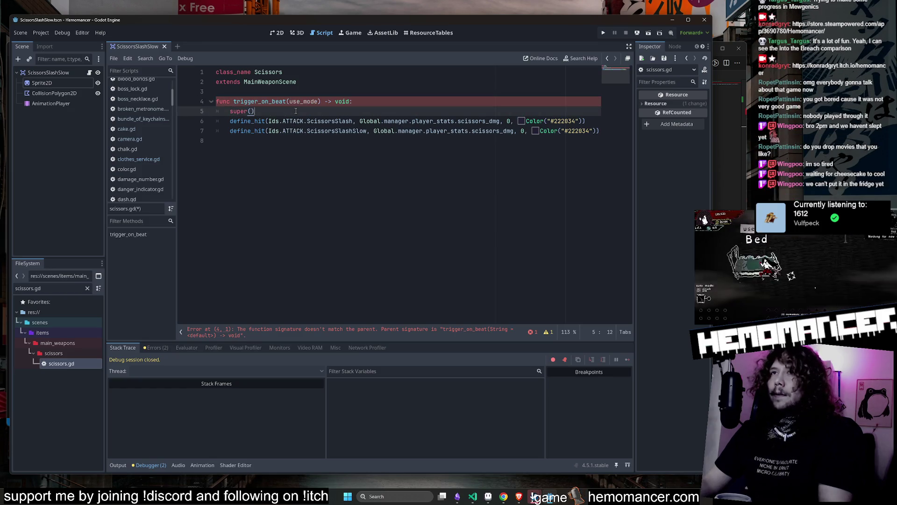
left_click(299, 111)
Wrap the ScissorsSlash define_hit in 'if use_mode:' and add an else: line below it.
key("Return")
key("Return")
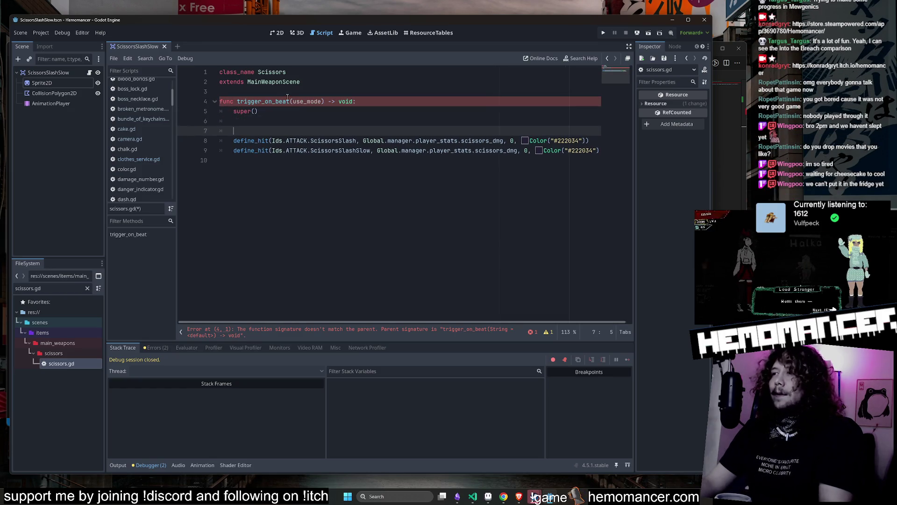
type("if use_mode:")
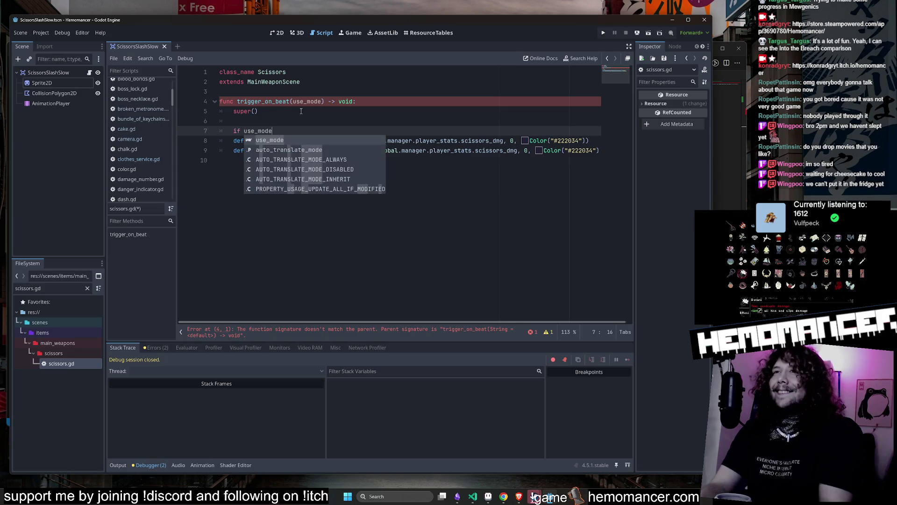
left_click(231, 141)
key("Tab")
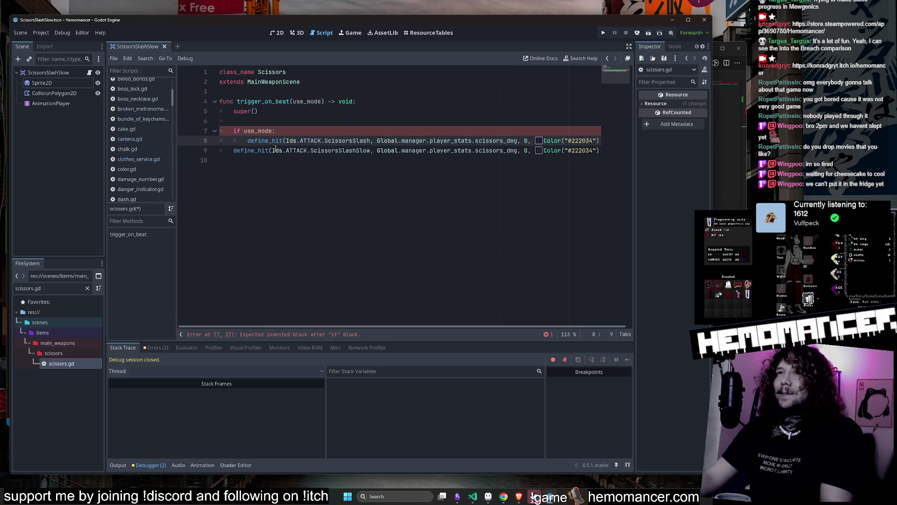
left_click(231, 146)
key("Return")
key("Return")
key("Up")
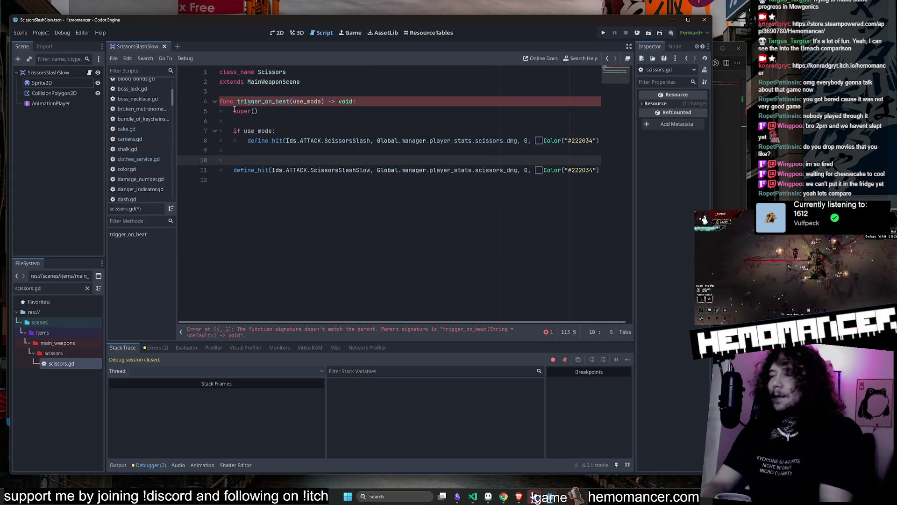
type("else:")
Indent the ScissorsSlashSlow hit under else and complete the condition as use_mode == "primary".
key("Down")
key("Home")
key("Tab")
key("Up")
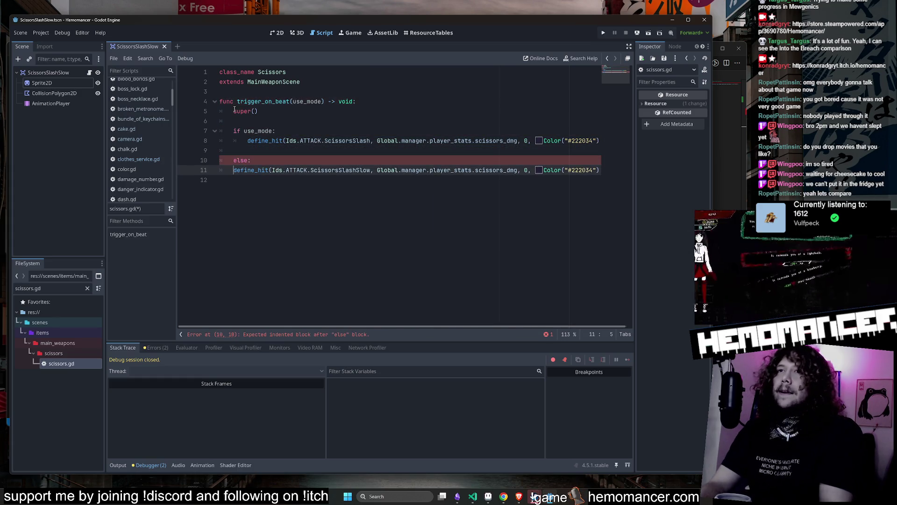
key("Up")
key("BackSpace")
key("BackSpace")
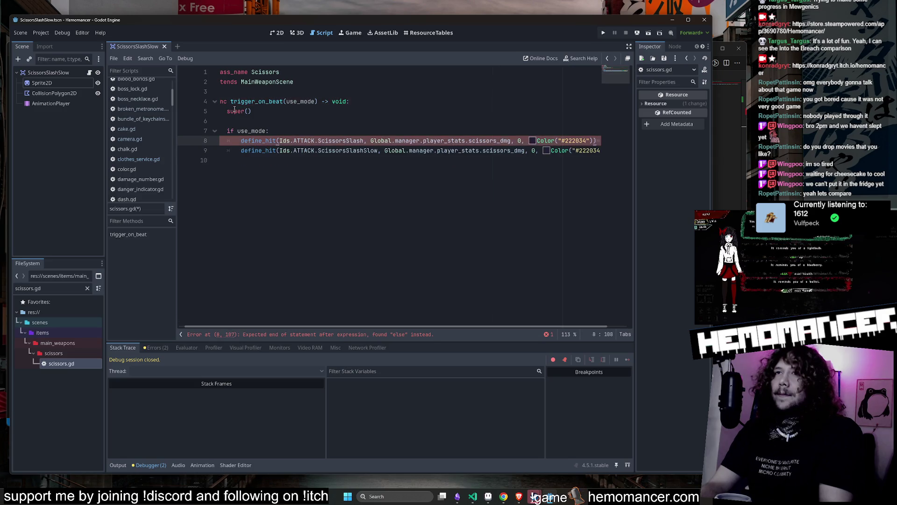
key("Down")
key("Up")
key("Up")
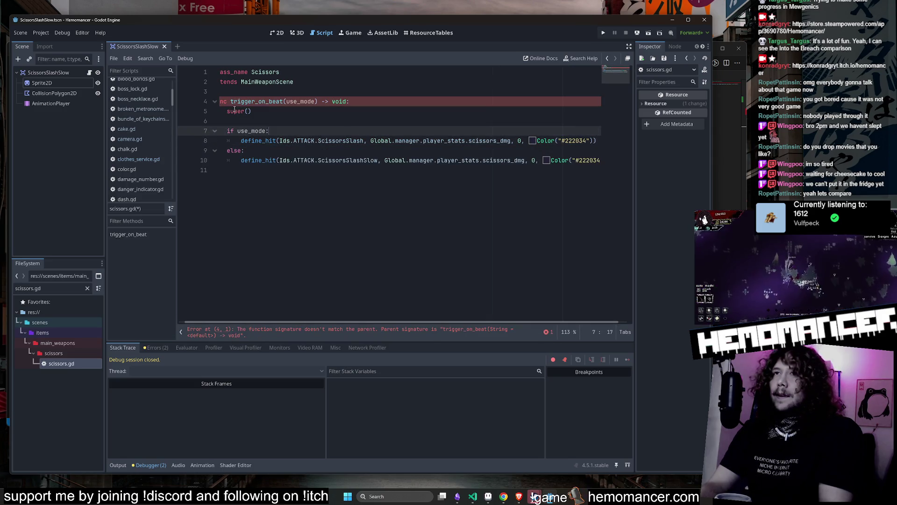
type("== \"primar")
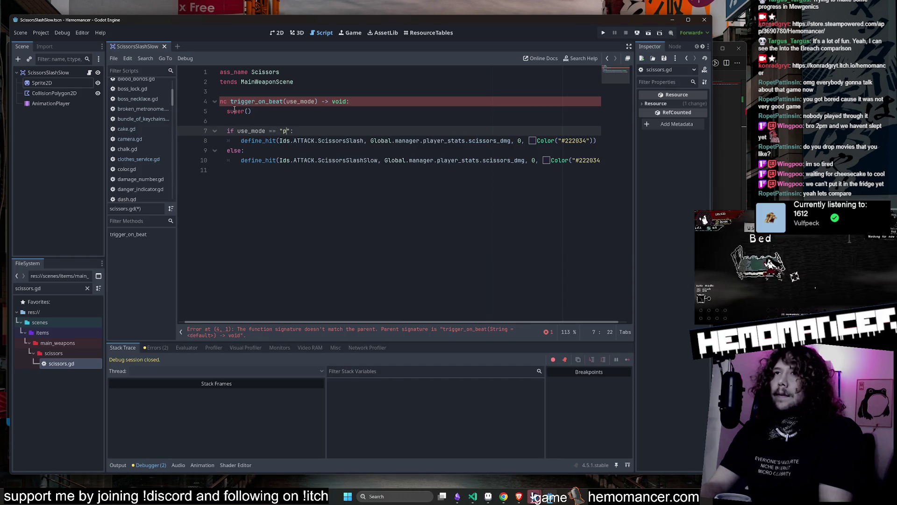
type("y")
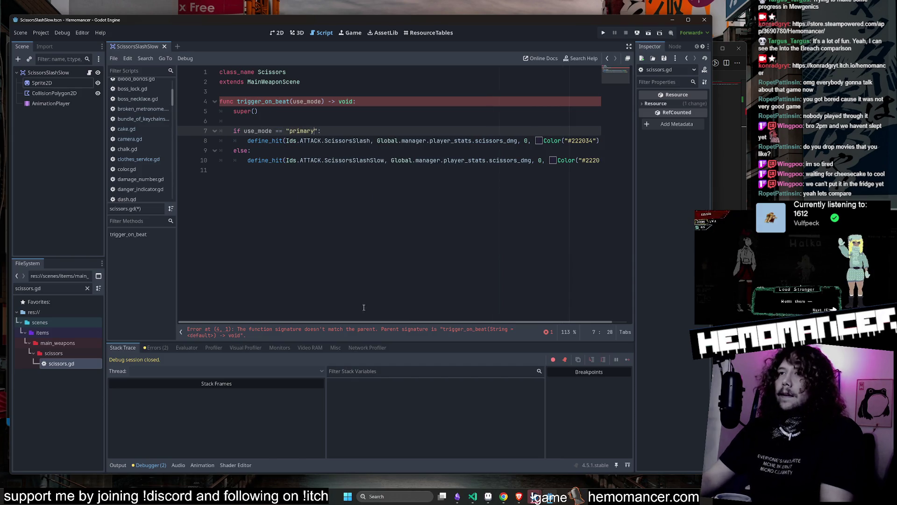
left_click(365, 307)
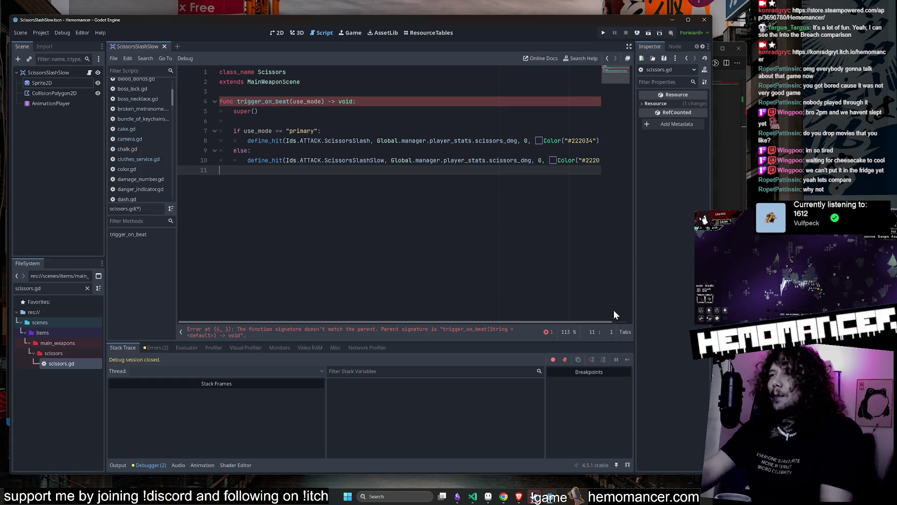
left_click_drag(604, 323, 625, 322)
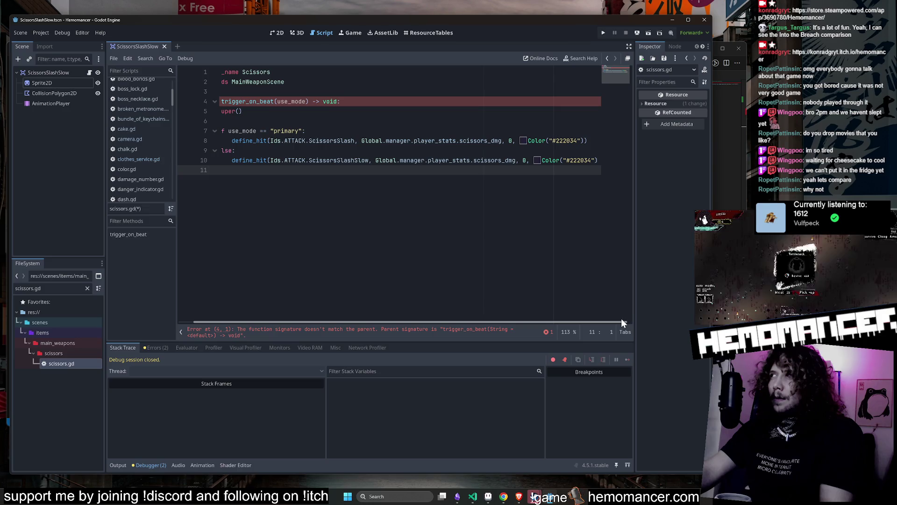
Compare scissors' use_mode with the parent's _use_mode = "primary" parameter in main_weapon.gd.
mouse_move(622, 319)
left_mouse_down()
mouse_move(576, 318)
mouse_move(635, 326)
mouse_move(493, 283)
left_mouse_up()
left_click(323, 130)
double_click(307, 101)
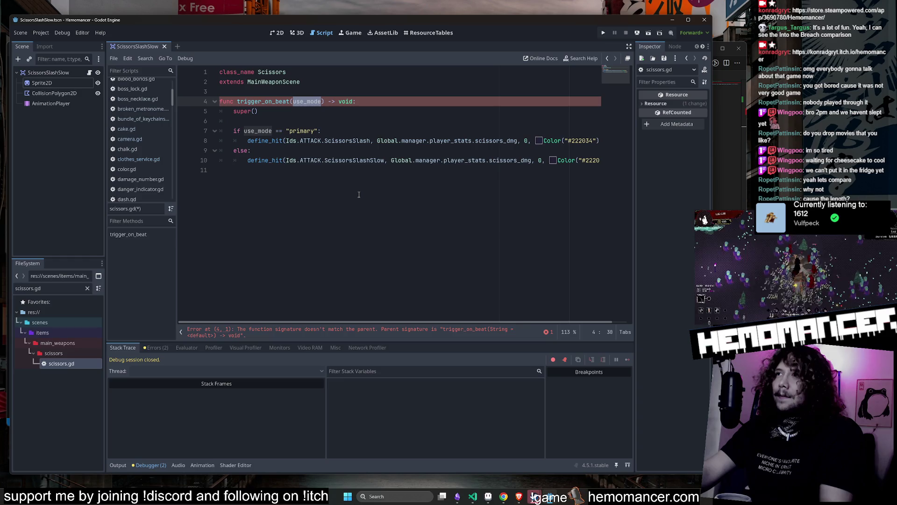
double_click(258, 130)
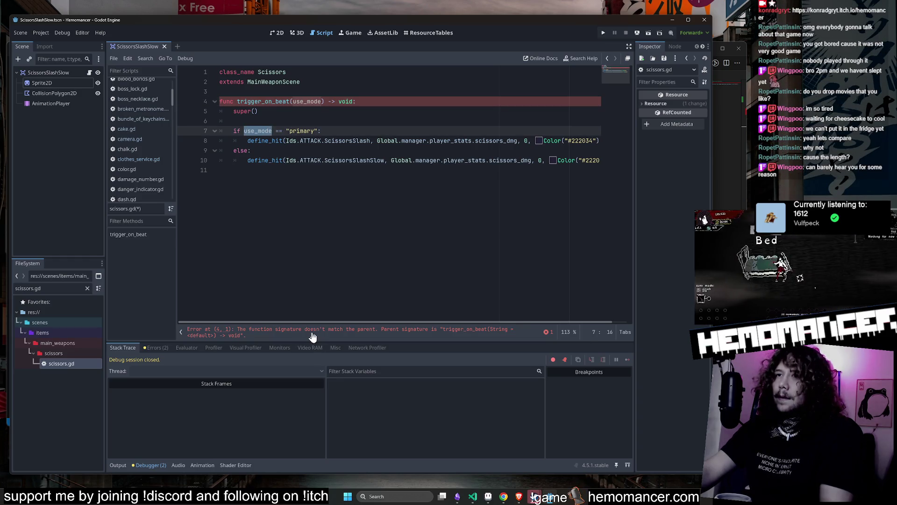
left_click(262, 102, "ctrl")
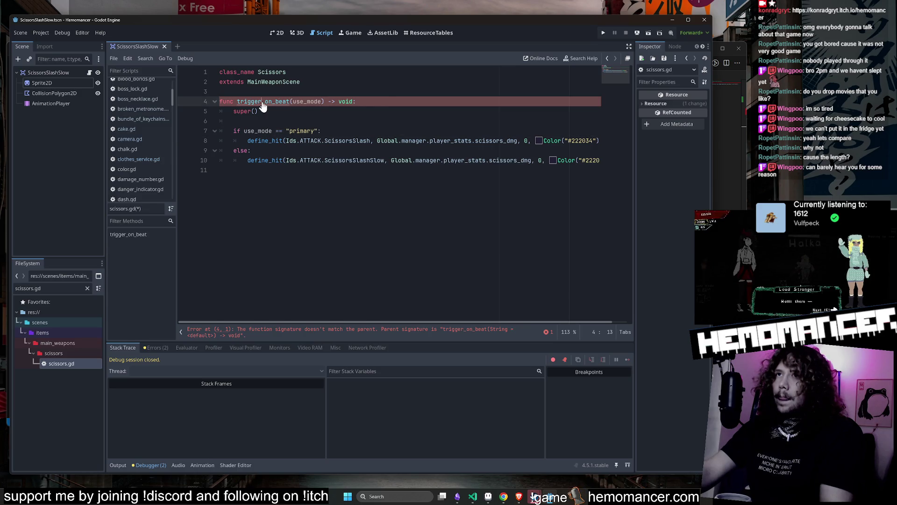
double_click(310, 192)
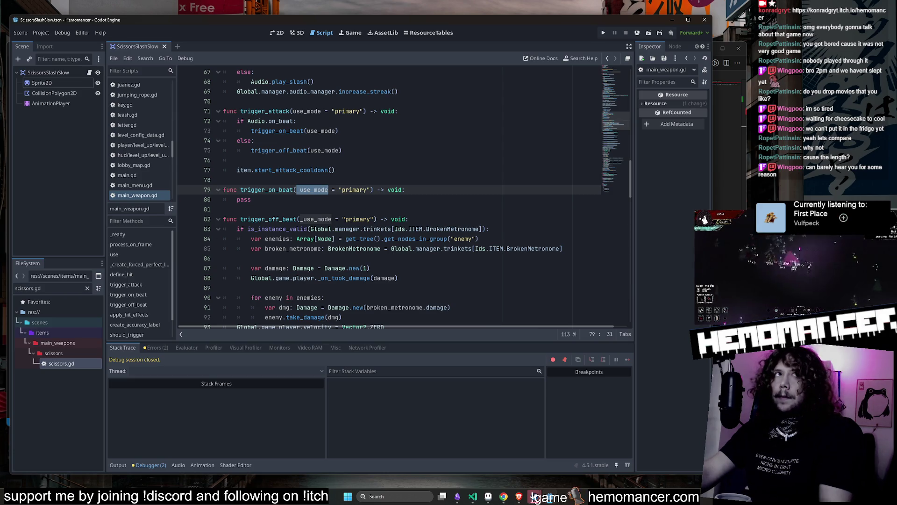
Review the parent trigger_on_beat and its pass body, then search resources for 'main_'.
key("alt+Tab")
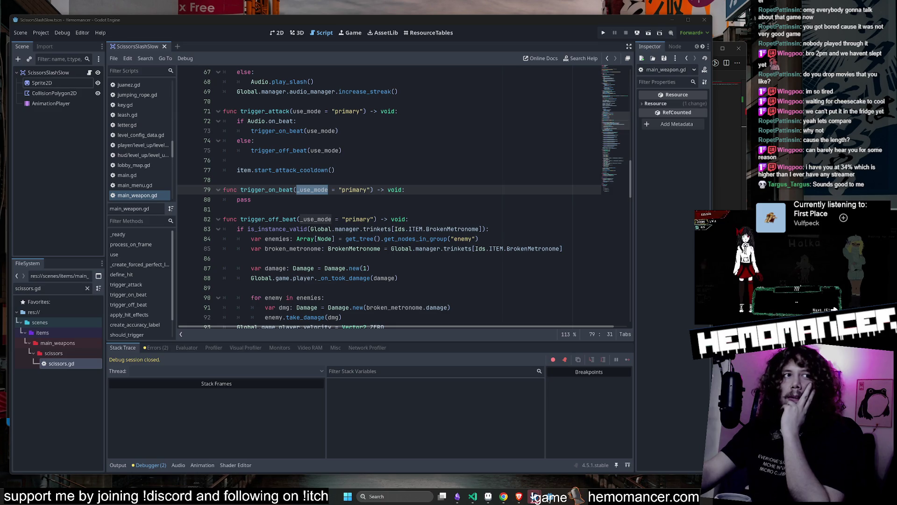
left_click(385, 192)
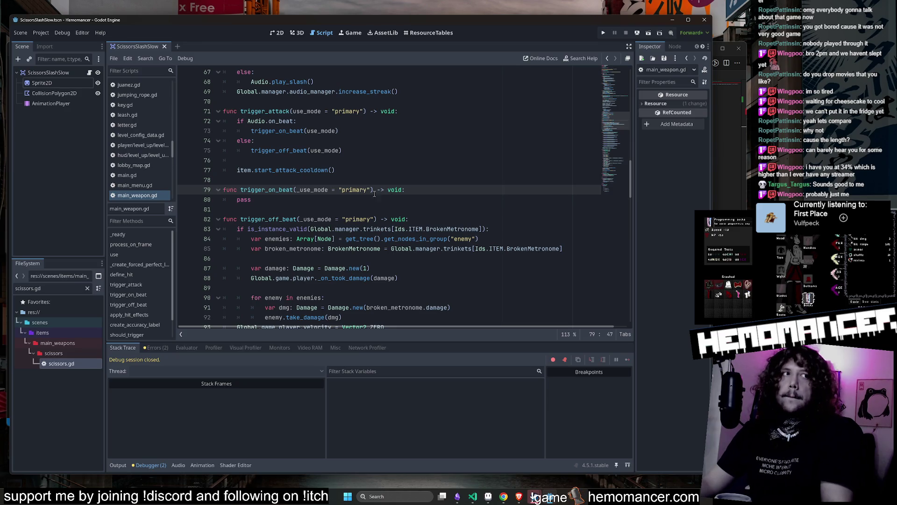
left_click(308, 204)
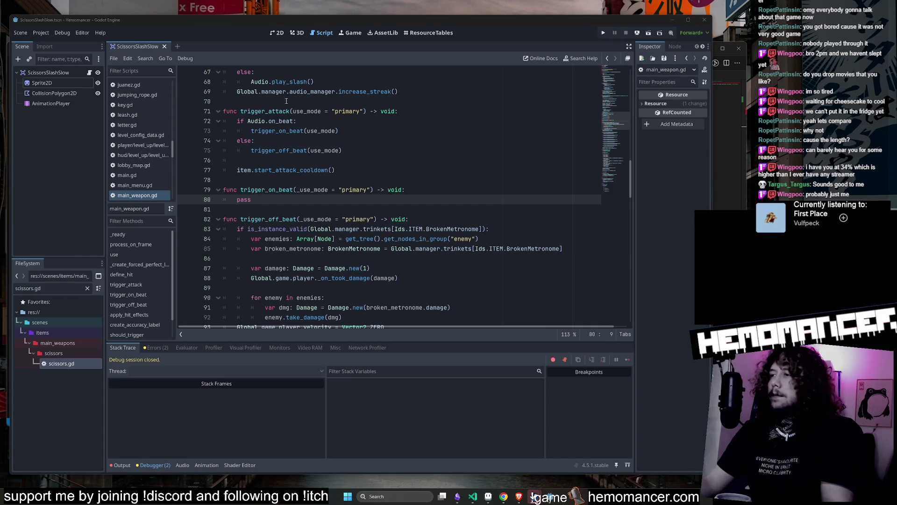
key("alt+Tab")
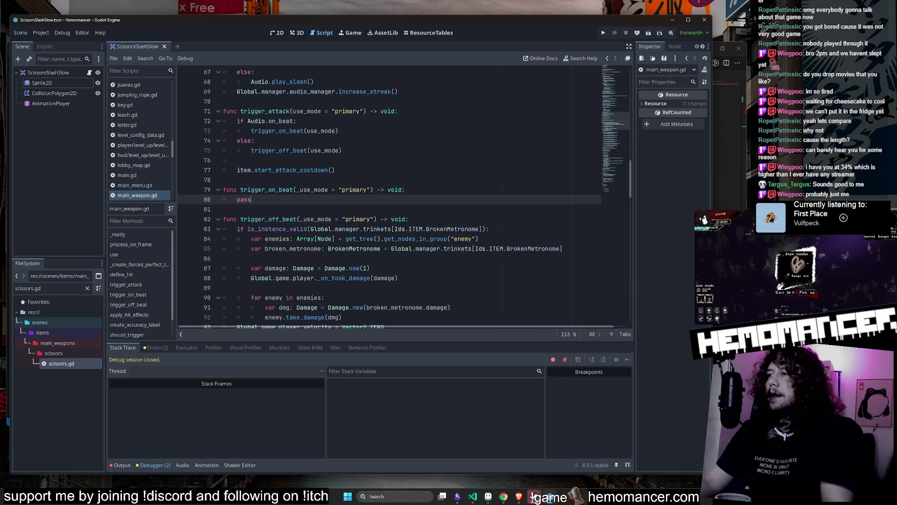
left_click(362, 145)
left_click(398, 199)
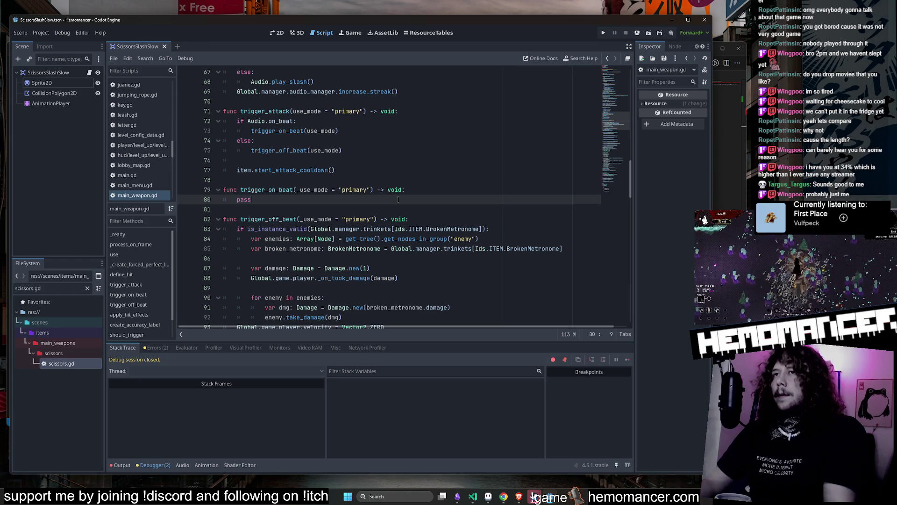
double_click(280, 190)
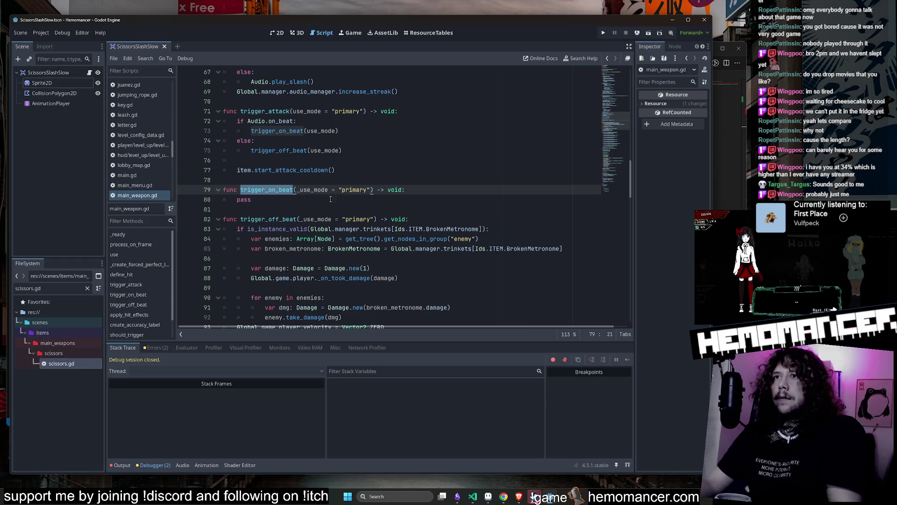
left_click(376, 159)
key("shift+alt+o")
type("main_")
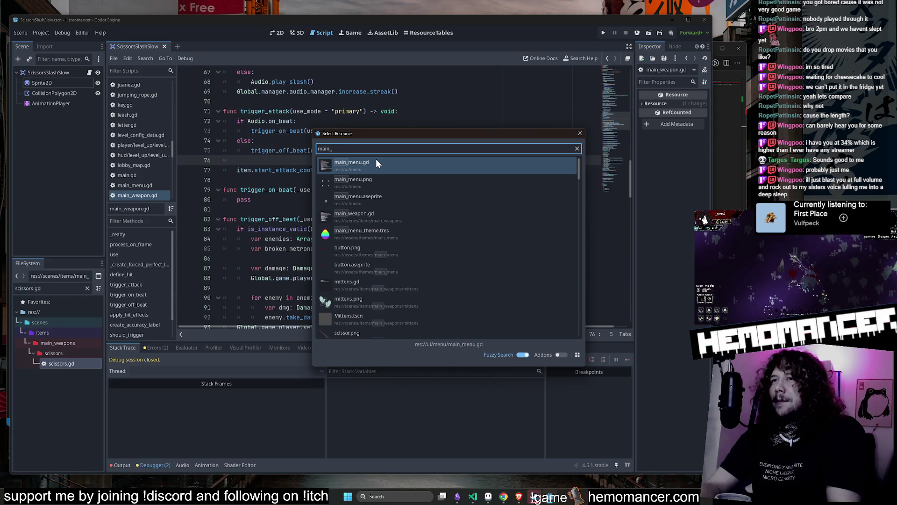
Dismiss the main_ search and quick-open scissors.gd instead.
key("Down")
key("Down")
key("Down")
key("Return")
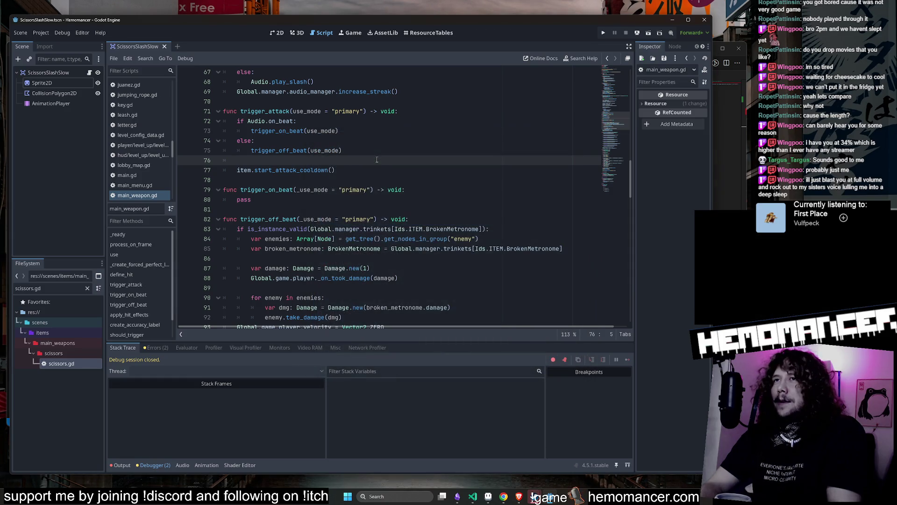
key("alt+shift+o")
type("sci")
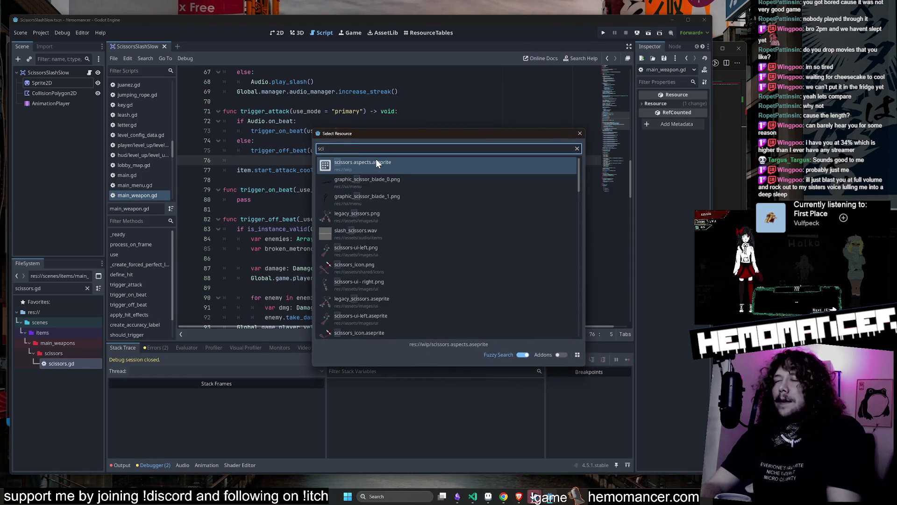
type("ssors.gd")
key("Return")
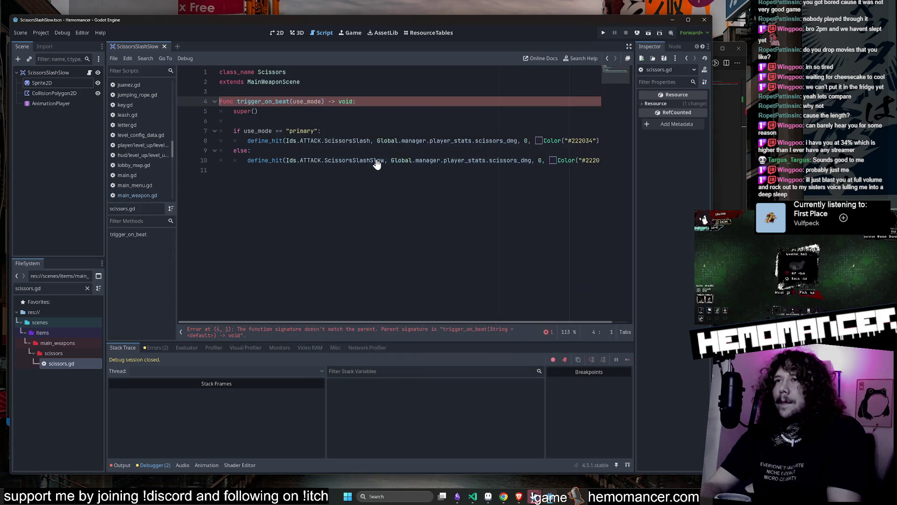
Paste use_mode into the super() call on line 5, then bring Steam to the front.
double_click(280, 101)
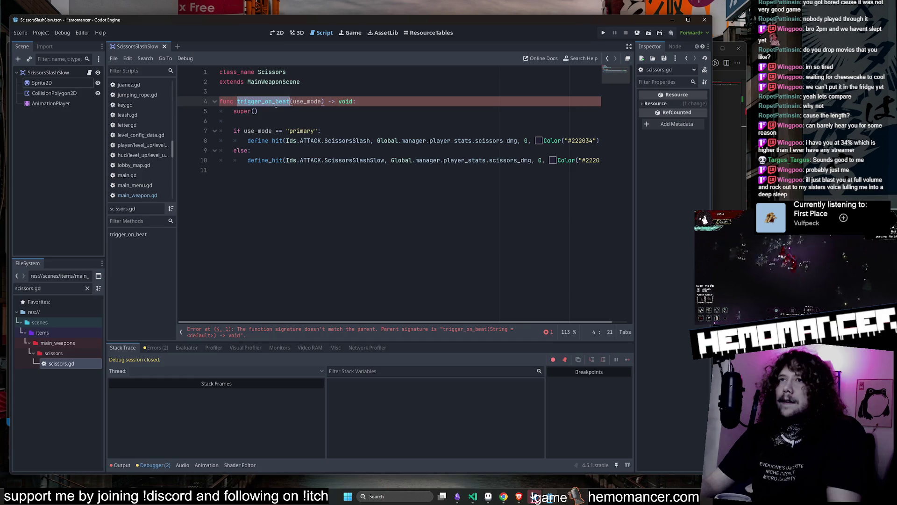
double_click(307, 101)
key("ctrl+c")
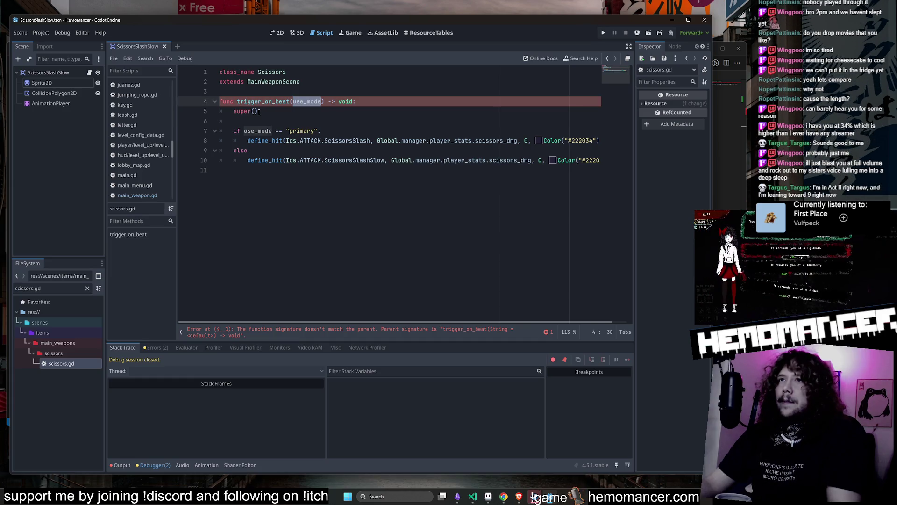
left_click(255, 112)
key("ctrl+v")
left_click(293, 176)
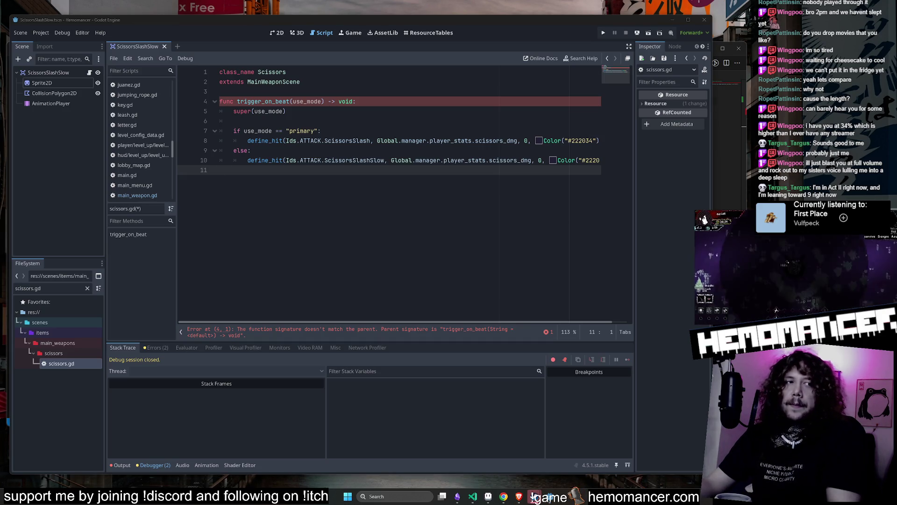
mouse_move(536, 498)
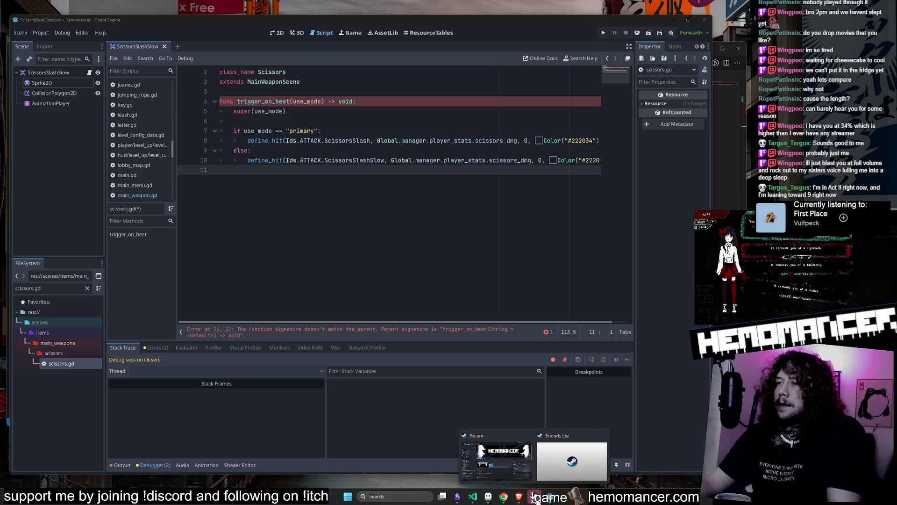
left_click(505, 453)
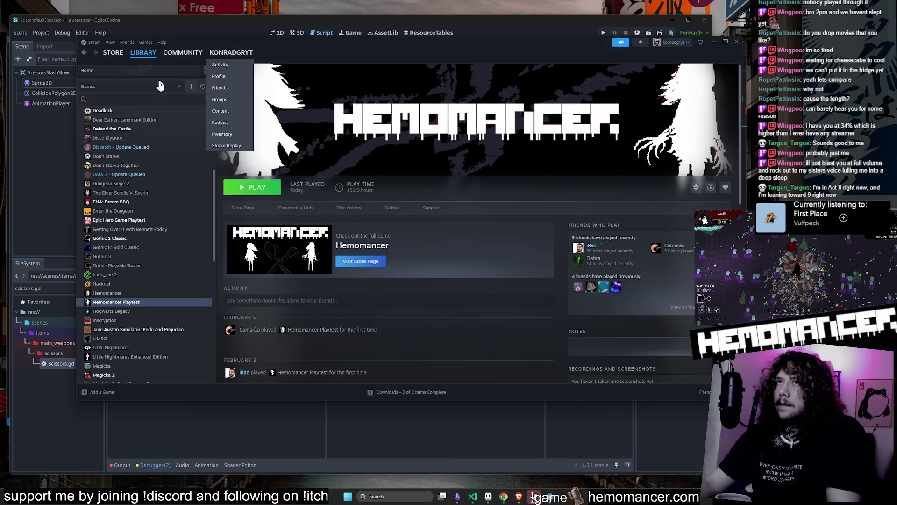
left_click(139, 65)
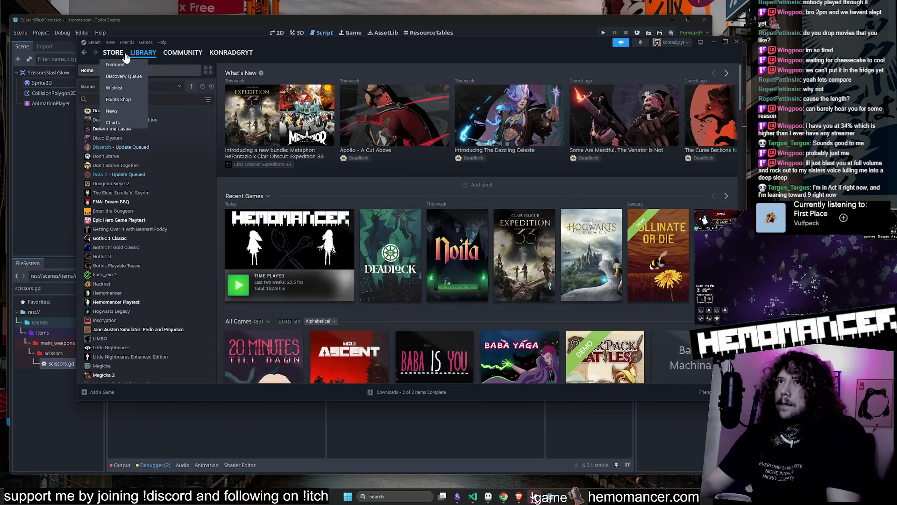
left_click(118, 56)
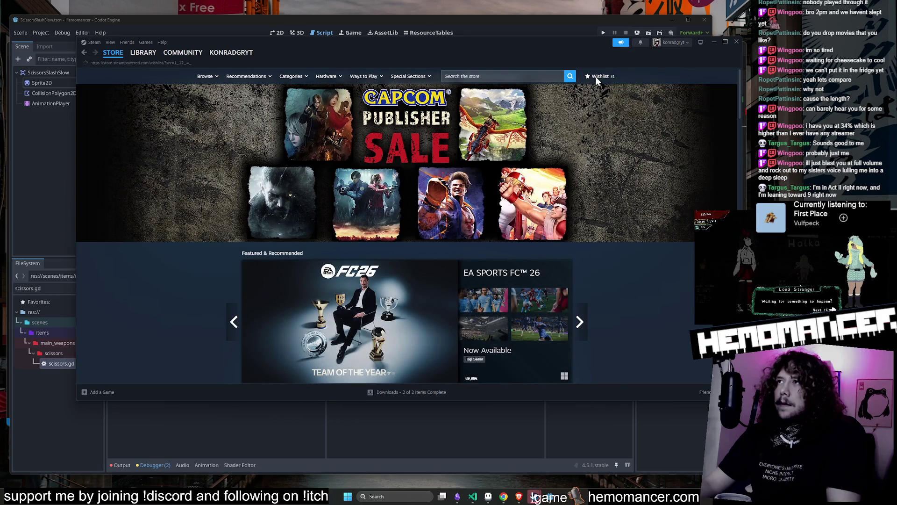
left_click(597, 76)
scroll(660, 151, "down", 20)
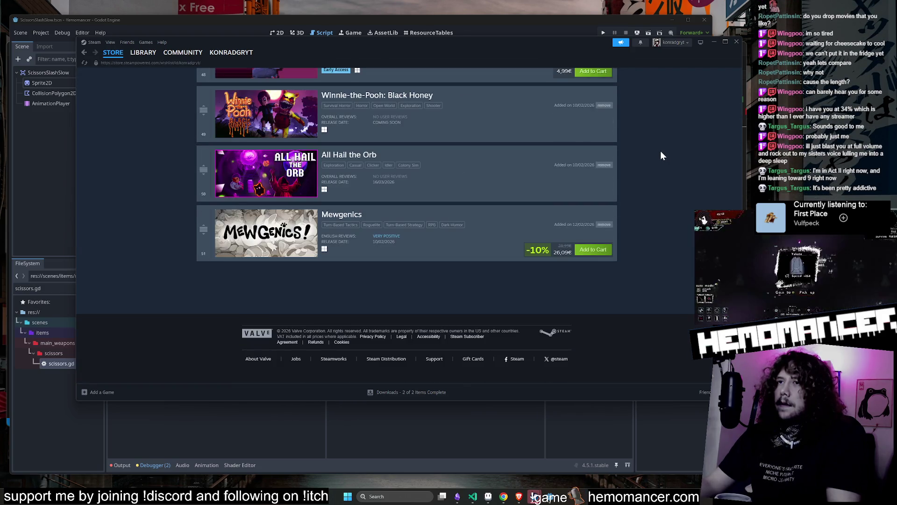
scroll(387, 259, "up", 1)
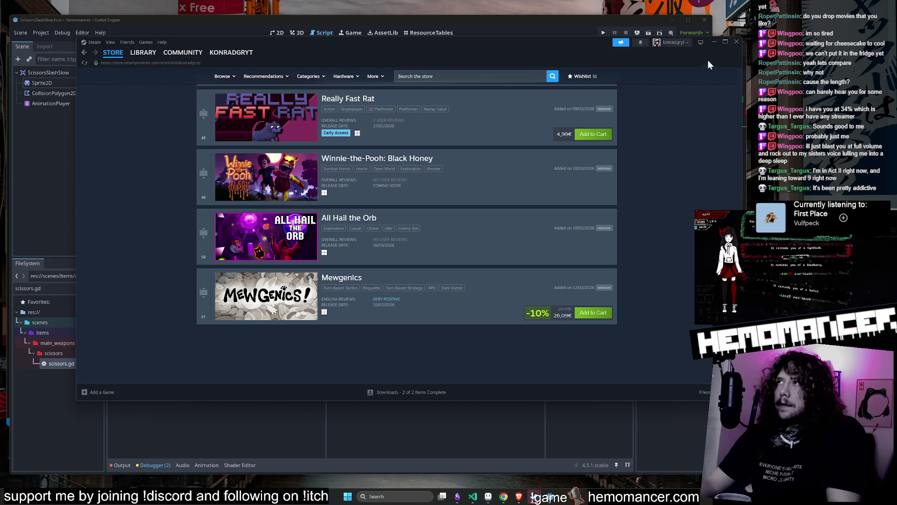
left_click(713, 43)
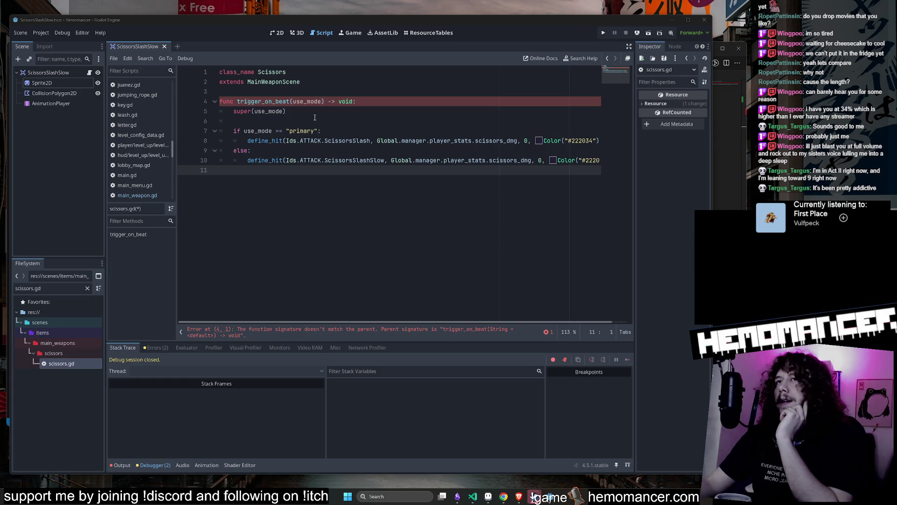
Cut and restore the scissors.gd text, view the parent trigger_on_beat, then reopen scissors.gd.
key("ctrl+a")
key("ctrl+x")
key("ctrl+z")
left_click(387, 229)
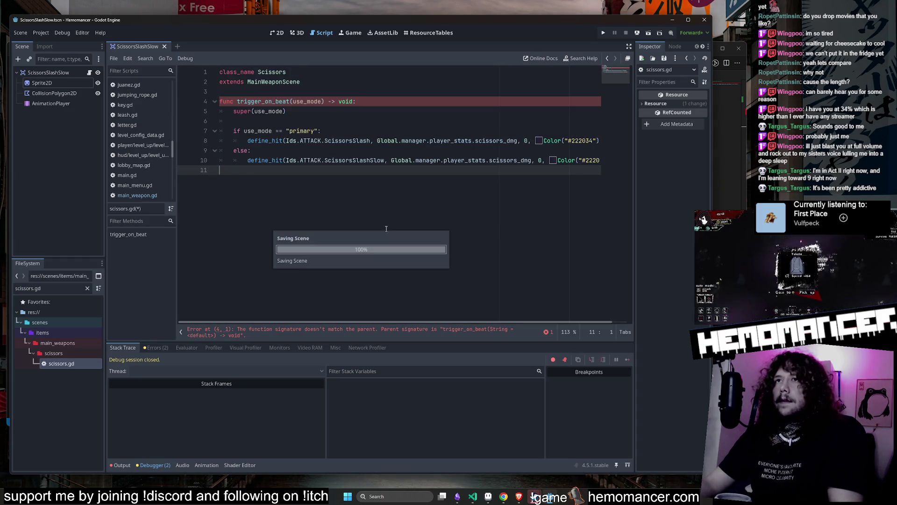
left_click(282, 101, "ctrl")
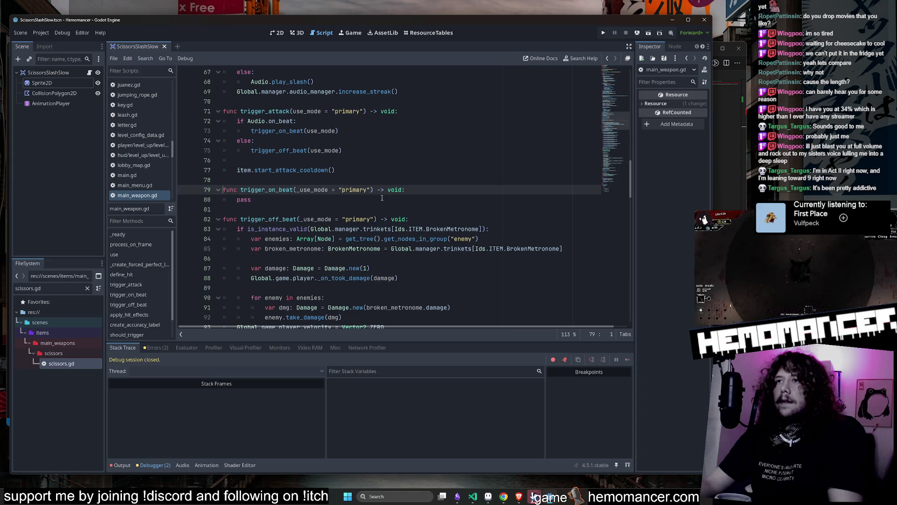
double_click(265, 189)
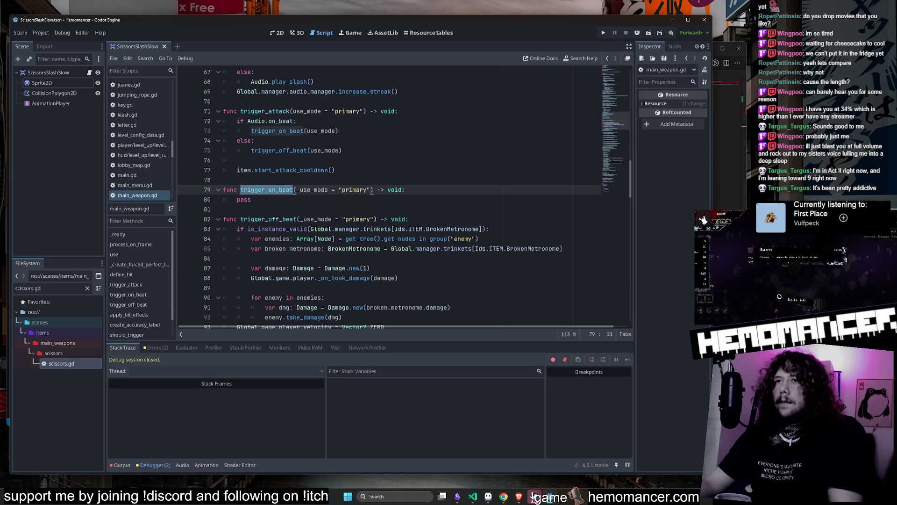
left_click(88, 73)
double_click(72, 365)
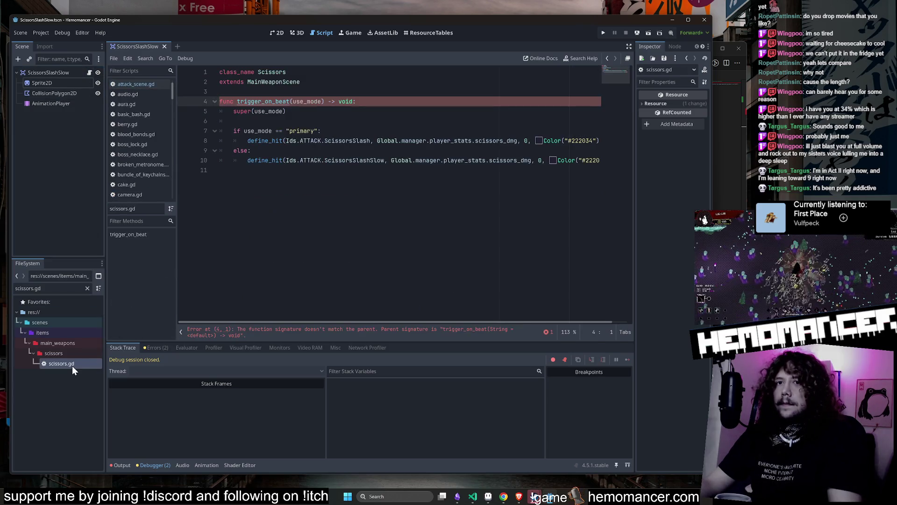
Give use_mode the default "primary" on line 4 and save scissors.gd.
mouse_move(276, 102)
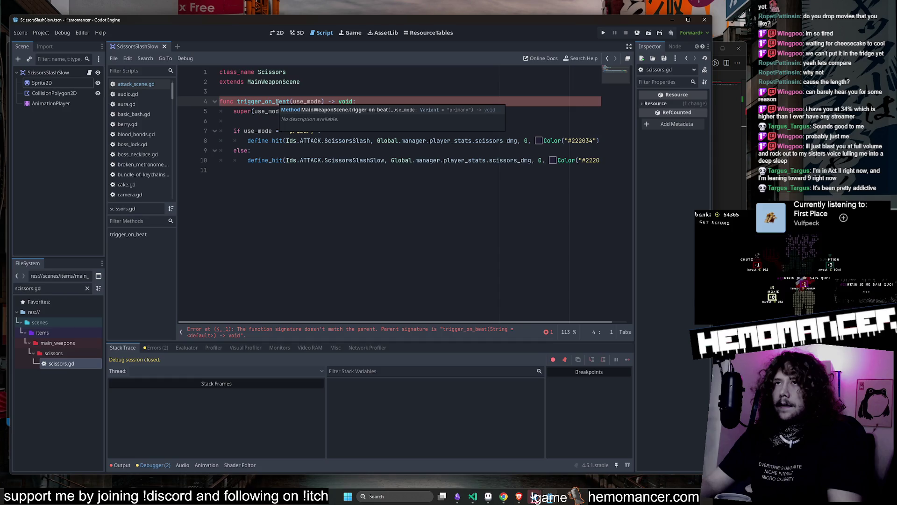
type("= \"p")
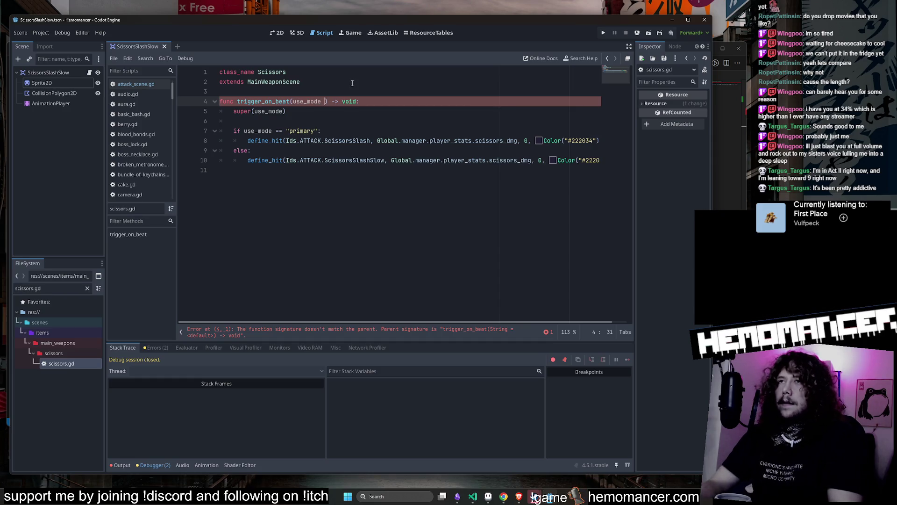
type("rimary")
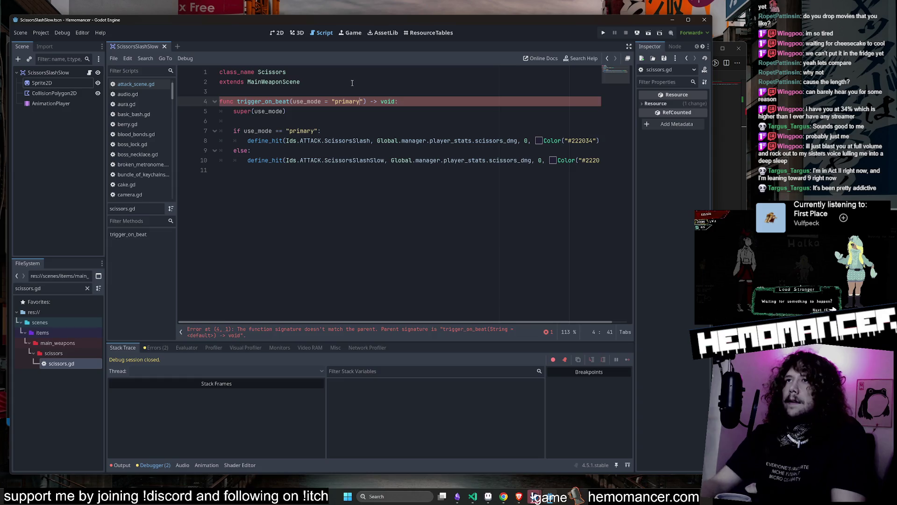
key("Down")
key("Down")
key("Down")
key("ctrl+s")
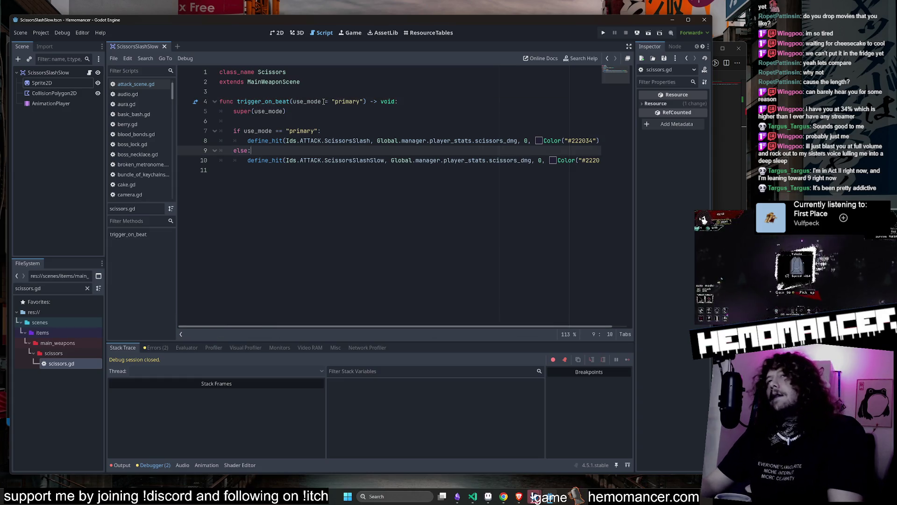
Run the project with F5 to test the scissors attack.
left_click(327, 103)
left_click(341, 195)
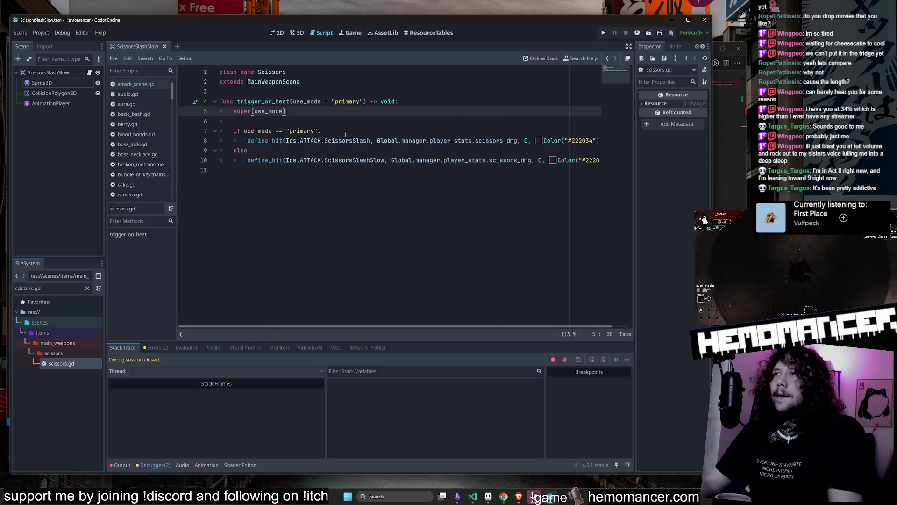
key("Up")
key("Up")
key("Up")
key("End")
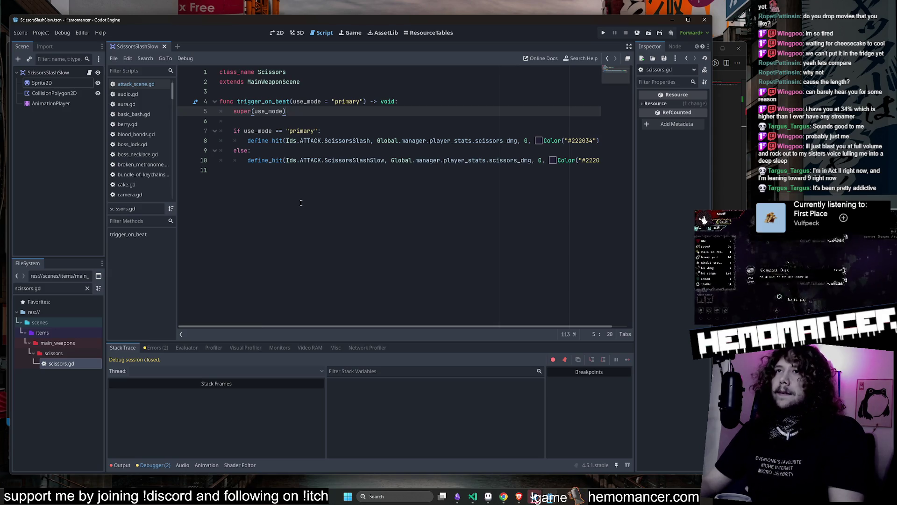
left_click(297, 208)
left_click(354, 131)
key("F5")
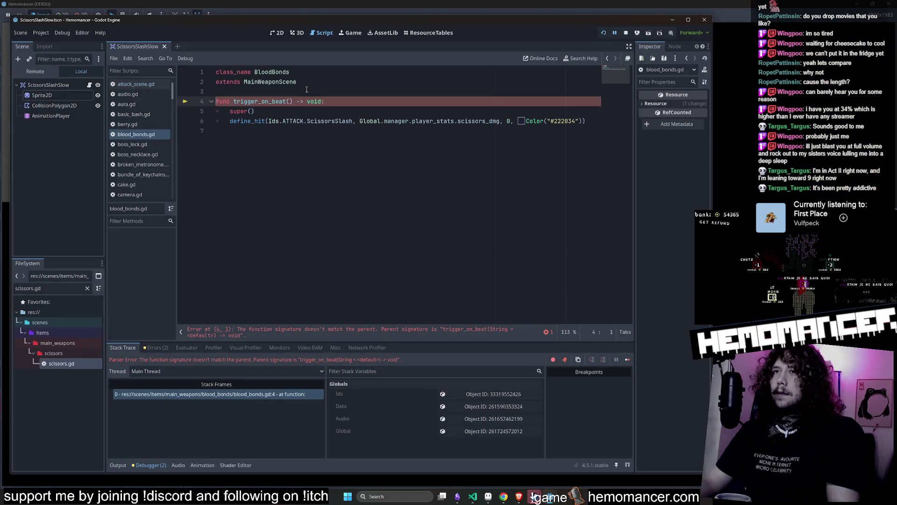
Change blood_bonds.gd line 4 to trigger_on_beat(trigger_on_beat = "primary"), save, and stop the game.
type("trigger_on_beat")
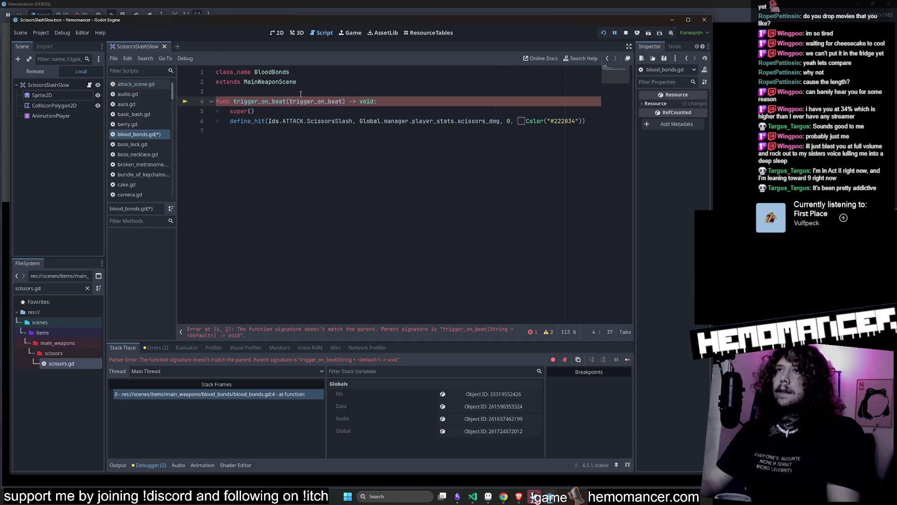
type(" = \"primary")
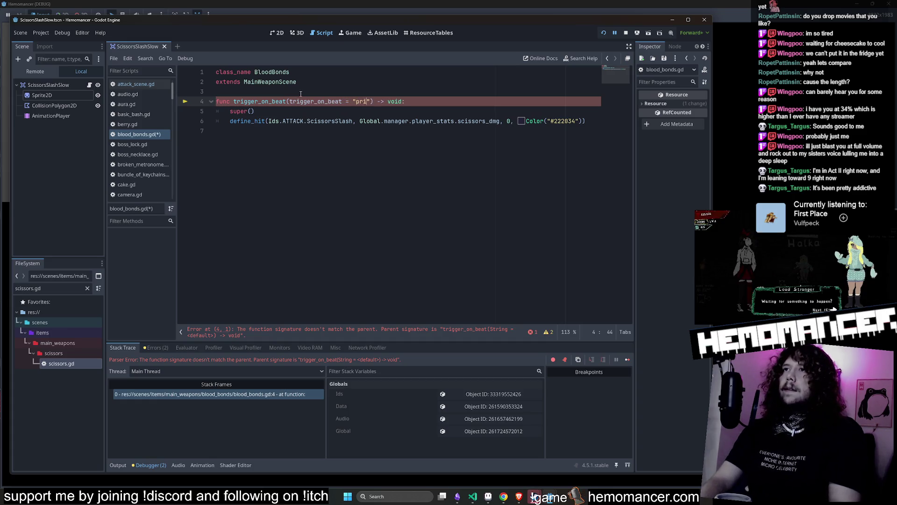
left_click(300, 92)
key("ctrl+s")
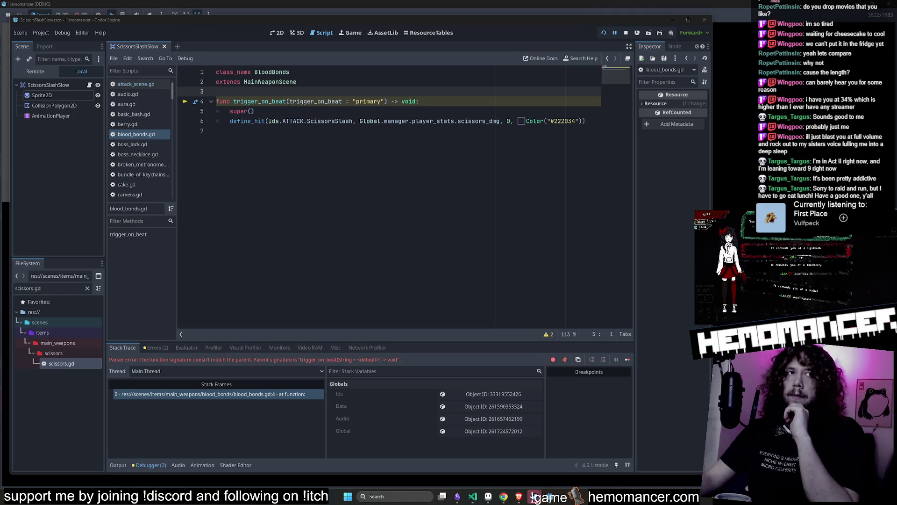
key("F8")
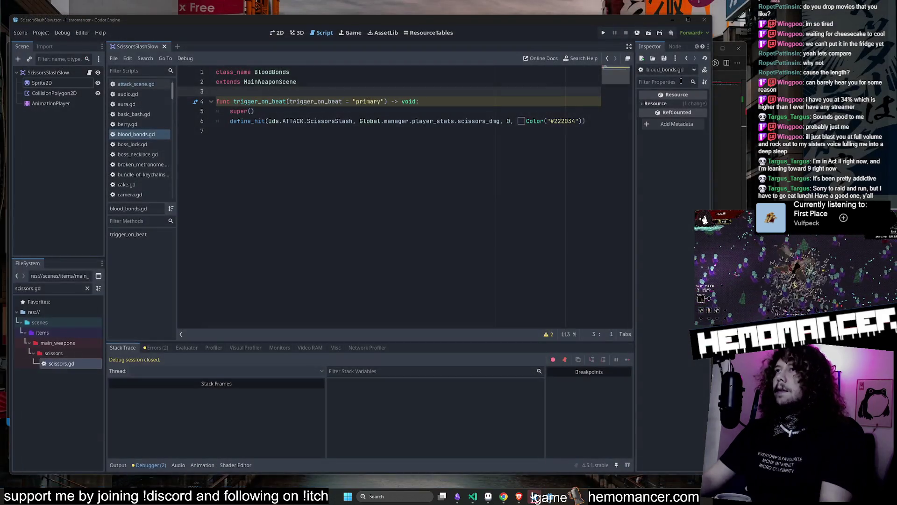
left_click(427, 180)
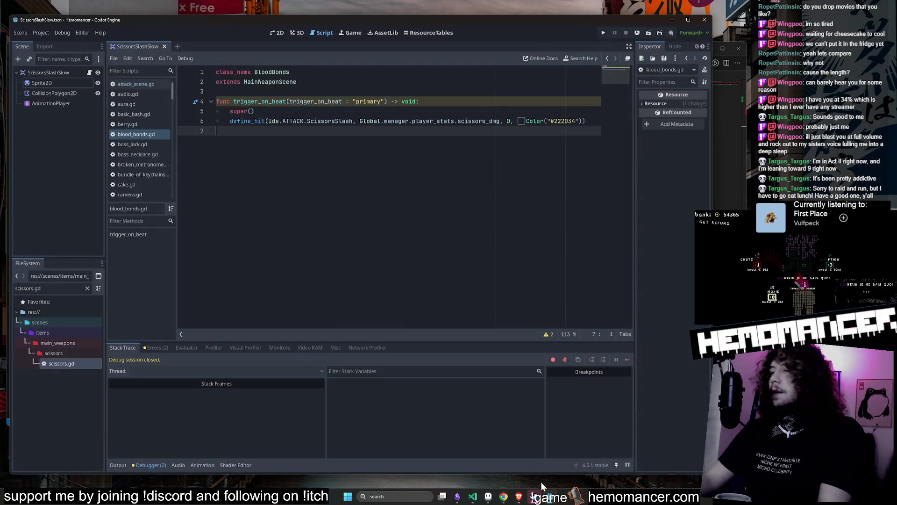
Run the game, then add a trigger_on_beat parameter to mittens.gd's trigger_on_beat and save.
left_click(556, 501)
left_click(555, 501)
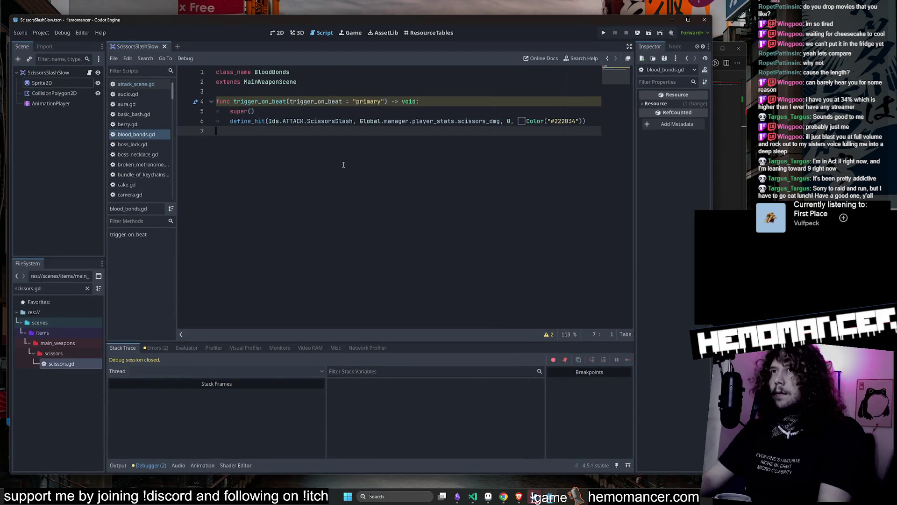
left_click(636, 33)
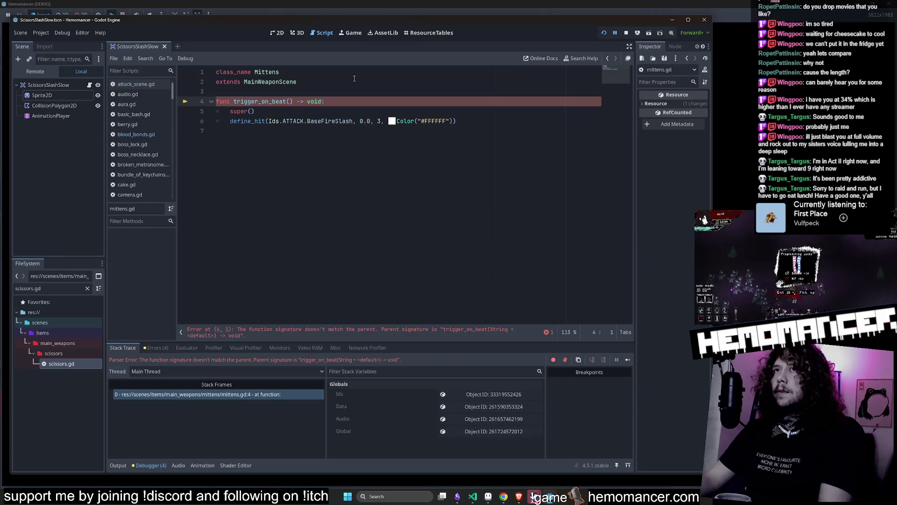
left_click(294, 102)
type("trigger_on_beat")
left_click(339, 151)
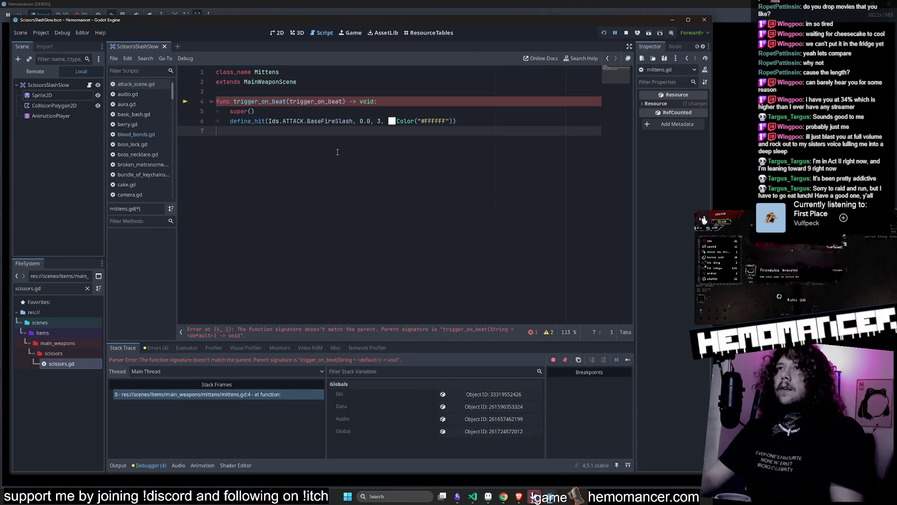
key("ctrl+s")
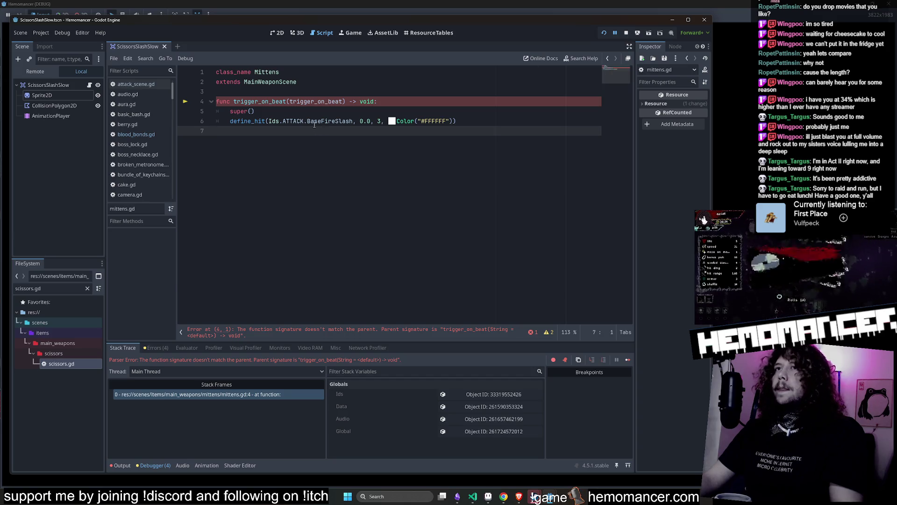
Pass trigger_on_beat into mittens.gd's super() call and save.
left_click(252, 111)
type("trigger_on_beat")
left_click(339, 151)
key("ctrl+s")
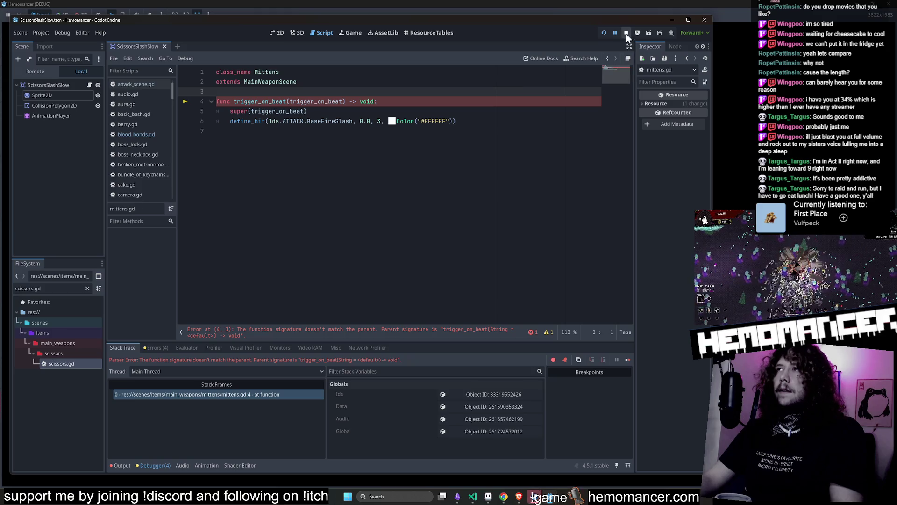
Stop the game and give the trigger_on_beat parameter a default of "primary", then save.
left_click(626, 32)
left_click(343, 101)
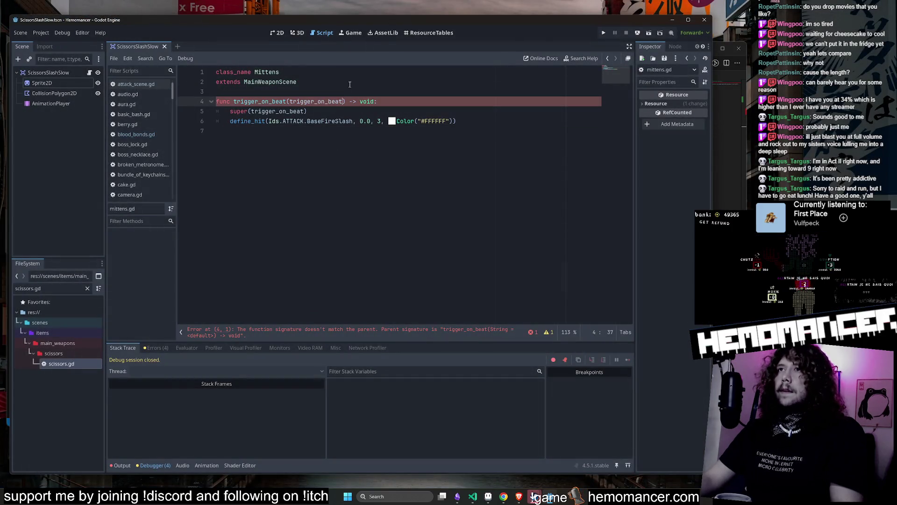
type("= \"prim")
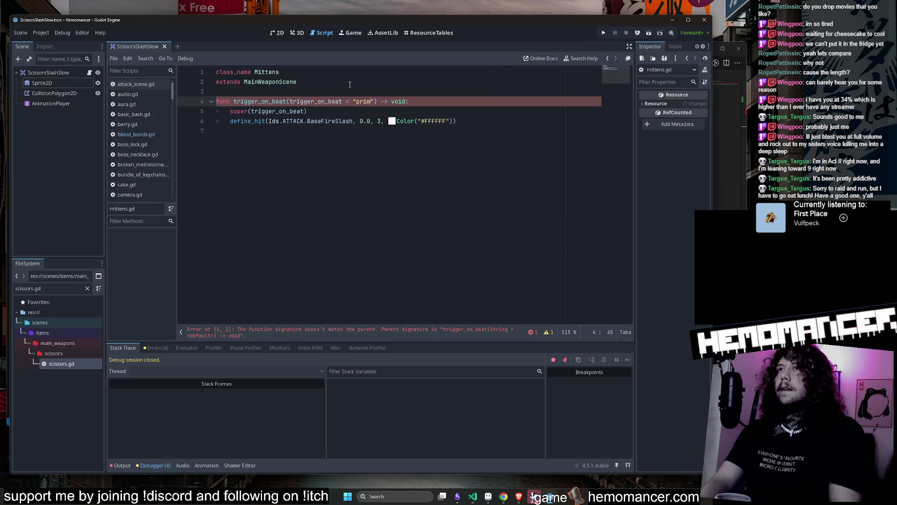
type("y")
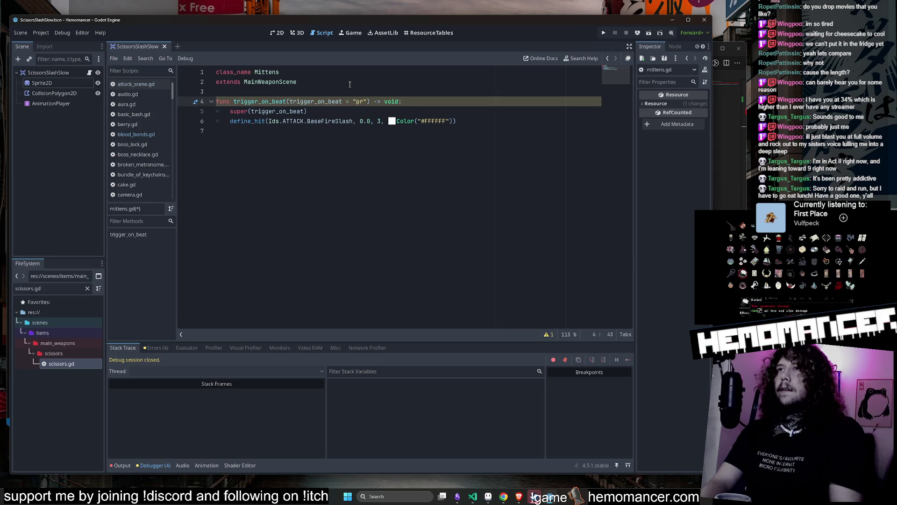
type("ry")
key("ctrl+s")
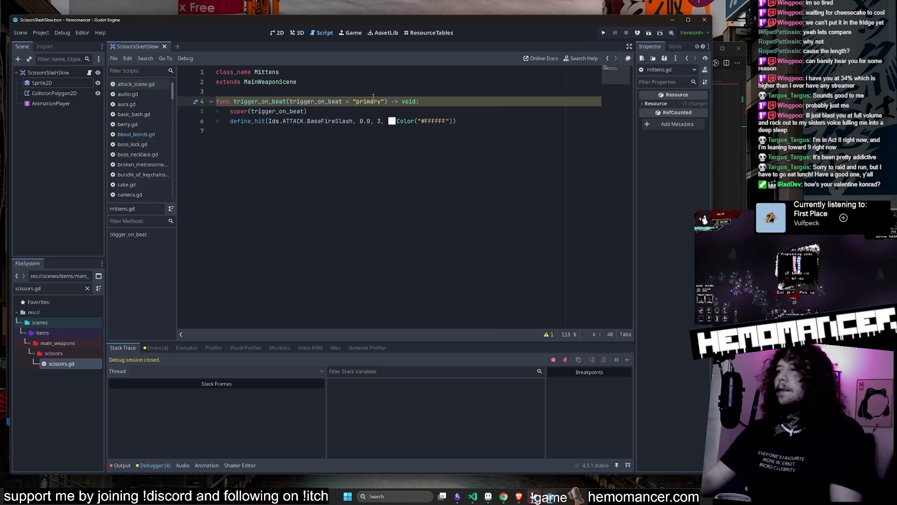
left_click(387, 150)
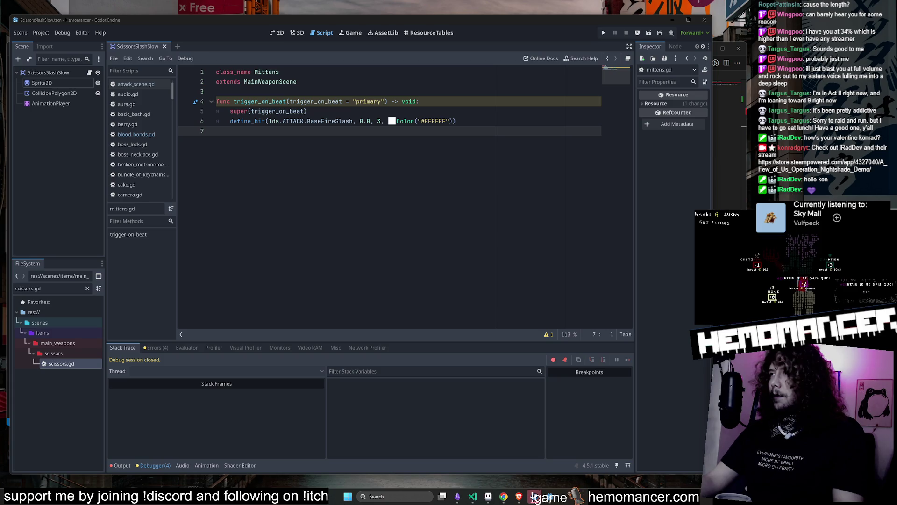
left_click(535, 496)
Fix the streamer name in the drafted /shoutout, send it, and drag the chat window off the editor.
left_click_drag(490, 117, 364, 62)
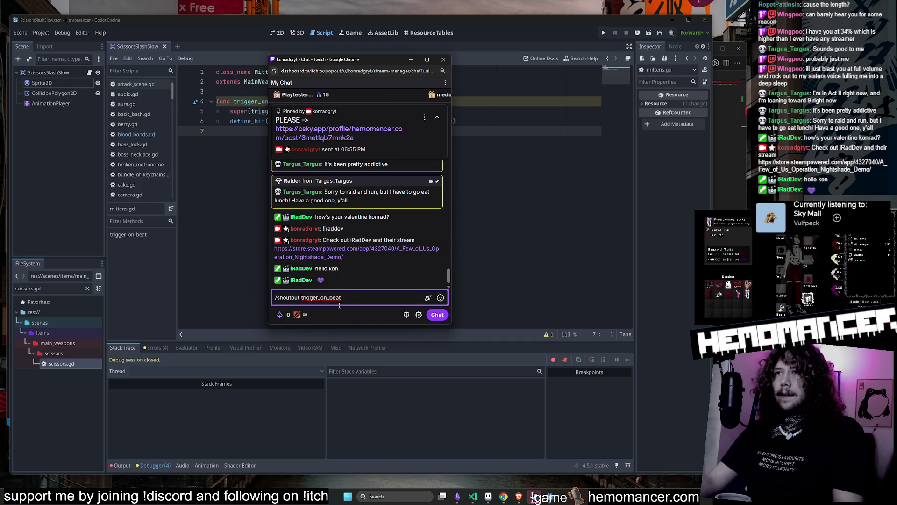
left_click_drag(341, 299, 301, 300)
type("iraddev")
key("Return")
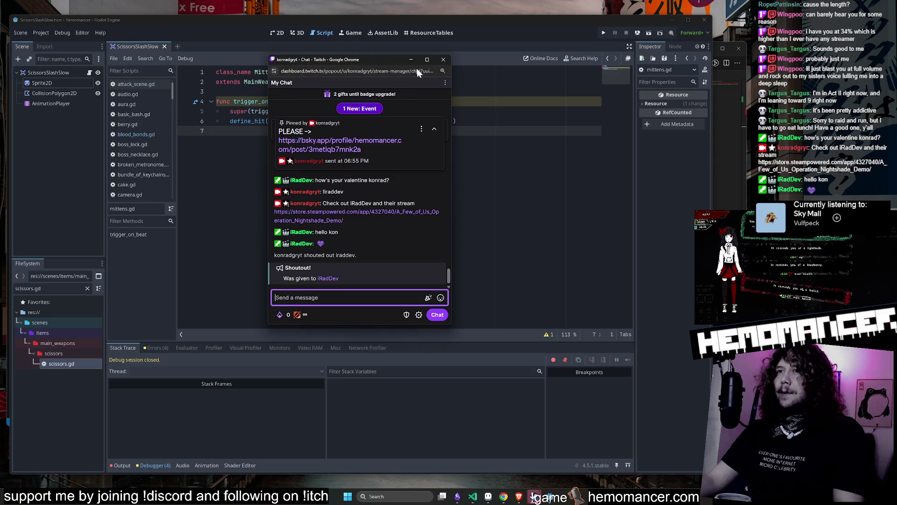
mouse_move(337, 59)
left_mouse_down()
mouse_move(674, 175)
mouse_move(896, 178)
left_mouse_up()
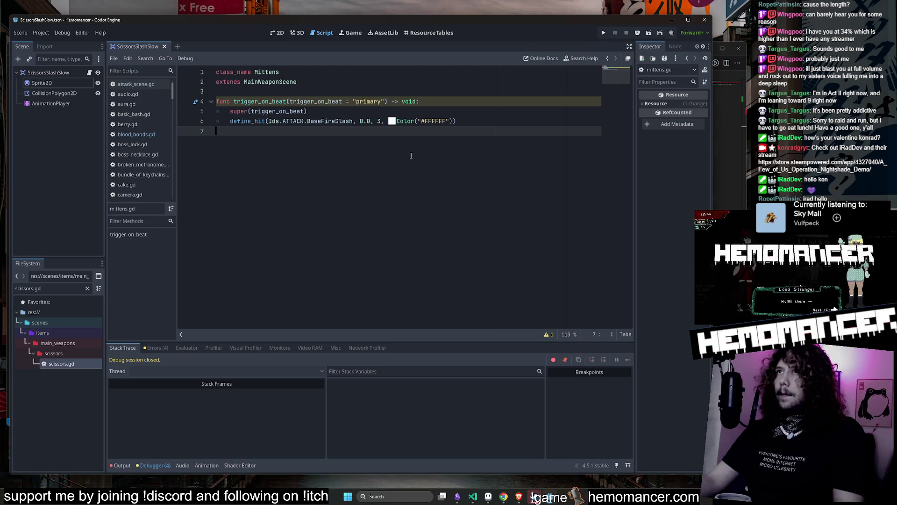
Delete the argument from mittens.gd's super call, leaving super().
left_click(383, 121)
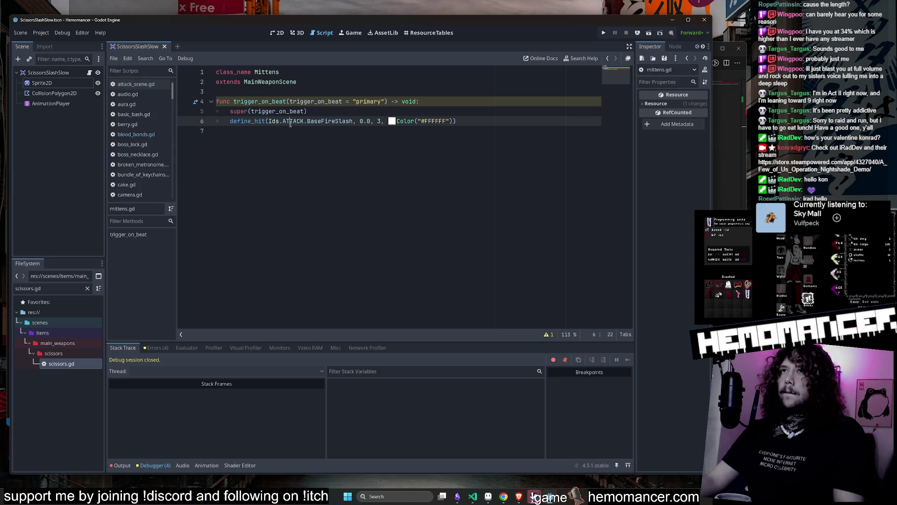
left_click(373, 108)
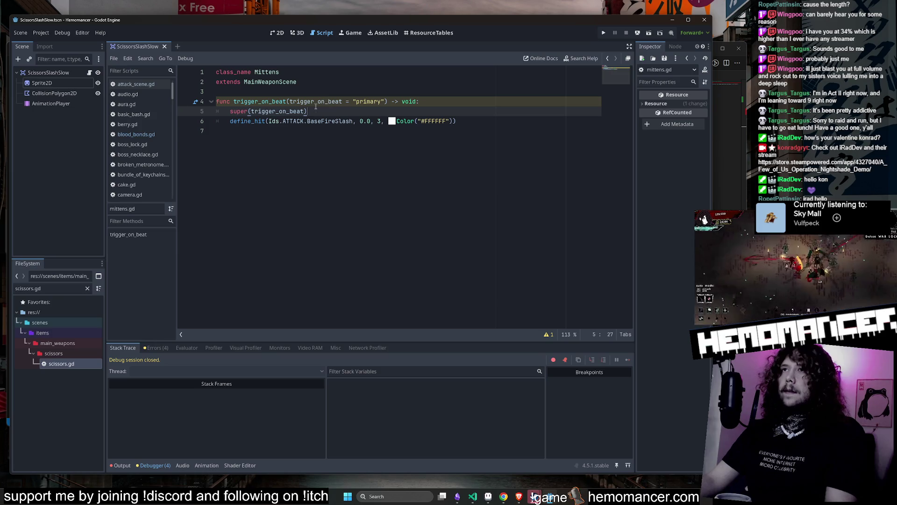
double_click(278, 112)
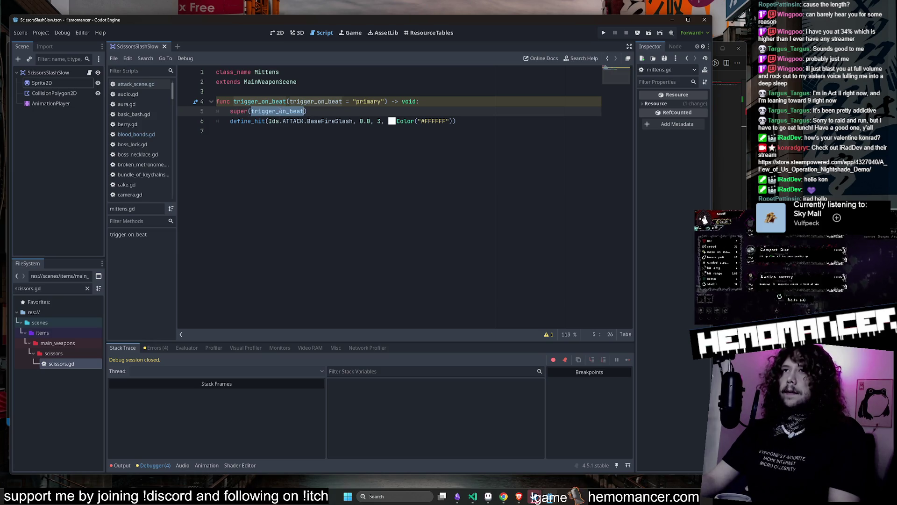
key("BackSpace")
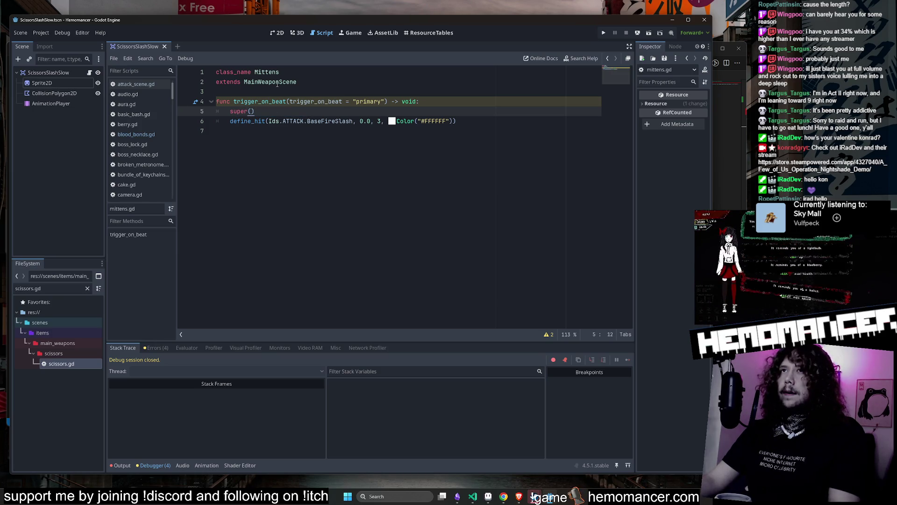
Jump to the parent trigger_on_beat in main_weapon.gd, clear the FileSystem filter, and open scissors.gd.
left_click(274, 83, "ctrl")
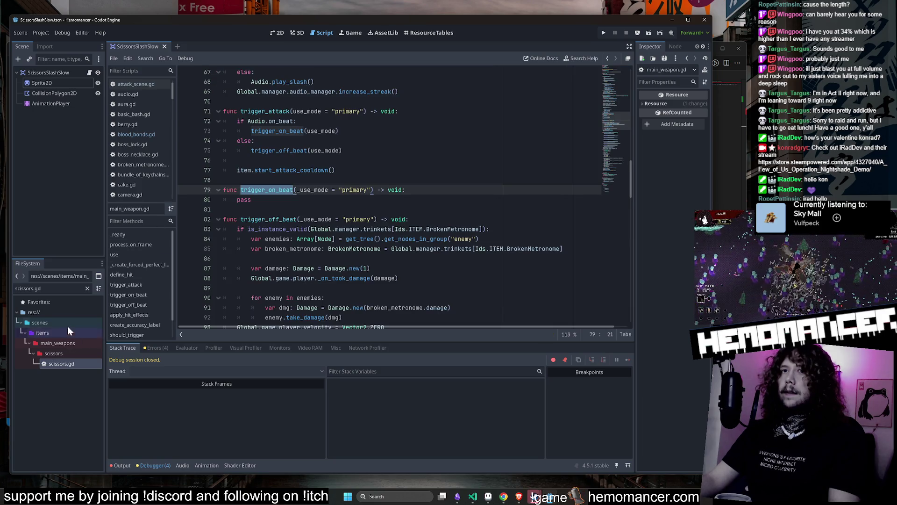
left_click(87, 288)
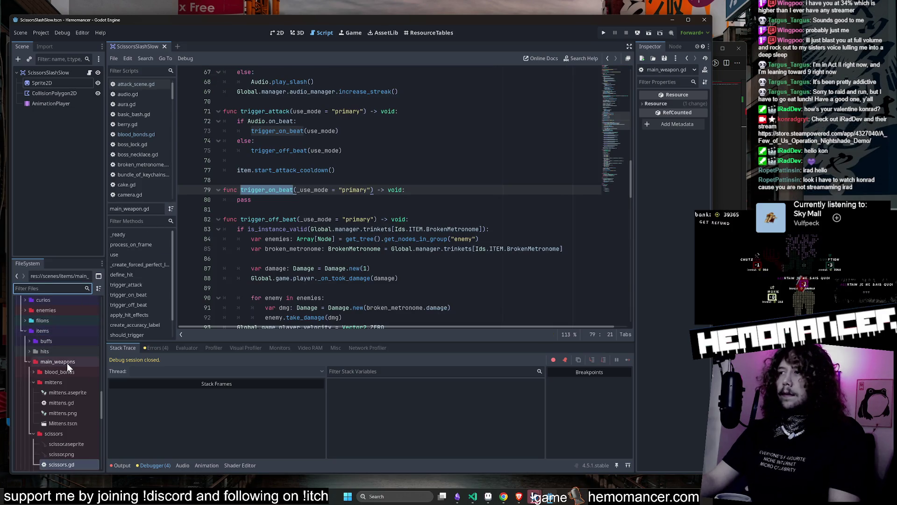
scroll(78, 360, "down", 1)
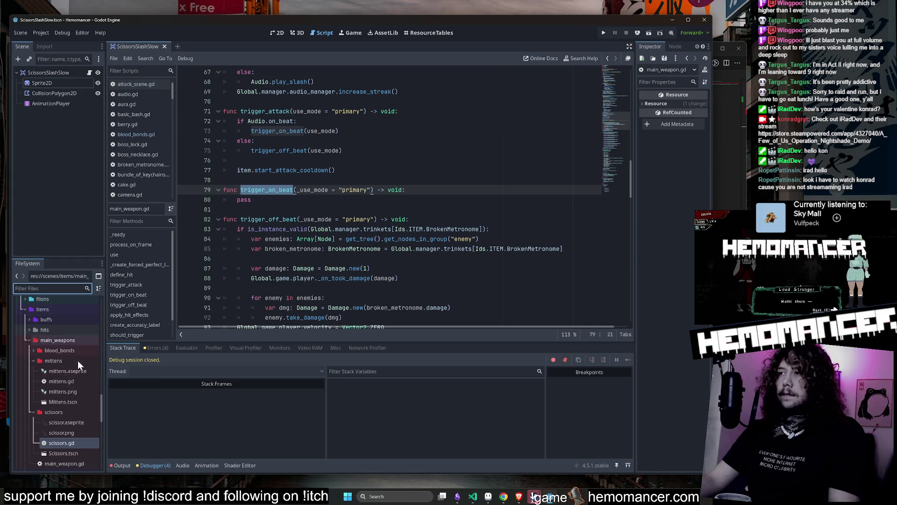
scroll(72, 415, "down", 1)
double_click(65, 421)
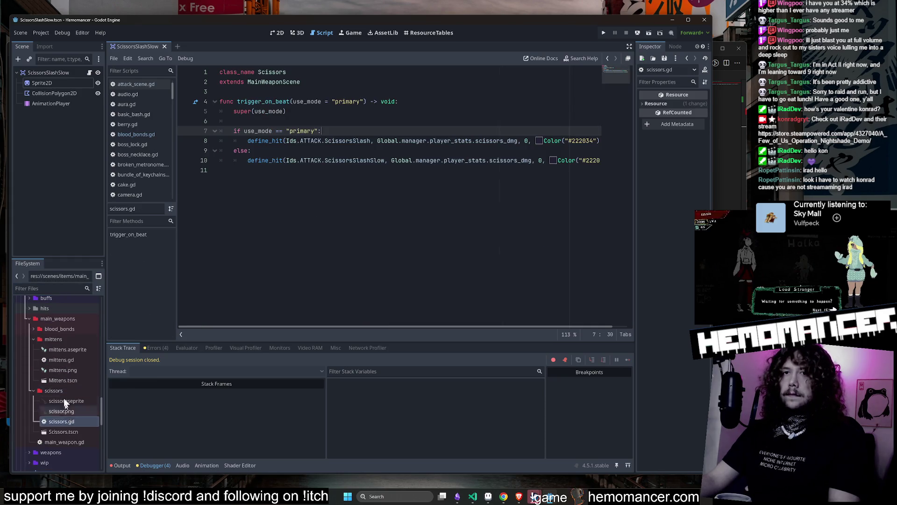
Compare super() calls in mittens.gd and blood_bonds.gd, then remove use_mode from scissors.gd's super().
double_click(63, 360)
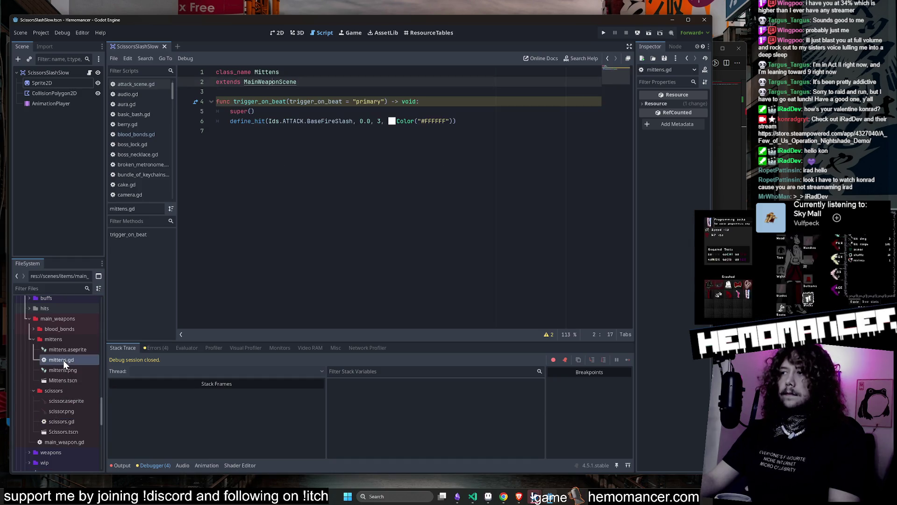
double_click(66, 423)
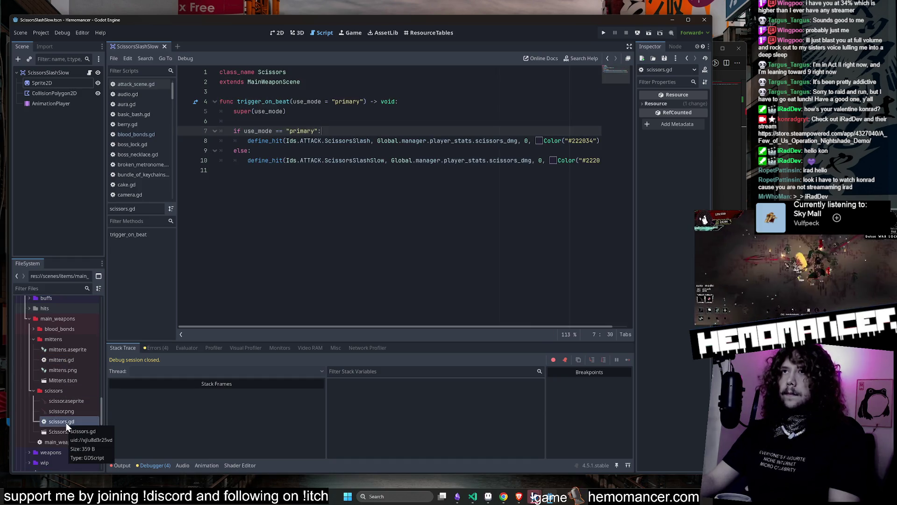
double_click(272, 111)
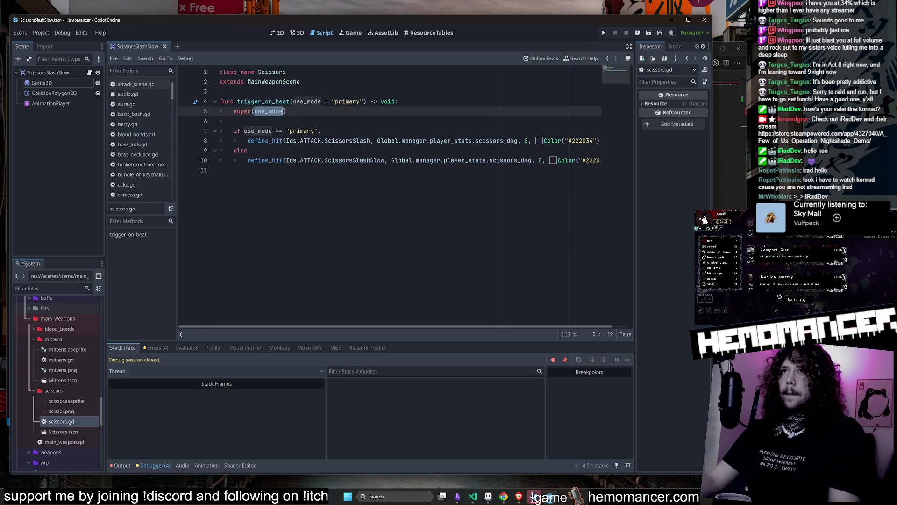
double_click(61, 359)
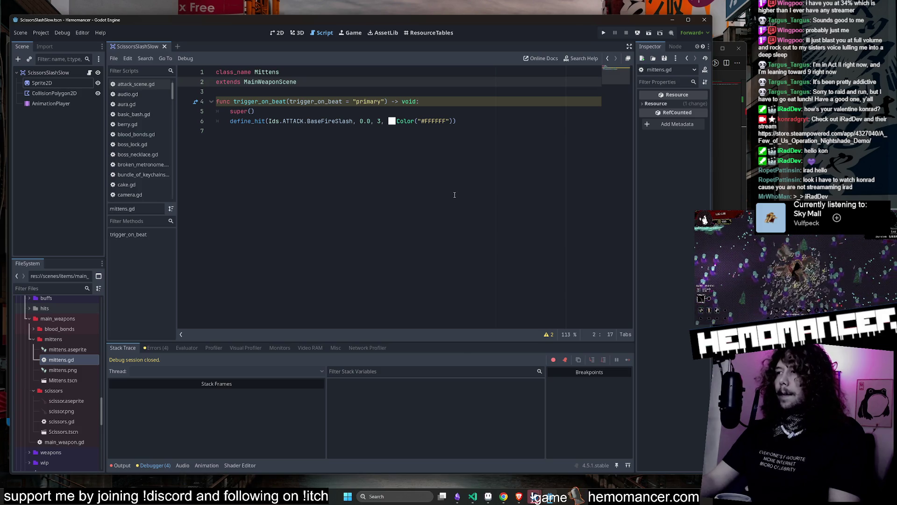
left_click(66, 321)
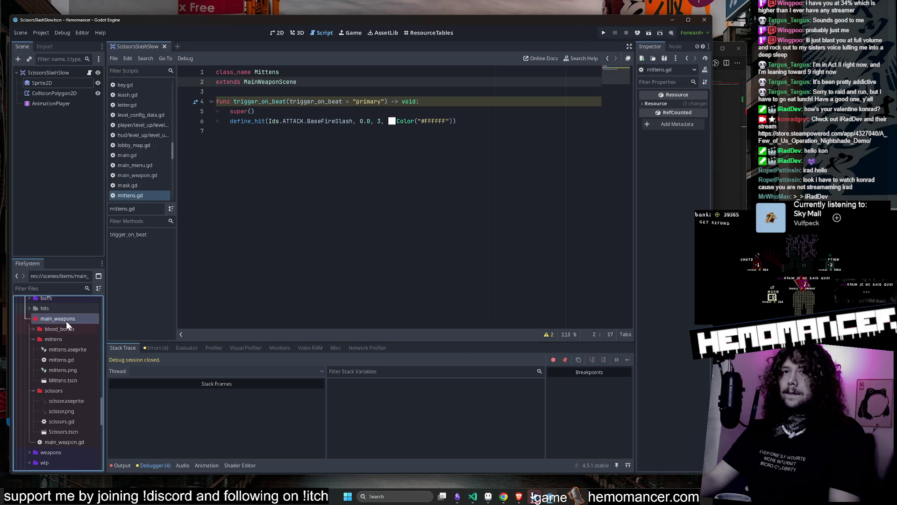
double_click(65, 328)
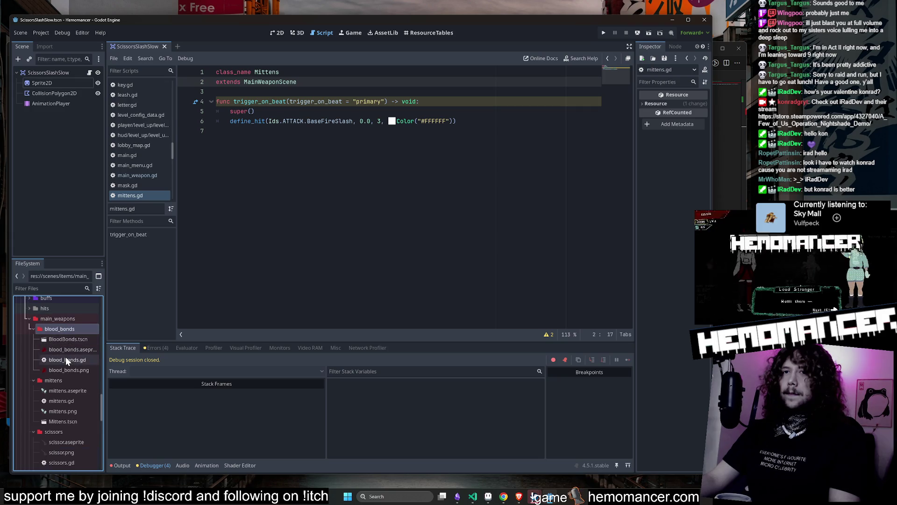
double_click(66, 358)
left_click(248, 112)
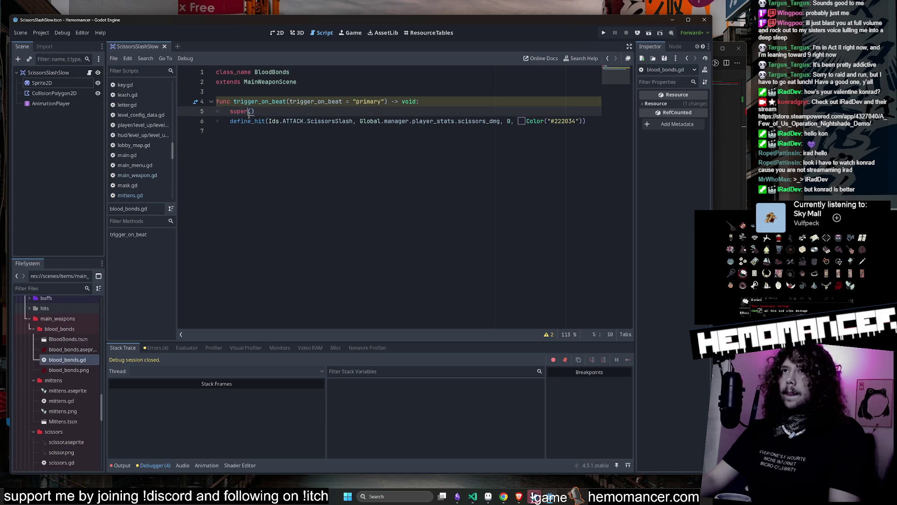
double_click(64, 400)
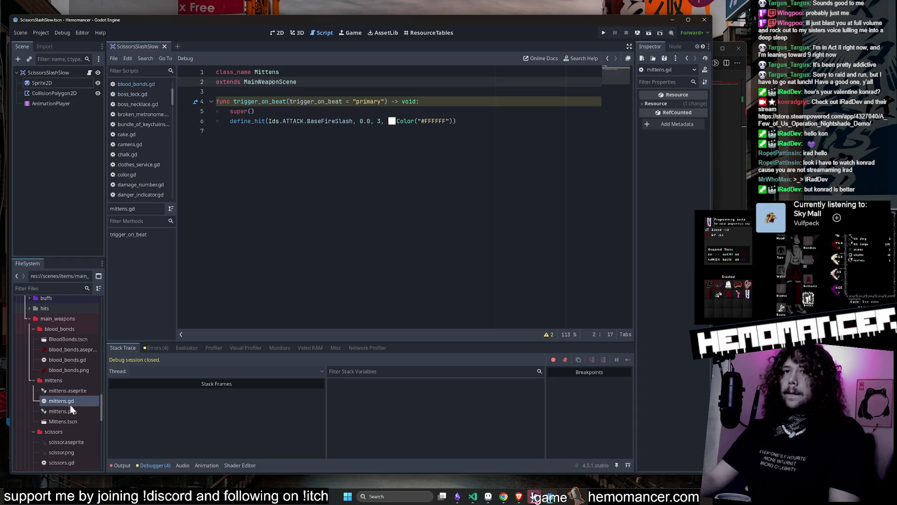
double_click(63, 459)
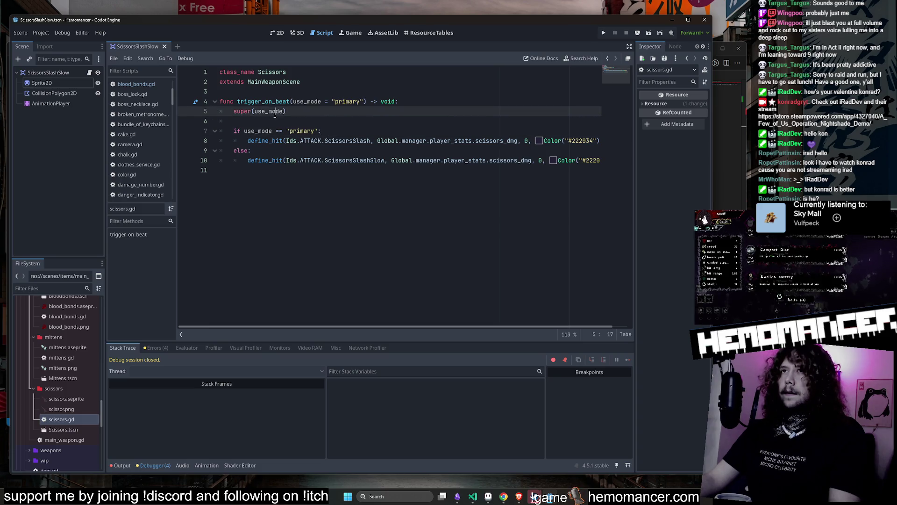
key("BackSpace")
Recheck blood_bonds.gd and mittens.gd against the edited scissors.gd script.
scroll(73, 325, "up", 2)
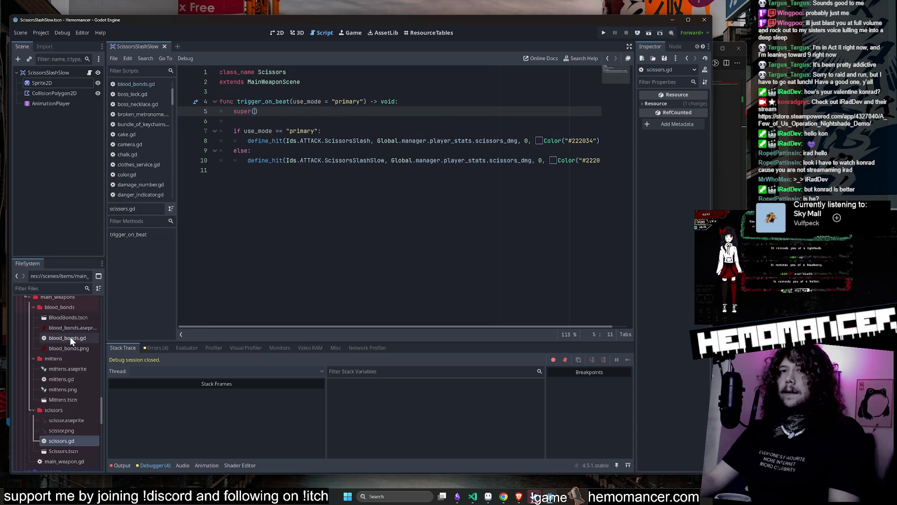
double_click(70, 337)
double_click(66, 380)
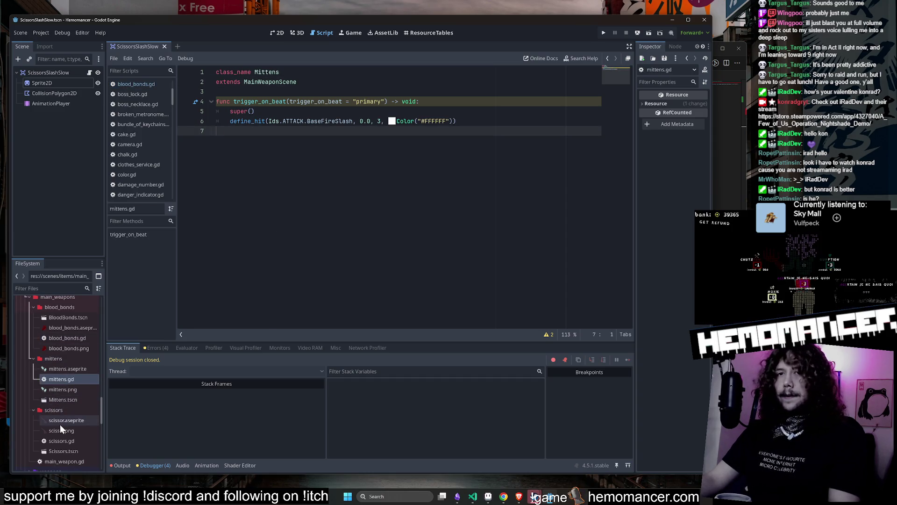
double_click(61, 440)
left_click(312, 235)
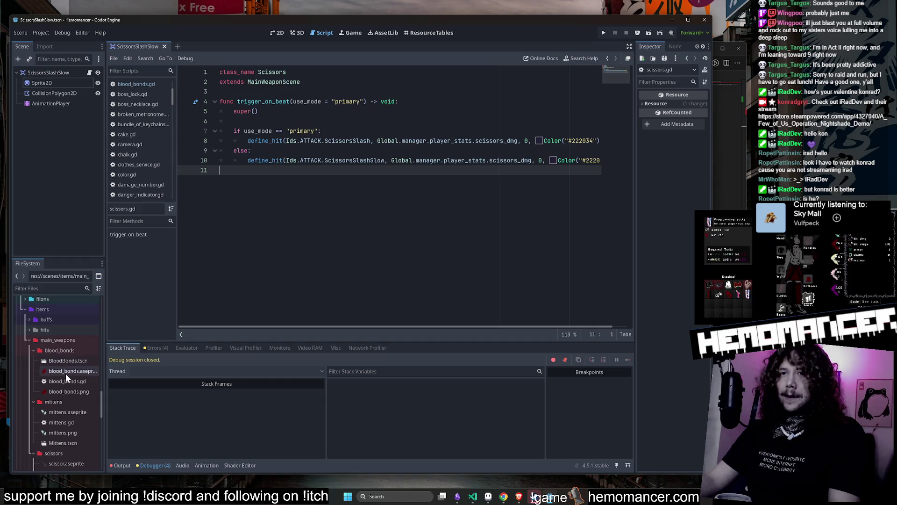
scroll(65, 374, "up", 2)
double_click(65, 383)
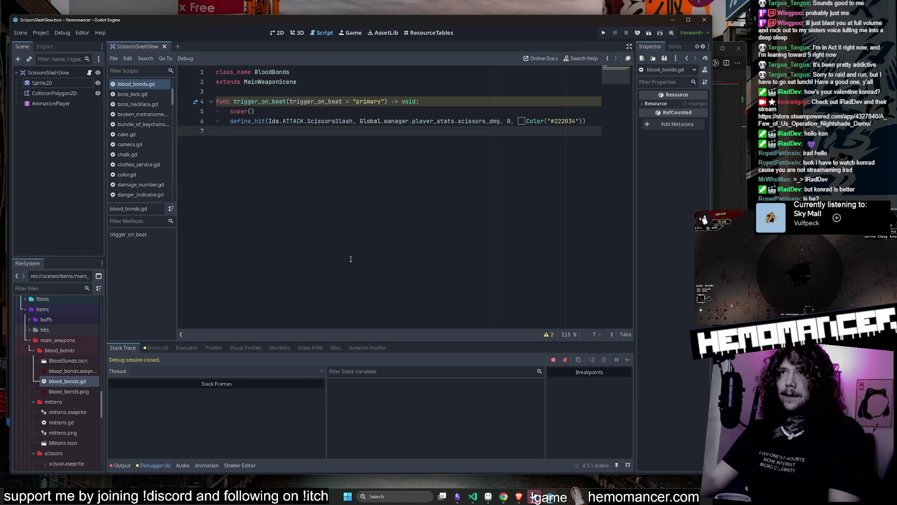
double_click(60, 424)
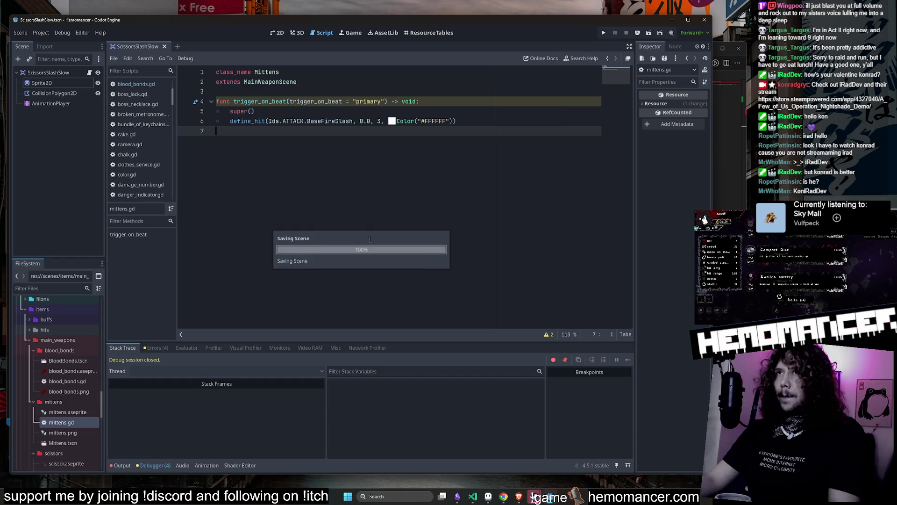
scroll(66, 449, "down", 2)
double_click(60, 460)
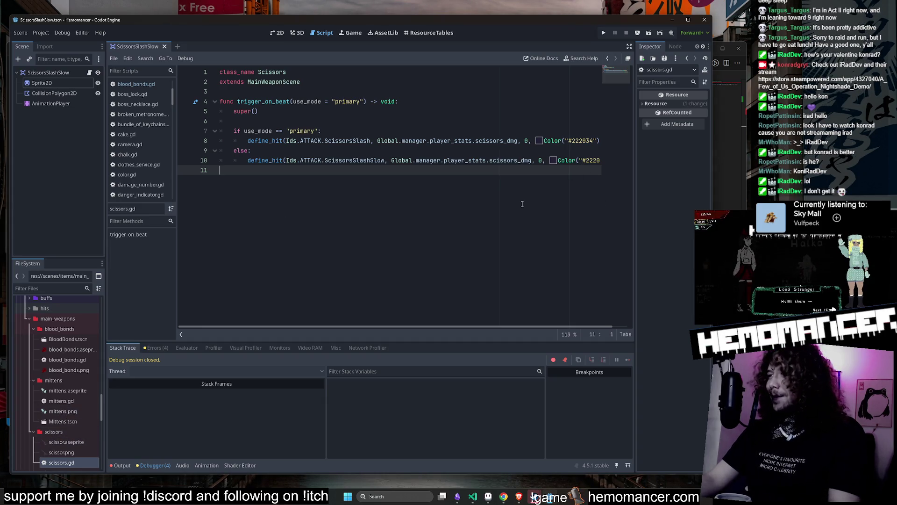
Do a final comparison with blood_bonds.gd and mittens.gd, then run the project with F5.
left_click(397, 131)
left_click(398, 120)
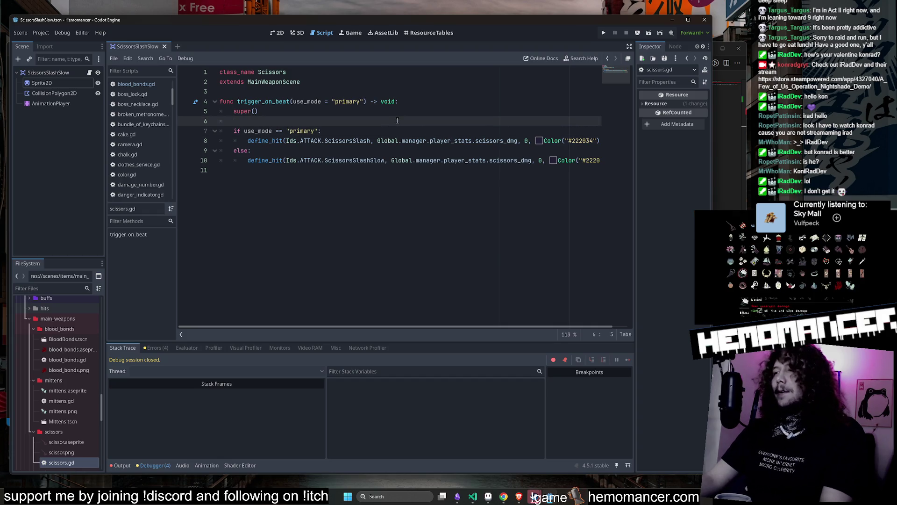
double_click(75, 359)
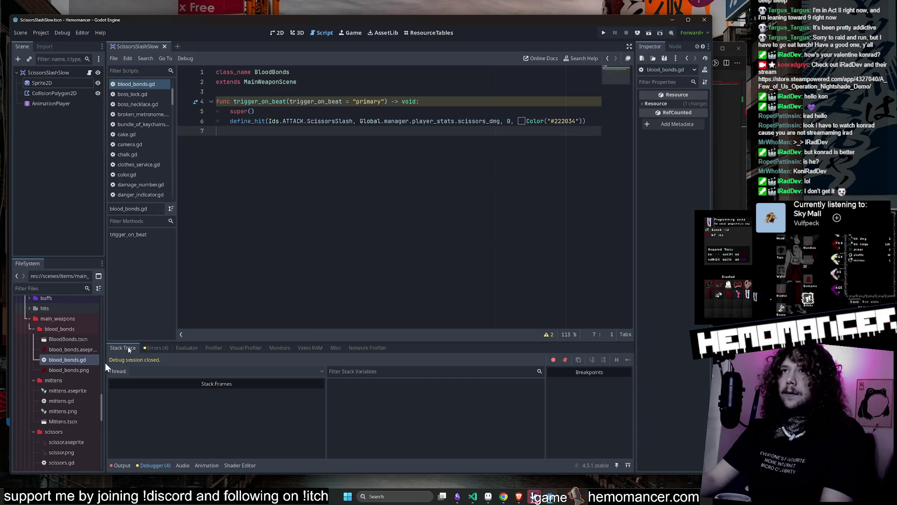
double_click(62, 401)
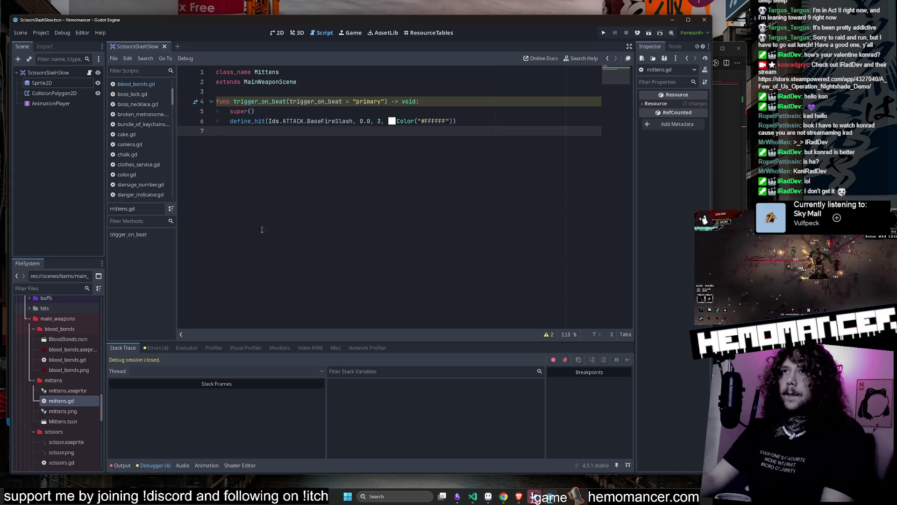
double_click(62, 358)
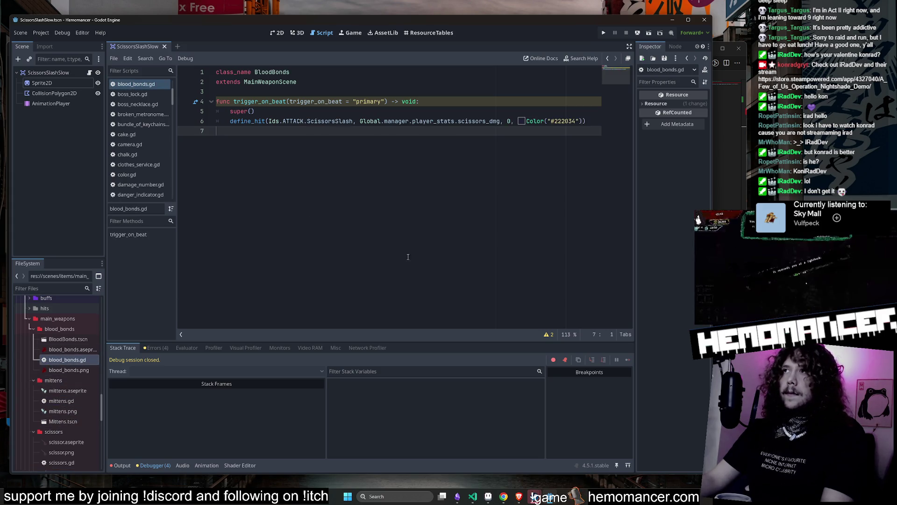
double_click(66, 401)
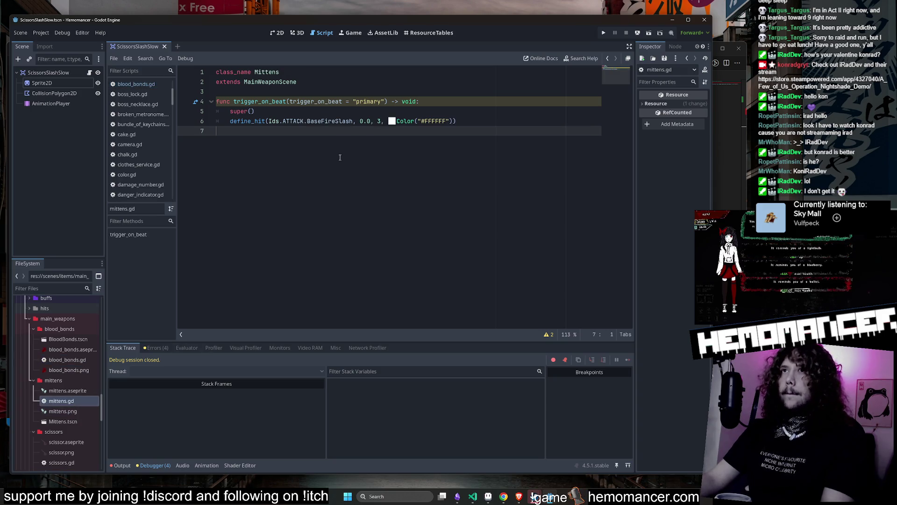
double_click(59, 461)
key("F5")
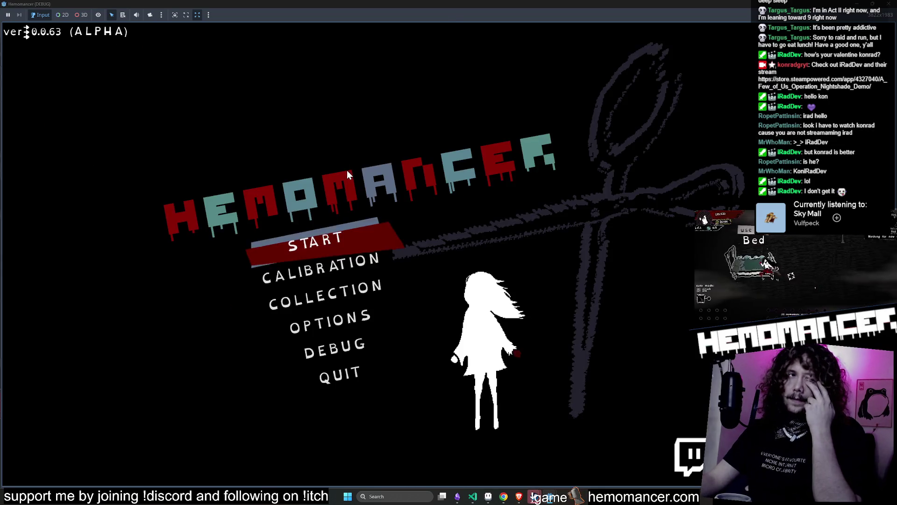
Start a game, walk to the signpost and travel to a stage until the debugger breaks in audio.gd.
key("Return")
key("w")
key("a")
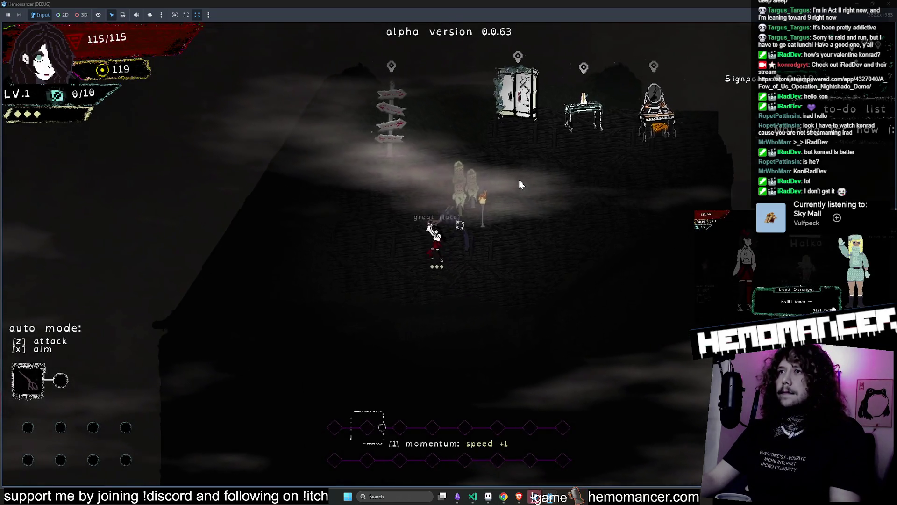
key("w")
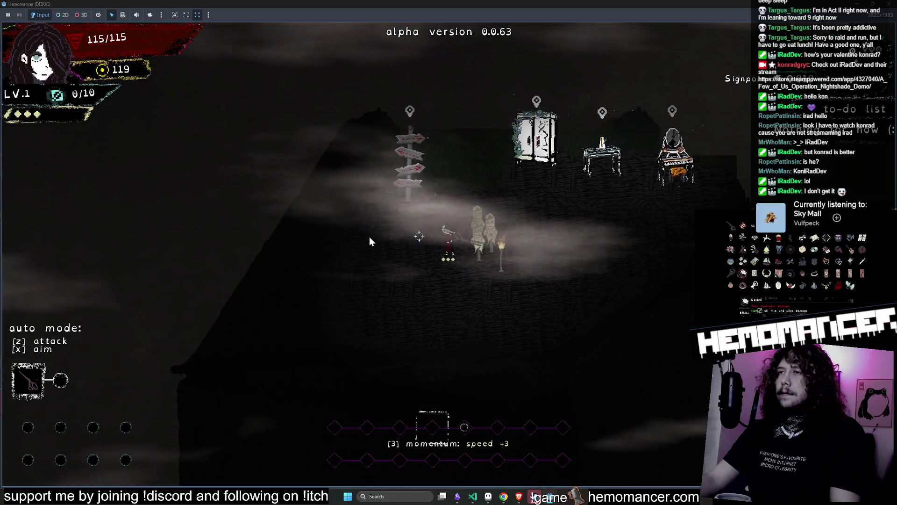
key("e")
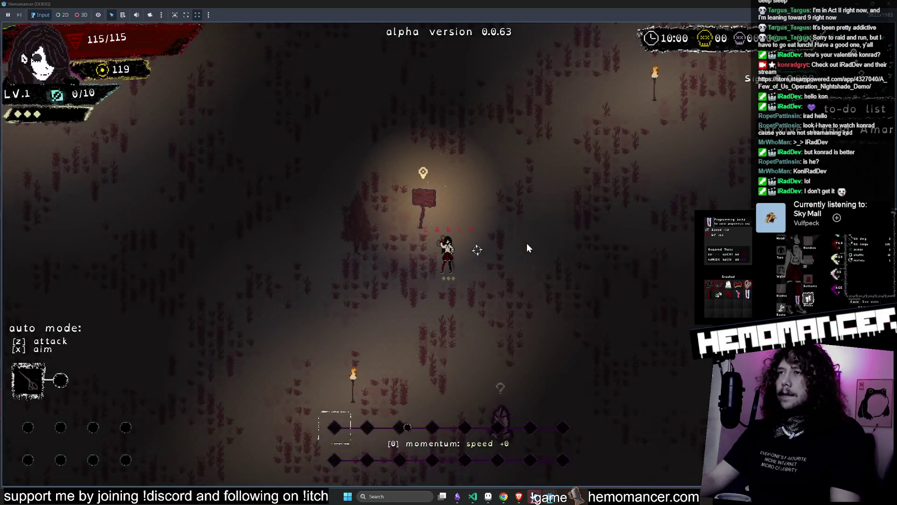
key("d")
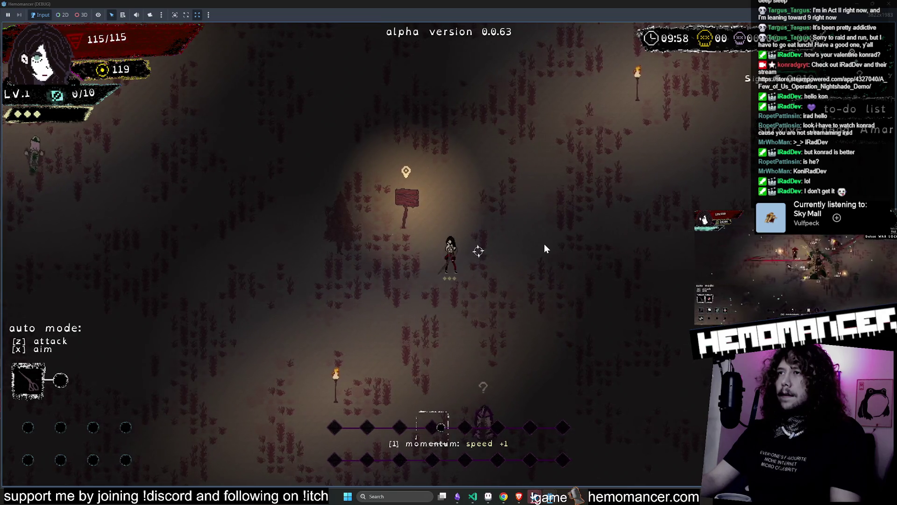
scroll(537, 240, "up", 3)
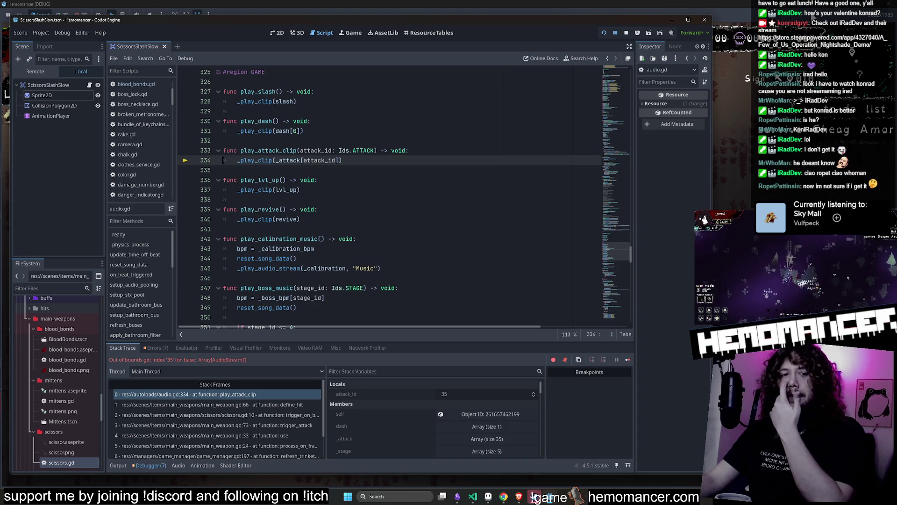
Stop the game and return to audio.gd's clip list near play_revive.
key("F8")
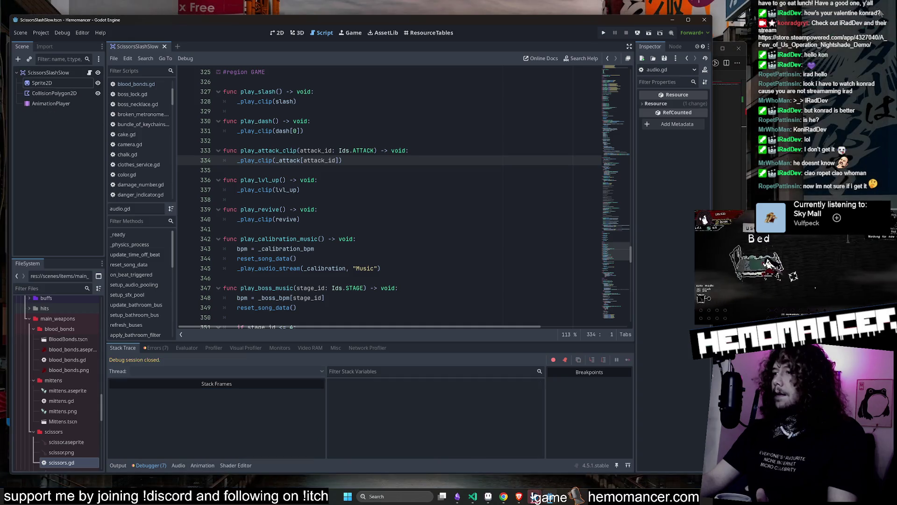
left_click(431, 236)
left_click(368, 210)
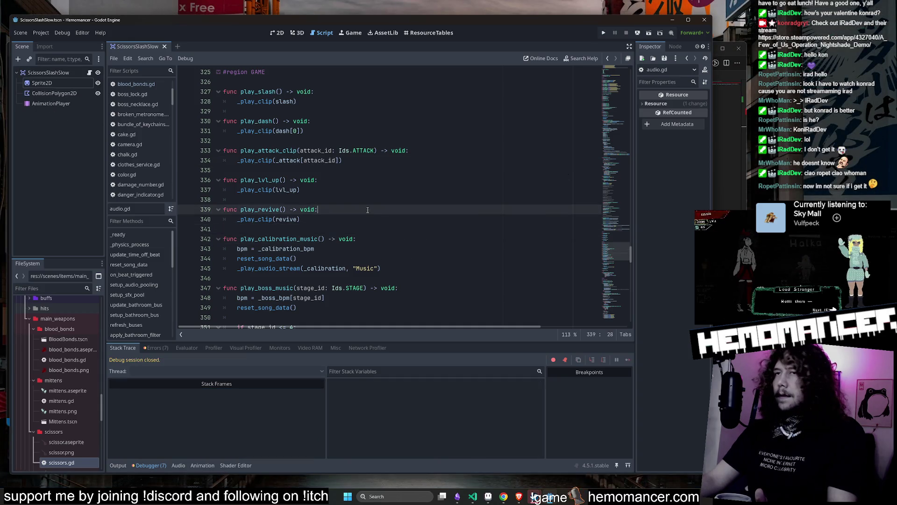
left_click_drag(609, 251, 624, 78)
scroll(422, 181, "down", 4)
scroll(421, 181, "down", 3)
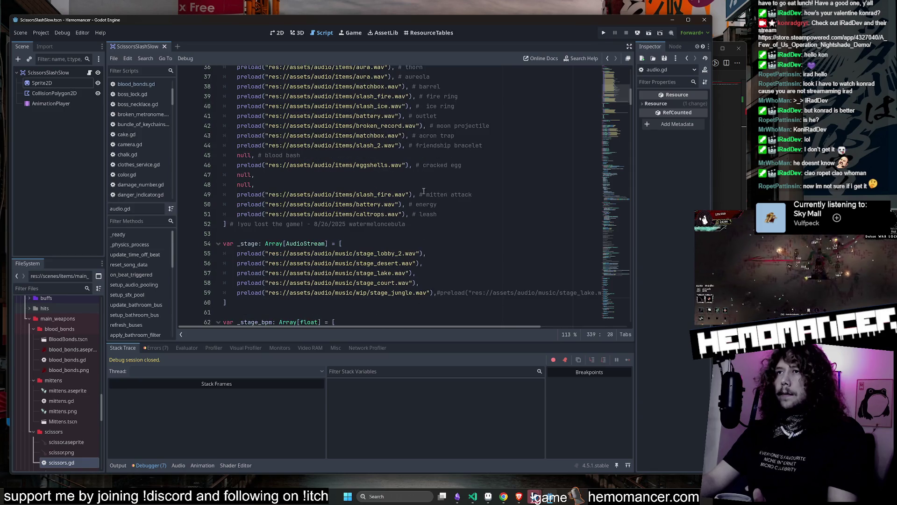
Duplicate the leash sound line into a slash_2 entry commented as the heavy scissor attack, and save.
left_click(455, 217)
key("ctrl+shift+d")
scroll(381, 225, "up", 6)
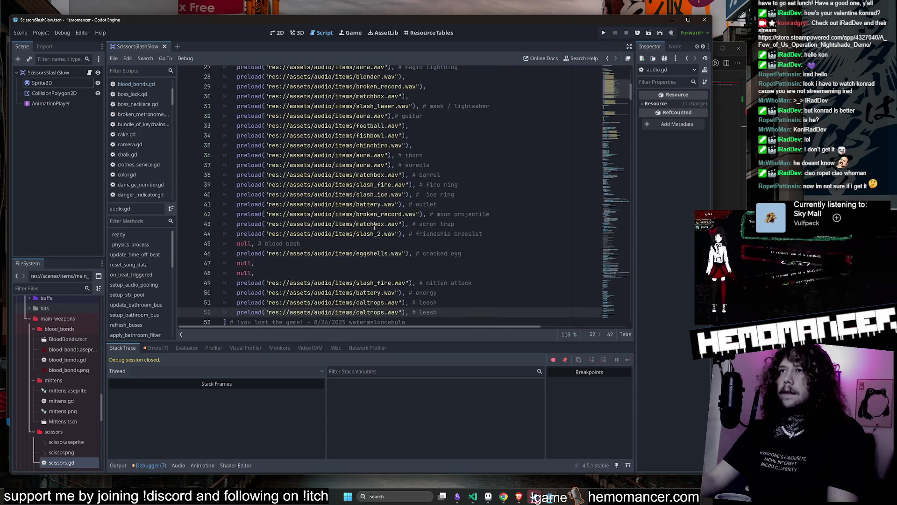
scroll(381, 226, "up", 2)
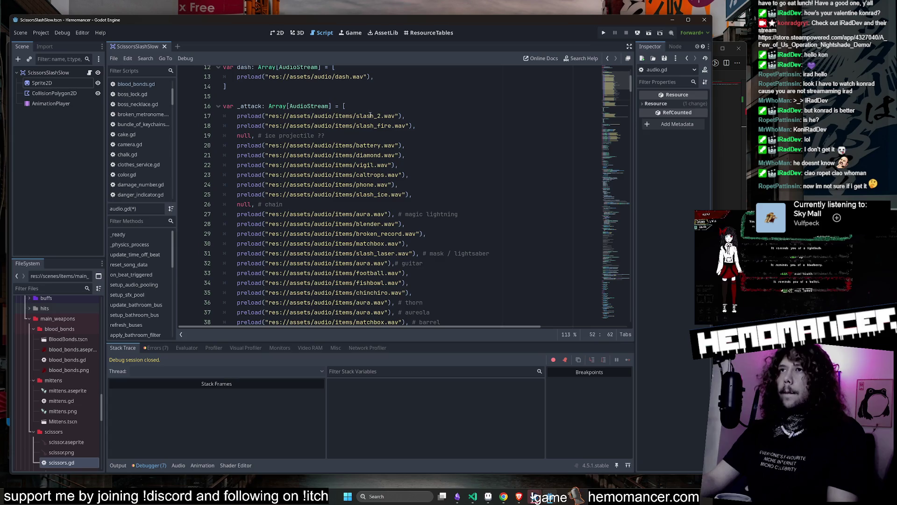
double_click(370, 115)
key("ctrl+c")
scroll(388, 150, "down", 10)
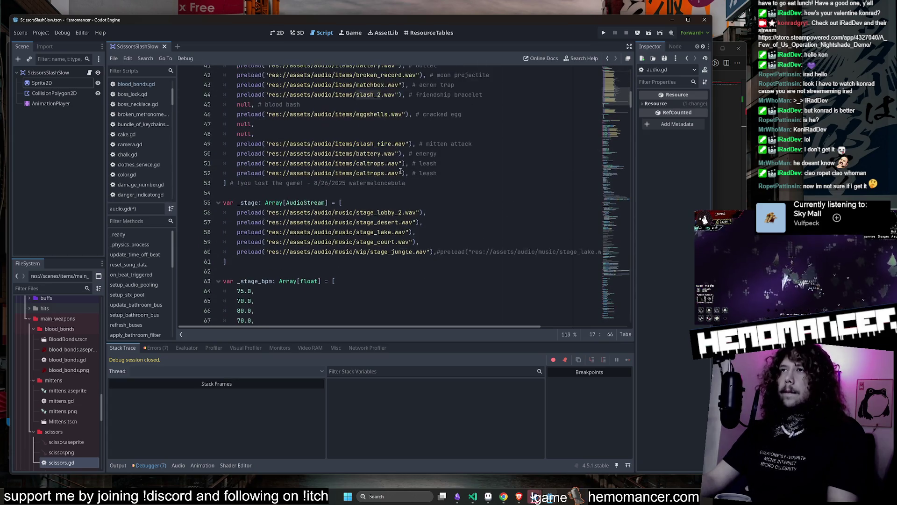
double_click(371, 173)
key("ctrl+v")
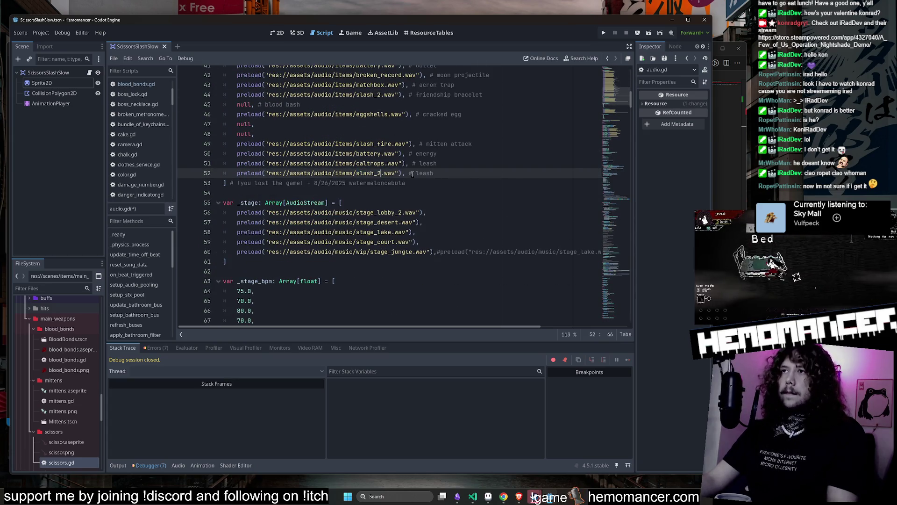
double_click(425, 173)
type("heavy scissor attack")
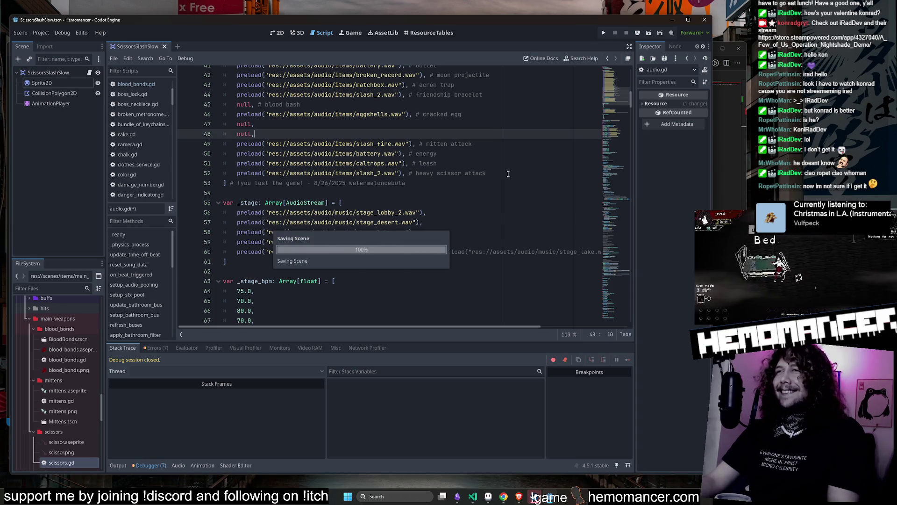
key("ctrl+s")
Review the null, energy, acorn trap and barrel entries, then run the game in a debug window.
left_click(371, 133)
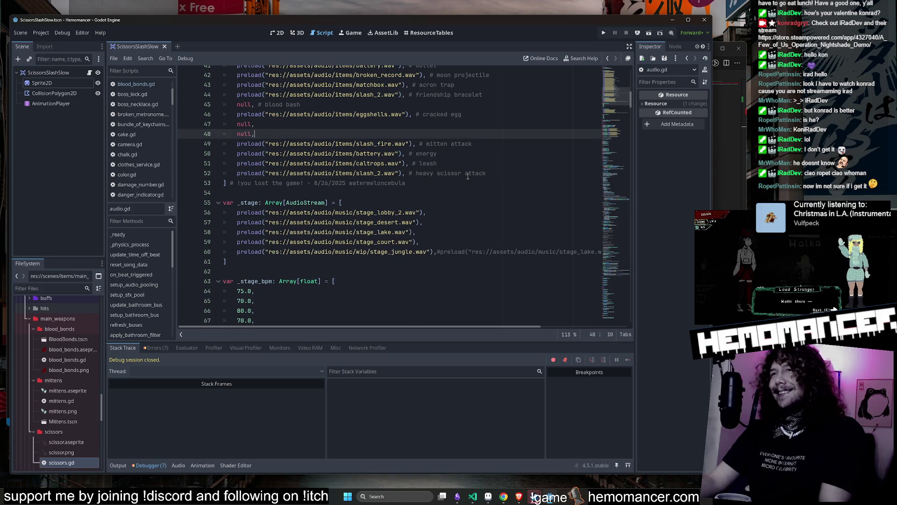
scroll(372, 210, "up", 1)
left_click(371, 204)
left_click(477, 186)
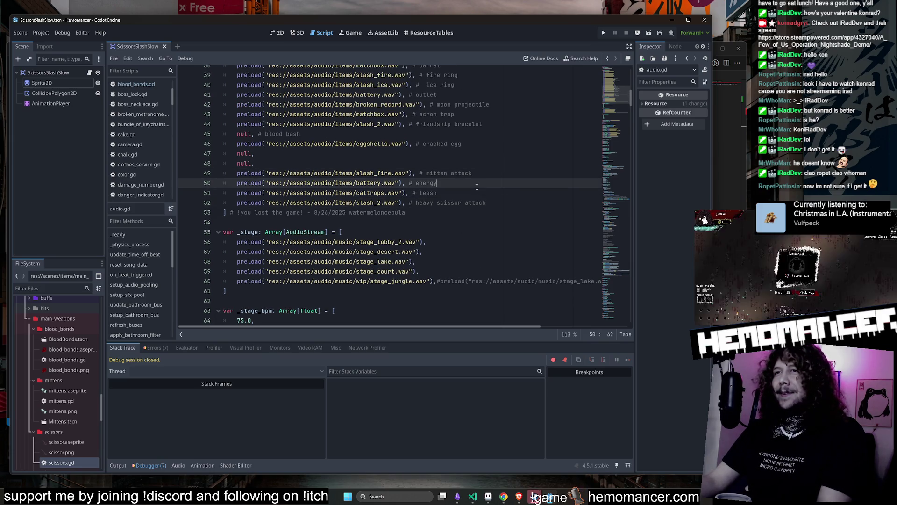
left_click(468, 114)
scroll(475, 150, "up", 3)
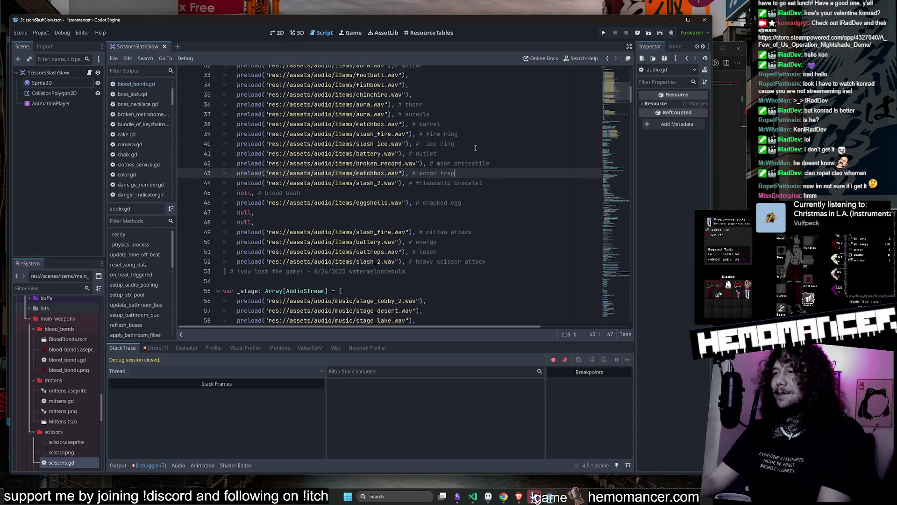
left_click(476, 150)
key("F6")
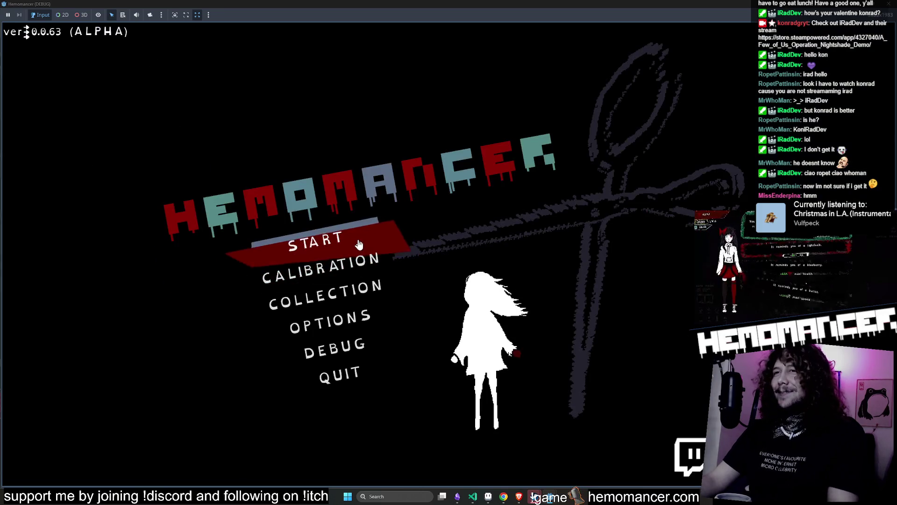
Start a run in the debug game and travel to Cheag Amar.
key("Return")
key("Up")
key("Left")
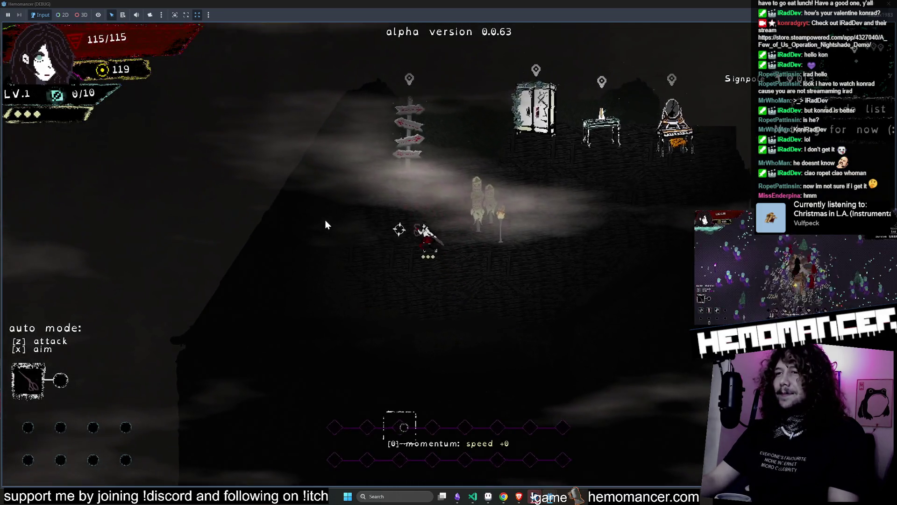
key("e")
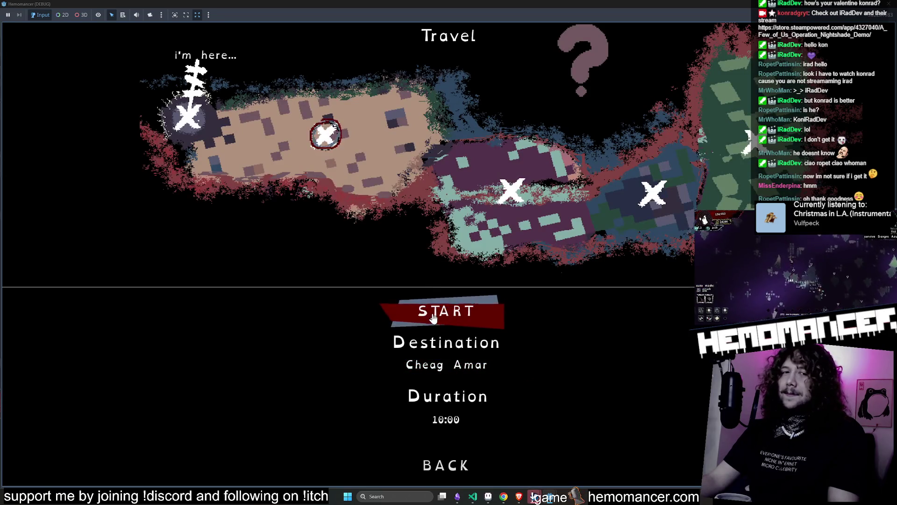
left_click(436, 314)
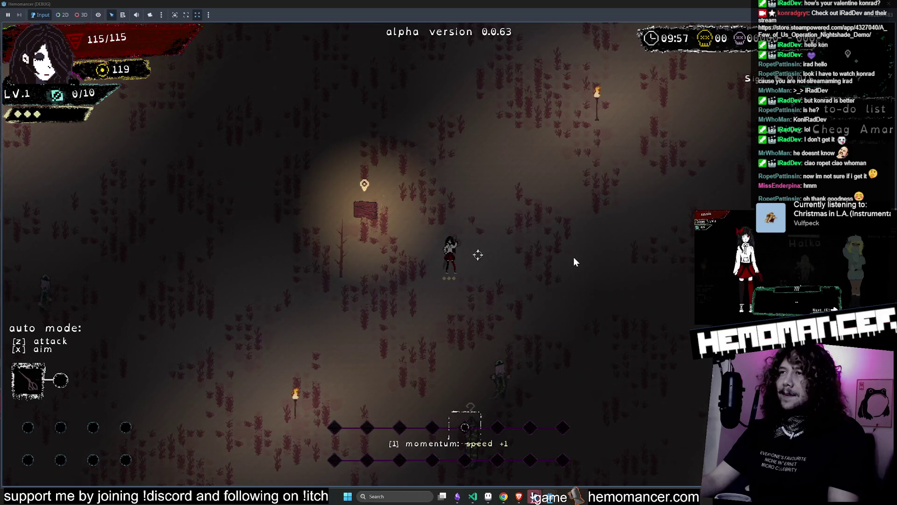
Fight a few enemies with the scissors, then quit the game back to the editor.
key("a")
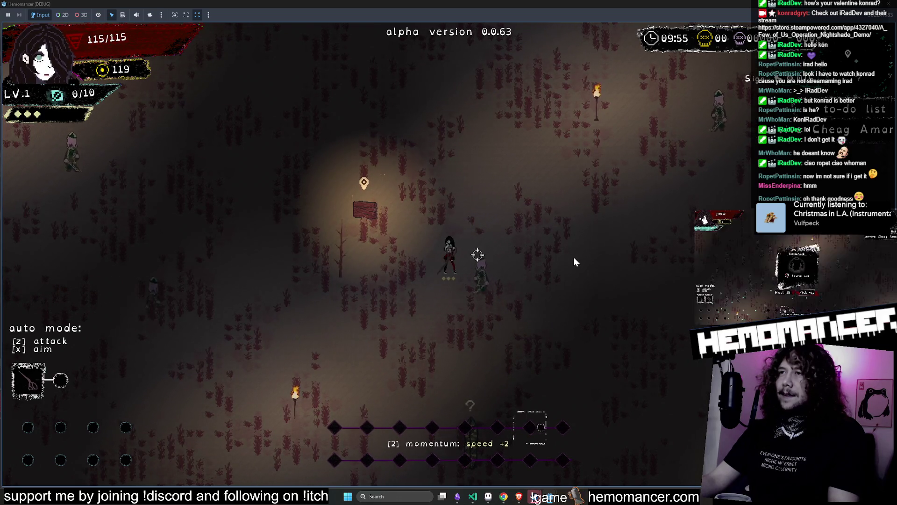
key("d")
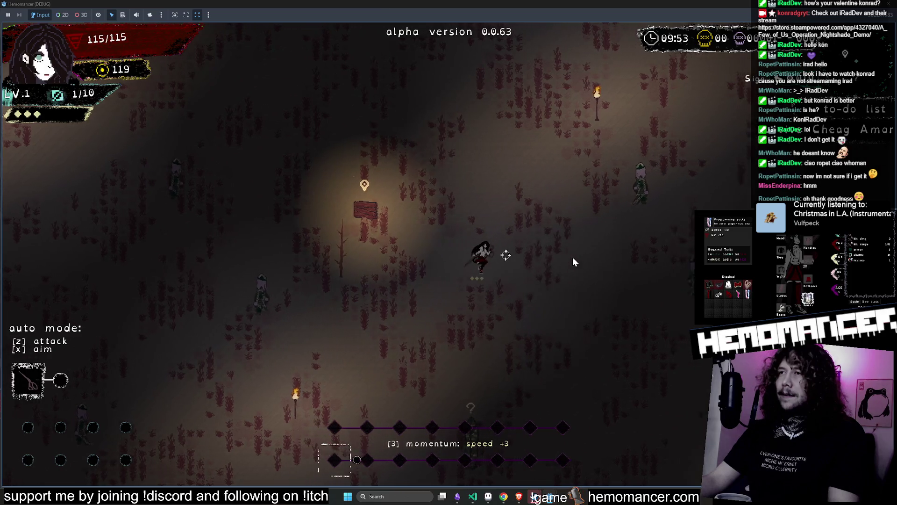
key("a")
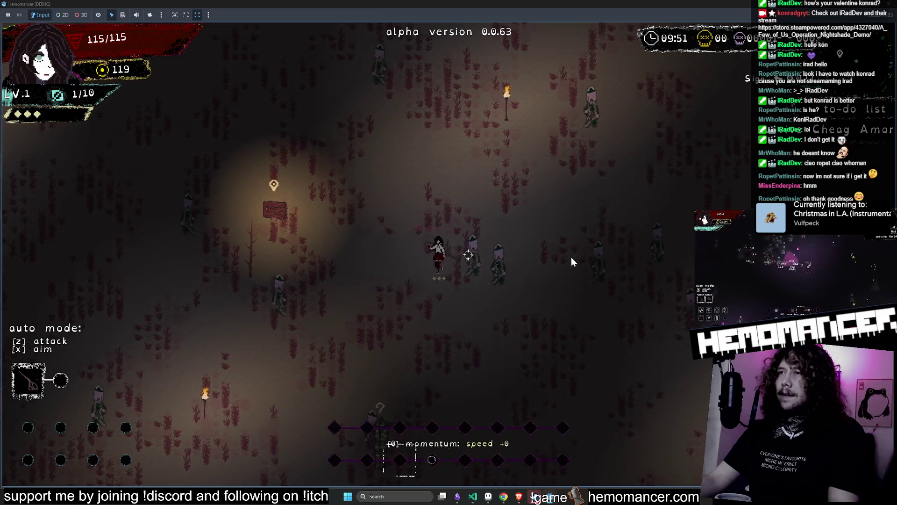
key("a")
key("w")
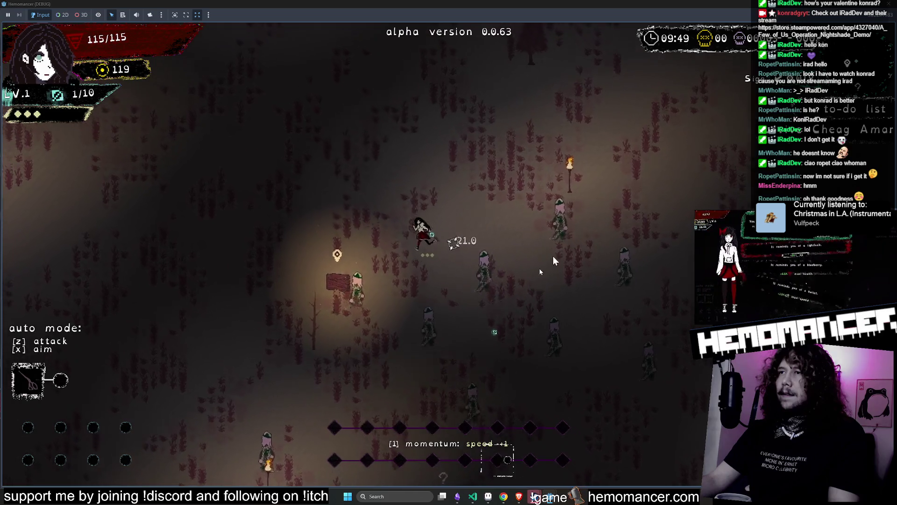
key("Escape")
key("F8")
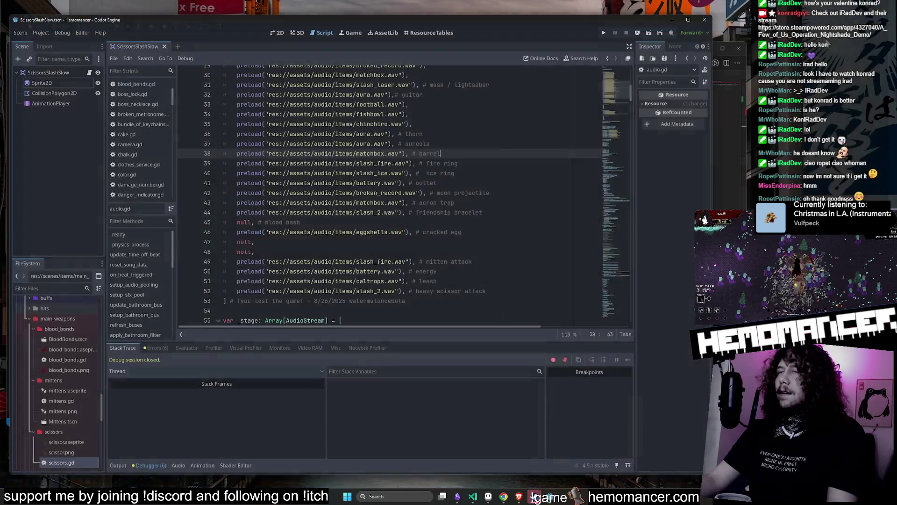
View the ScissorsSlashSlow scene in 2D, then follow scissors.gd's define_hit call into main_weapon.gd.
left_click(84, 72)
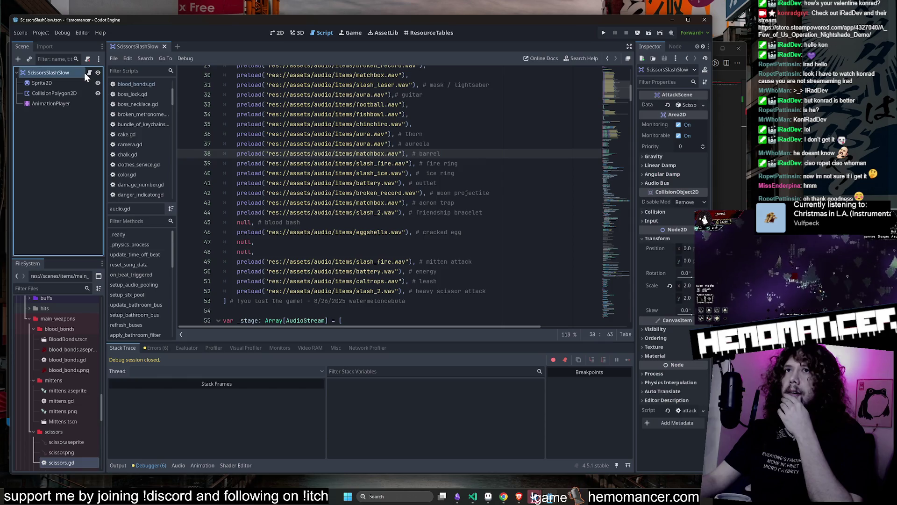
left_click(281, 33)
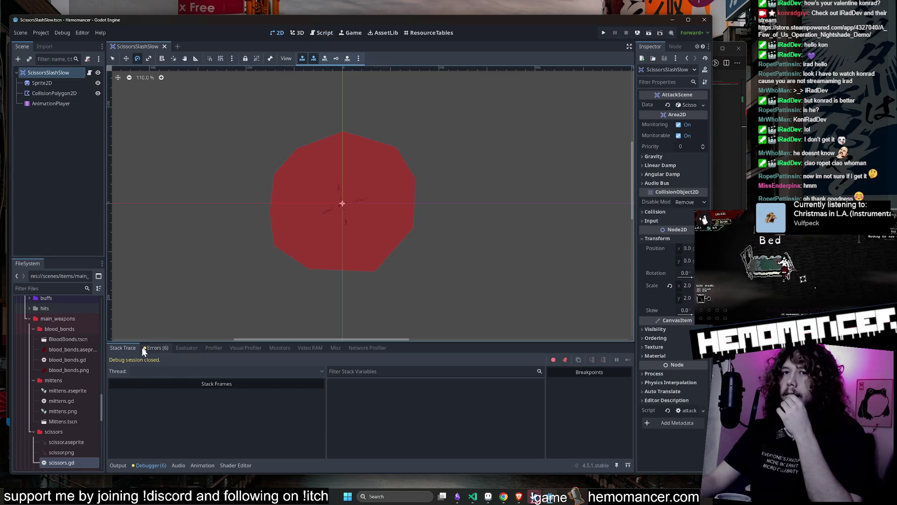
double_click(66, 462)
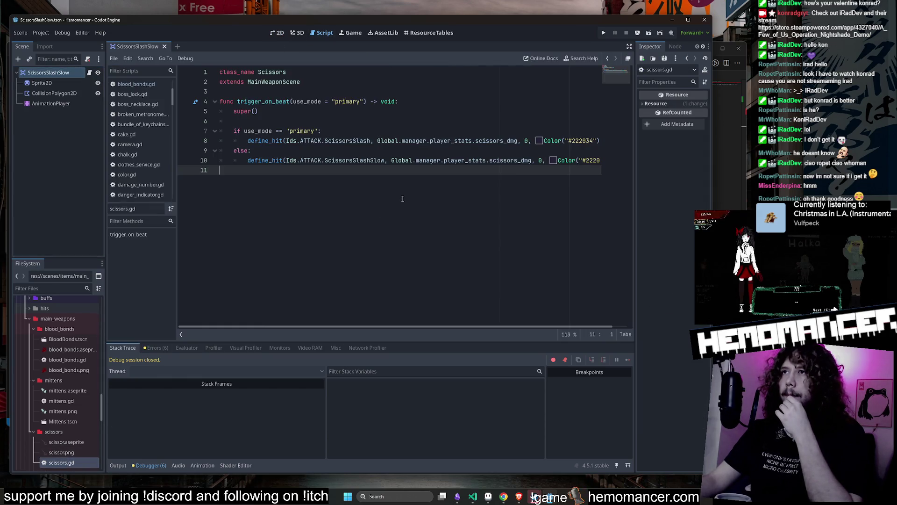
double_click(348, 161)
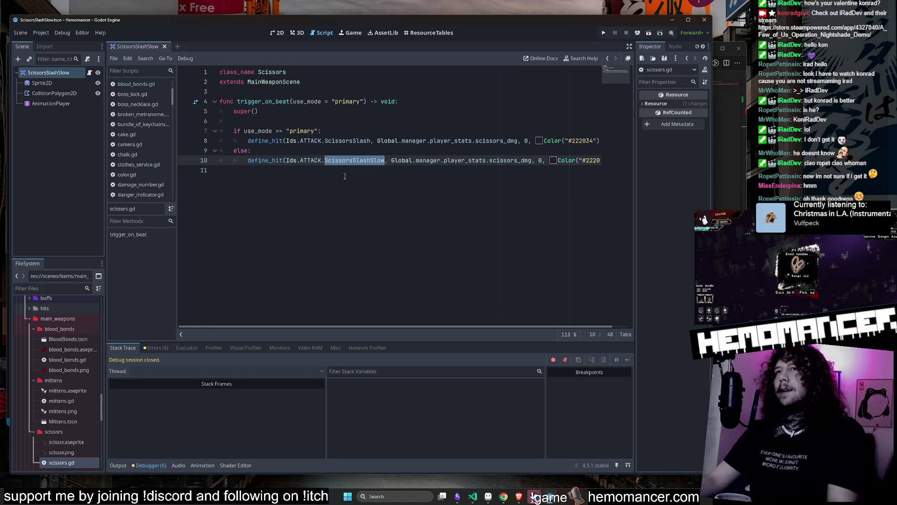
left_click(342, 151)
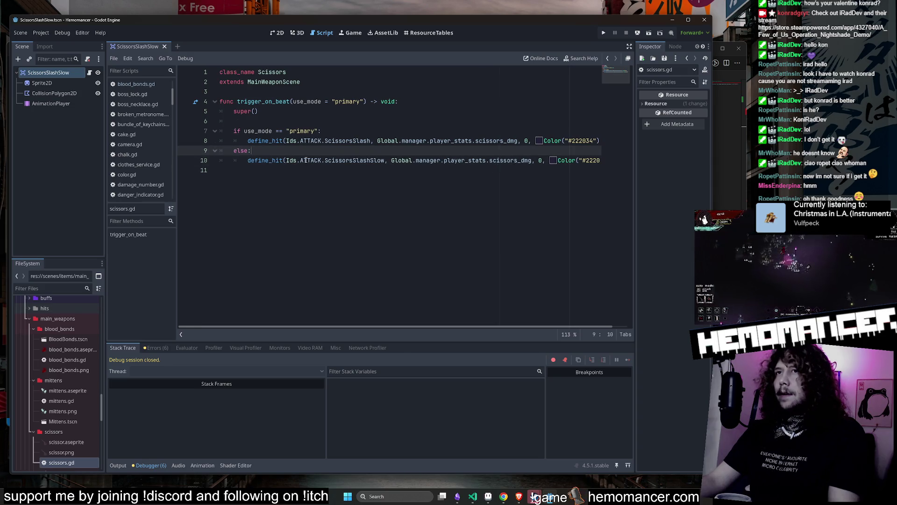
left_click(264, 160, "ctrl")
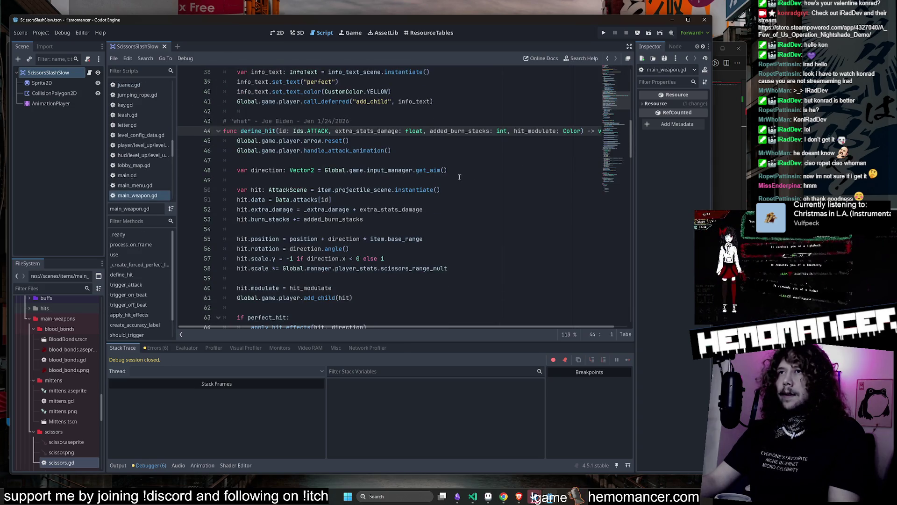
Inspect projectile_scene and Data.attacks[id] in define_hit, then switch to the ResourceTables view.
double_click(259, 132)
scroll(391, 147, "down", 2)
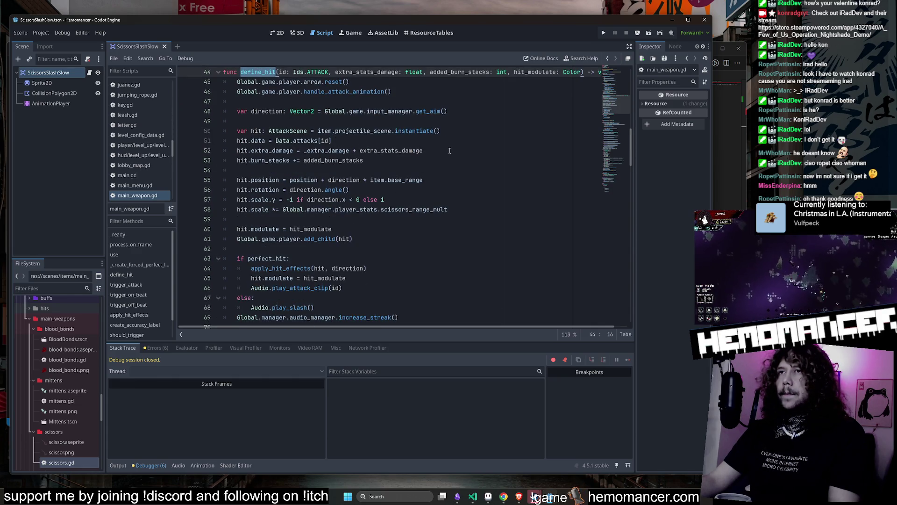
scroll(448, 150, "down", 3)
scroll(273, 207, "up", 4)
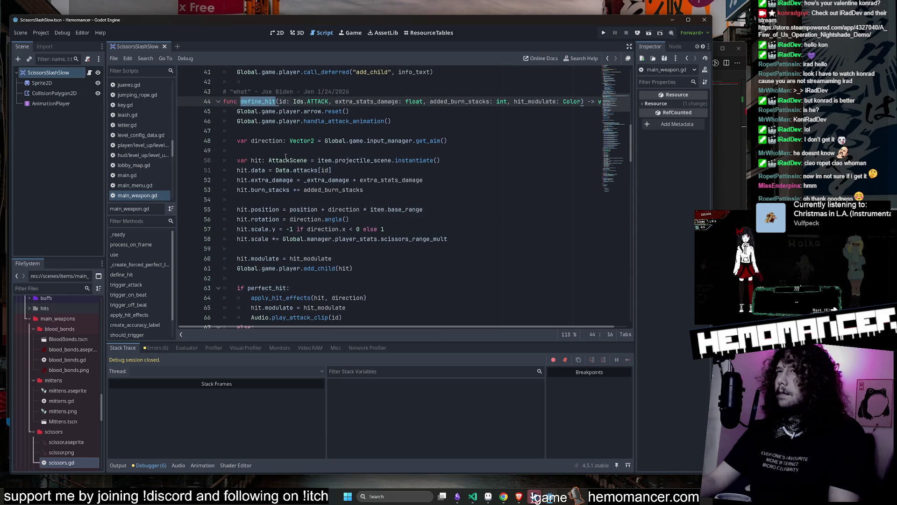
double_click(384, 160)
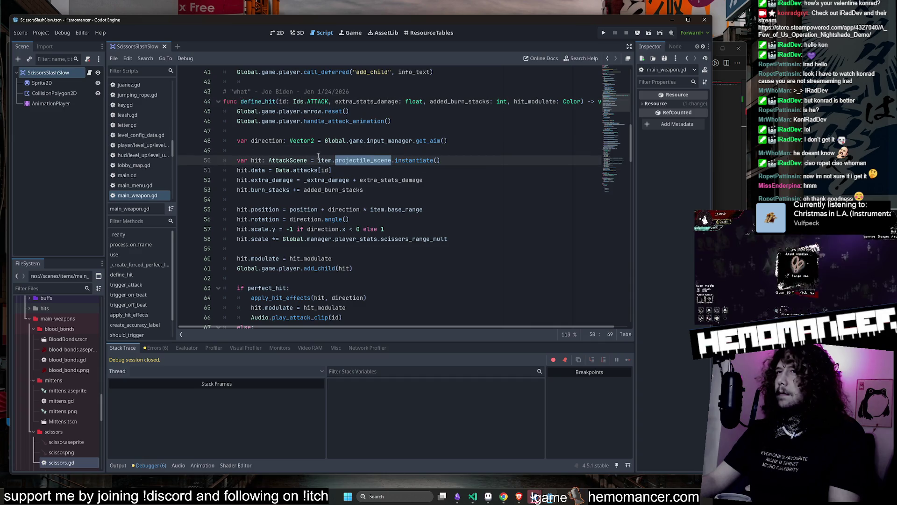
left_click(356, 102)
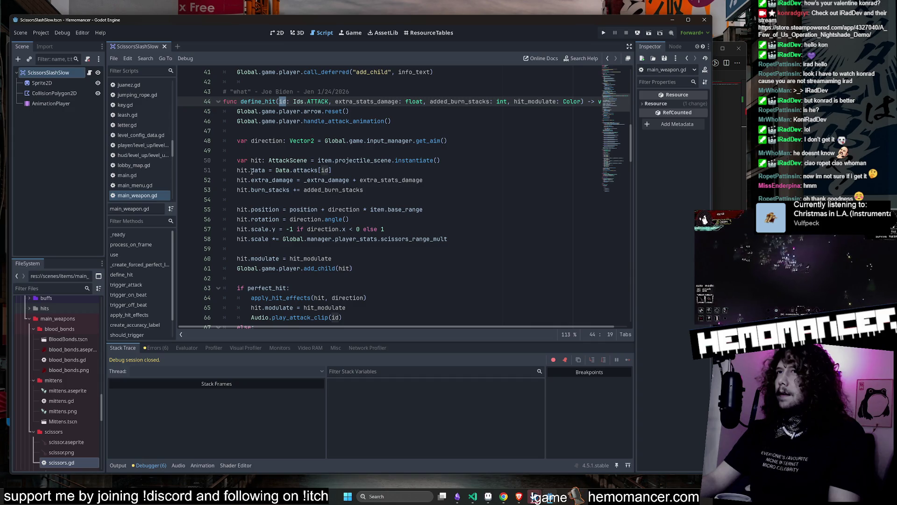
left_click(324, 170)
double_click(355, 161)
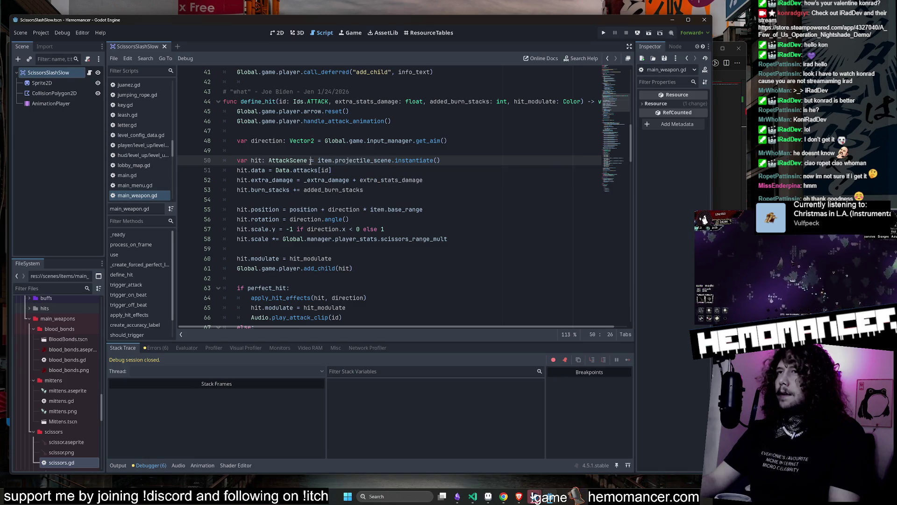
left_click(326, 160)
left_click_drag(331, 170, 276, 170)
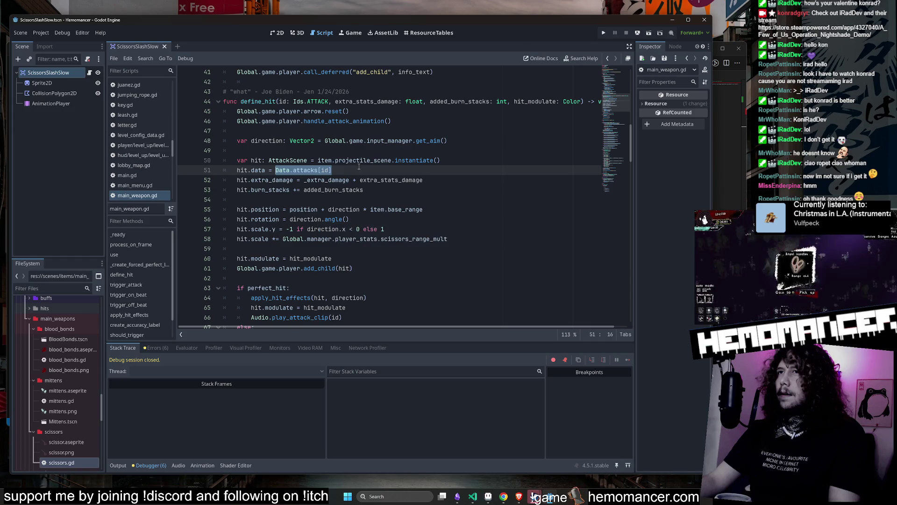
left_click(431, 33)
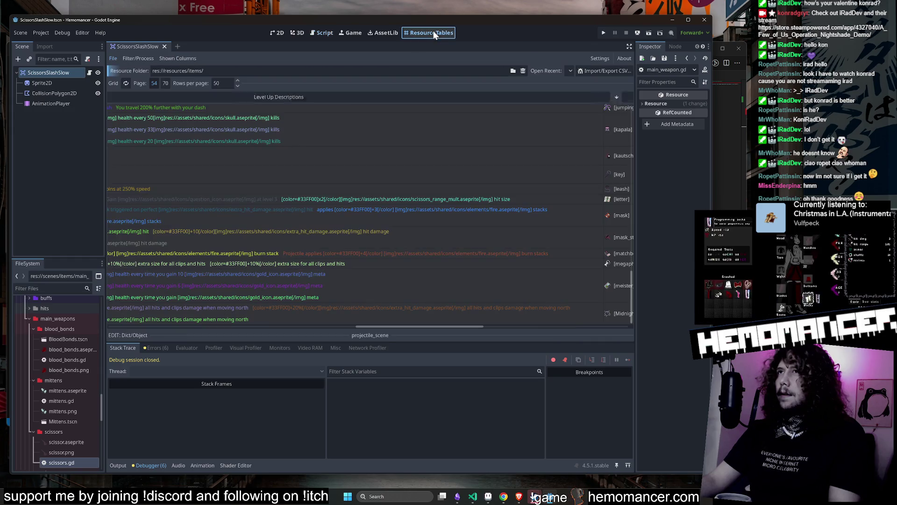
Load res://resources/attacks/ from Open Recent in ResourceTables, then reopen scissors.gd.
left_click(570, 71)
left_click(611, 82)
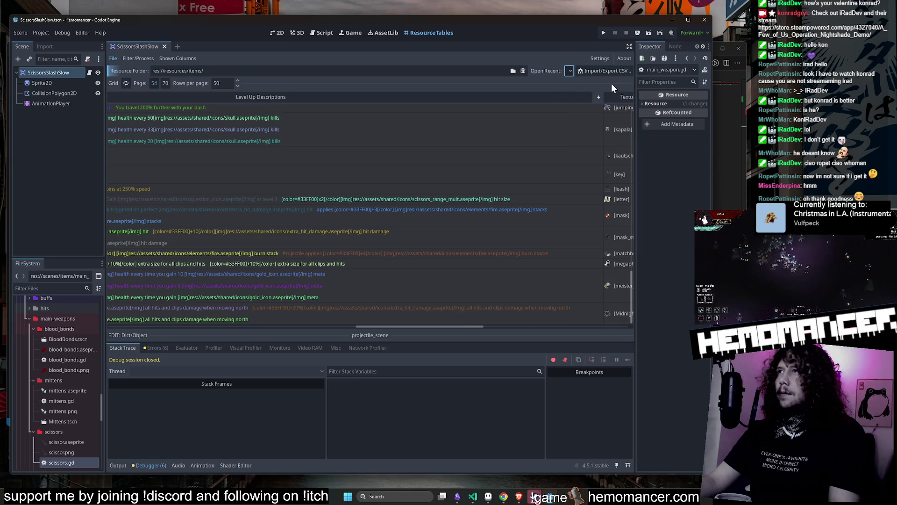
scroll(231, 168, "up", 5)
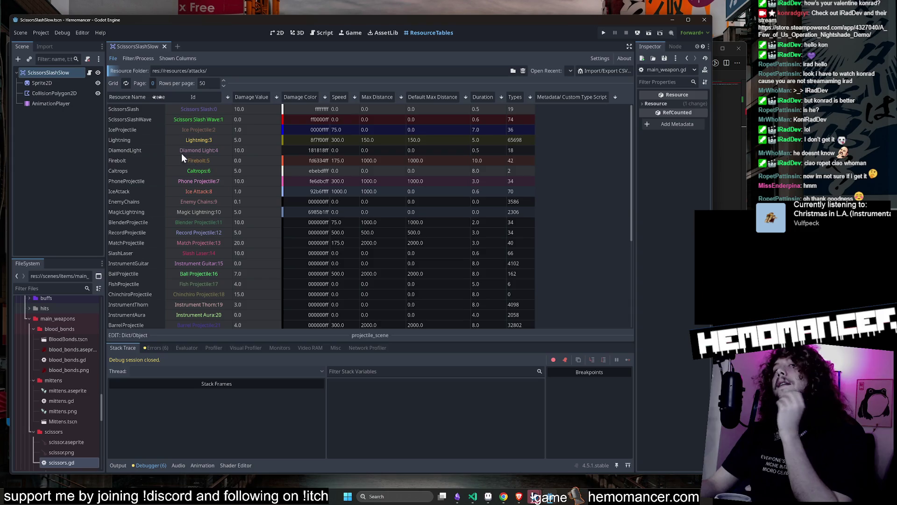
double_click(68, 462)
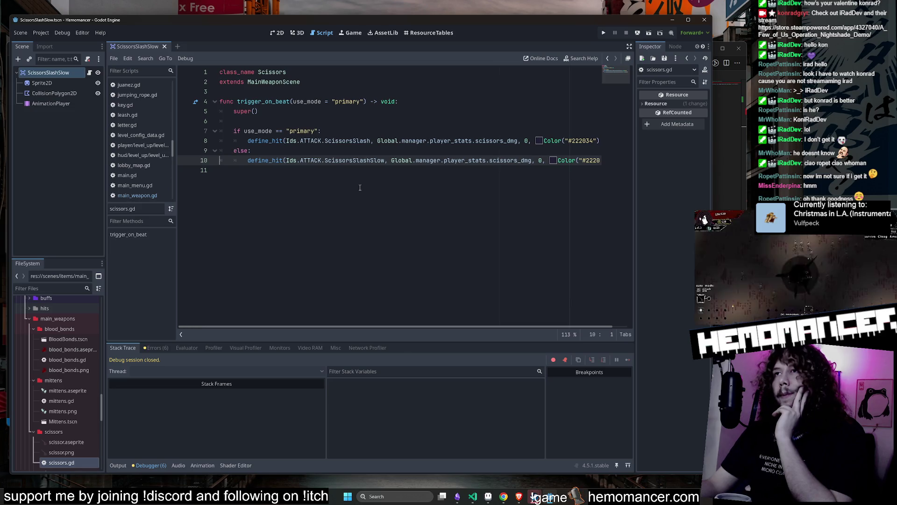
scroll(272, 151, "right", 1)
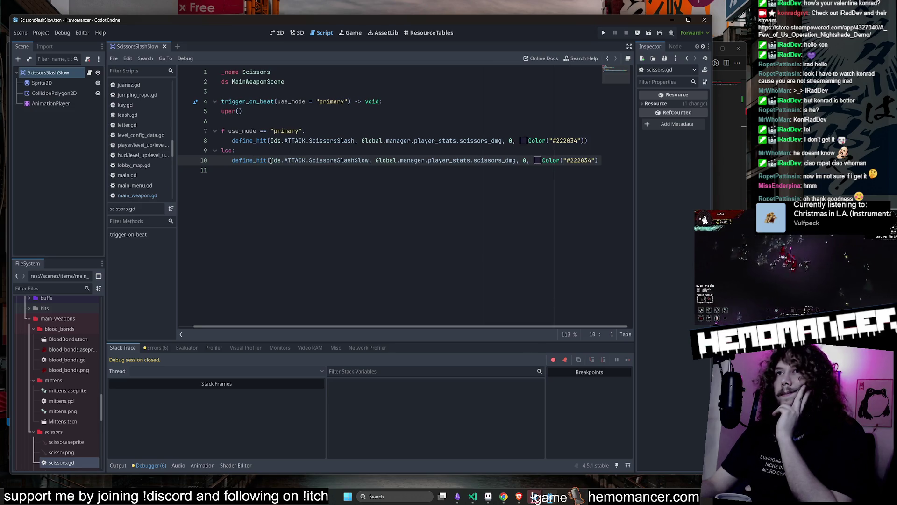
scroll(269, 163, "left", 1)
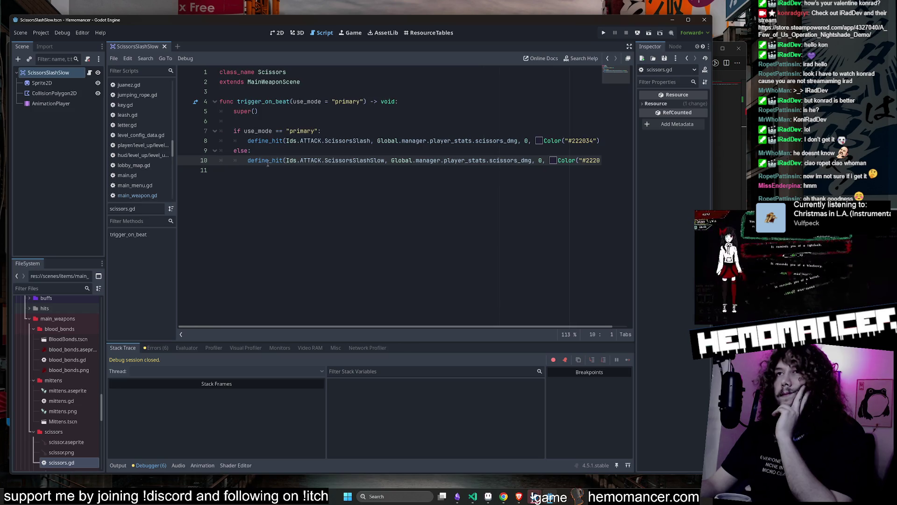
Check ScissorsSlashSlow's definition in ids.gd, then jump from scissors.gd to define_hit in main_weapon.gd.
left_click(339, 167, "ctrl")
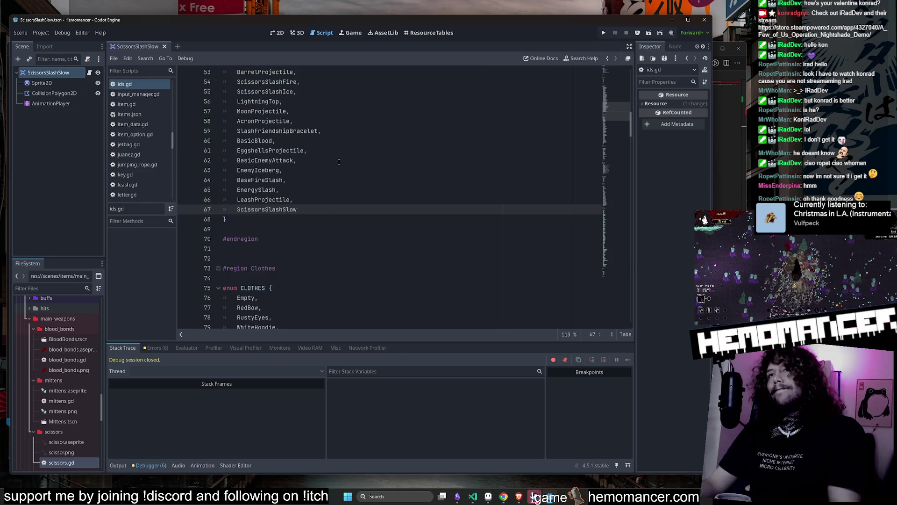
double_click(54, 462)
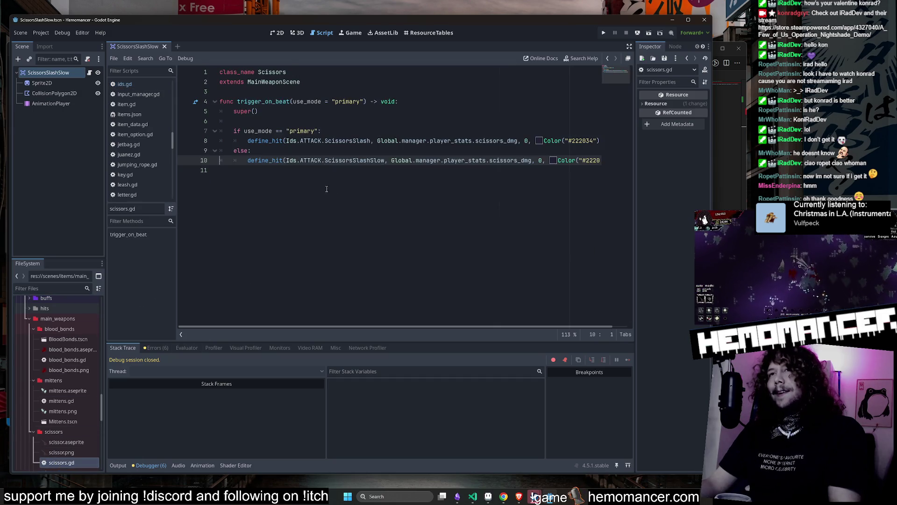
left_click(259, 164, "ctrl")
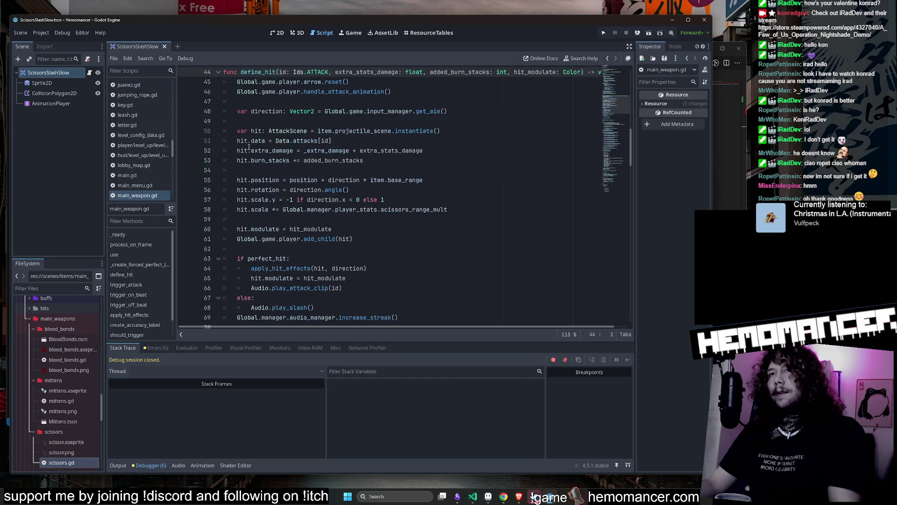
Review how the direction variable is used in define_hit.
left_click(259, 174)
key("Down")
key("Down")
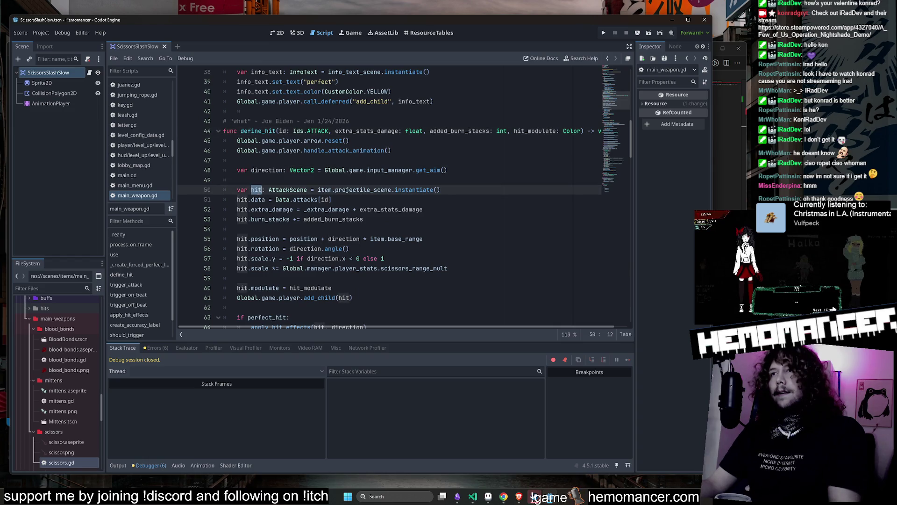
key("Up")
key("Up")
key("Down")
key("Down")
left_click(263, 183)
double_click(267, 169)
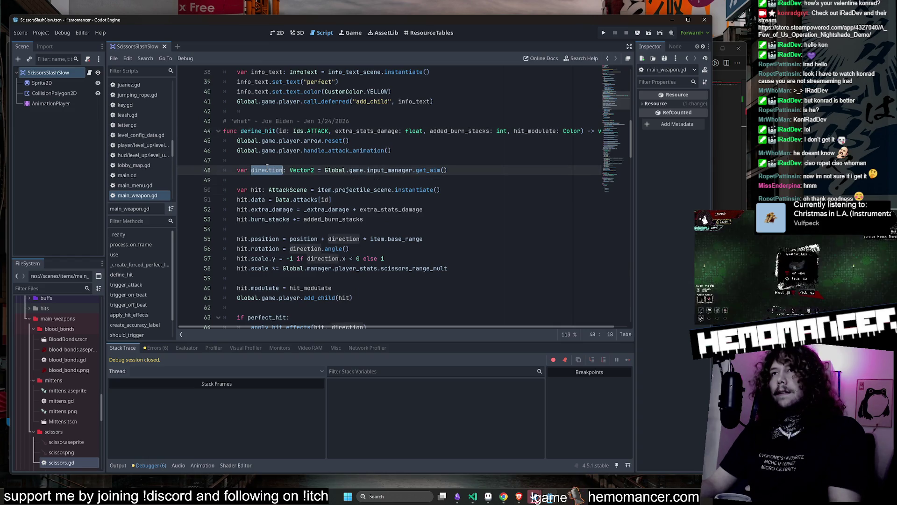
left_click(496, 163)
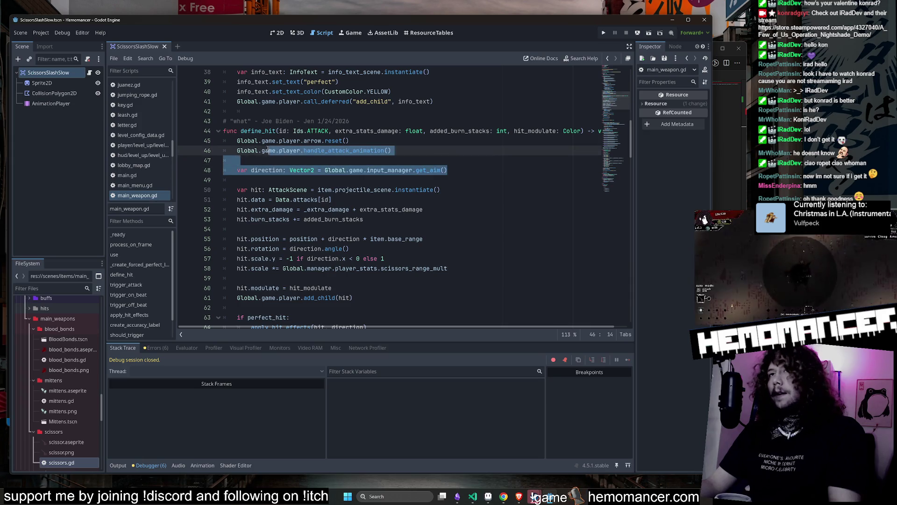
Review the extra damage line and every use of the hit variable in define_hit.
left_click(436, 213)
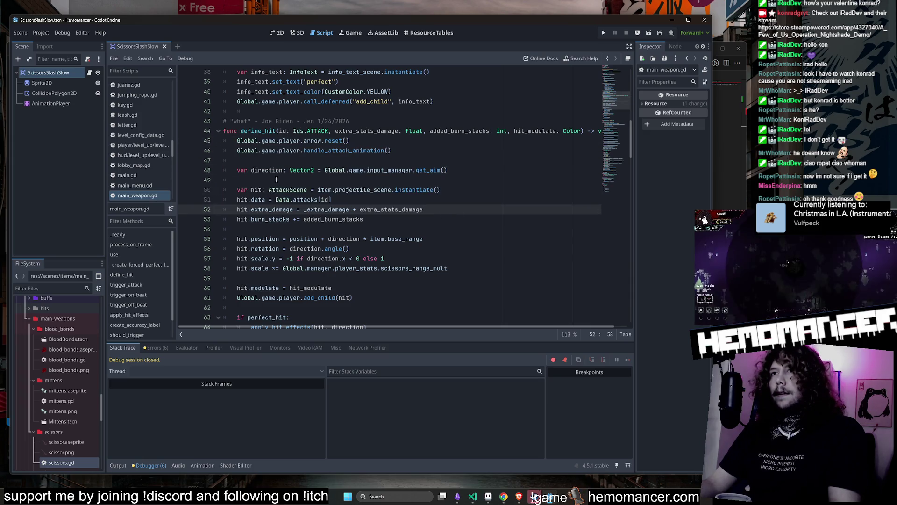
double_click(256, 190)
double_click(365, 190)
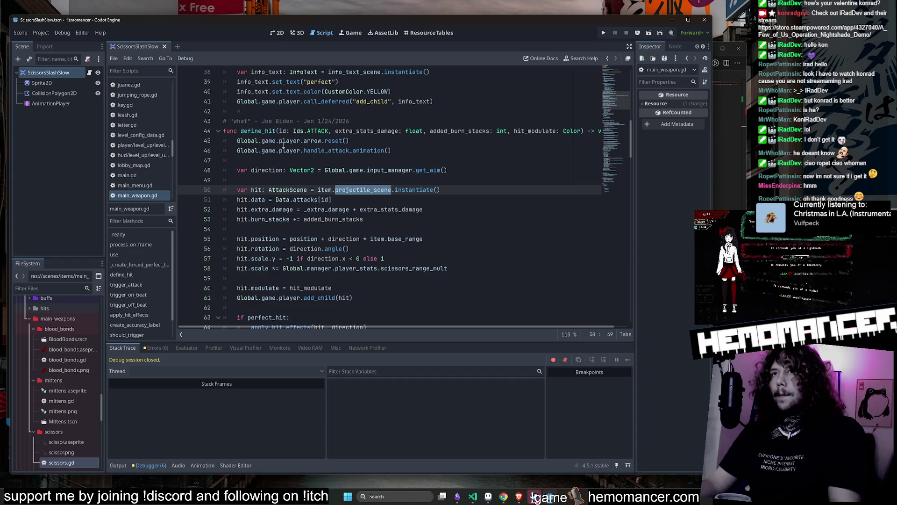
double_click(270, 131)
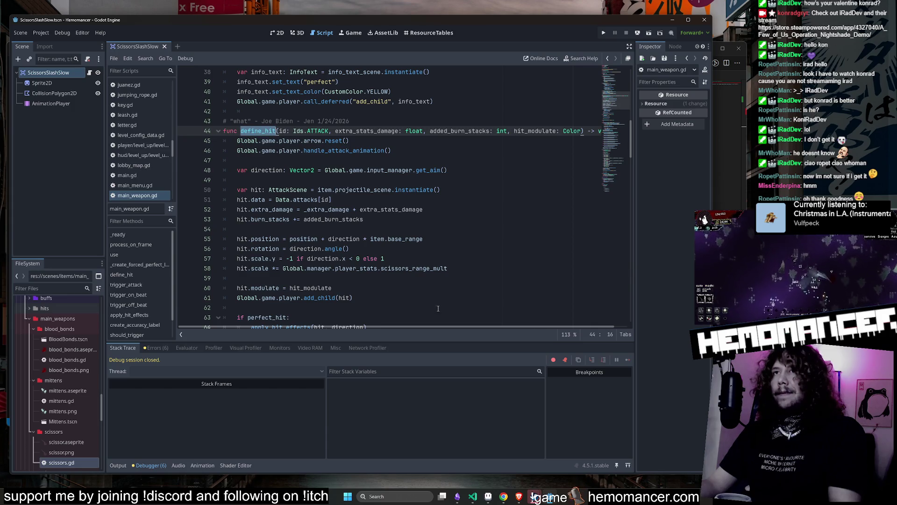
left_click(473, 497)
Search the project for define_hit and close the outdated scissors.gd copy without saving.
left_click(92, 78)
type("define_hit")
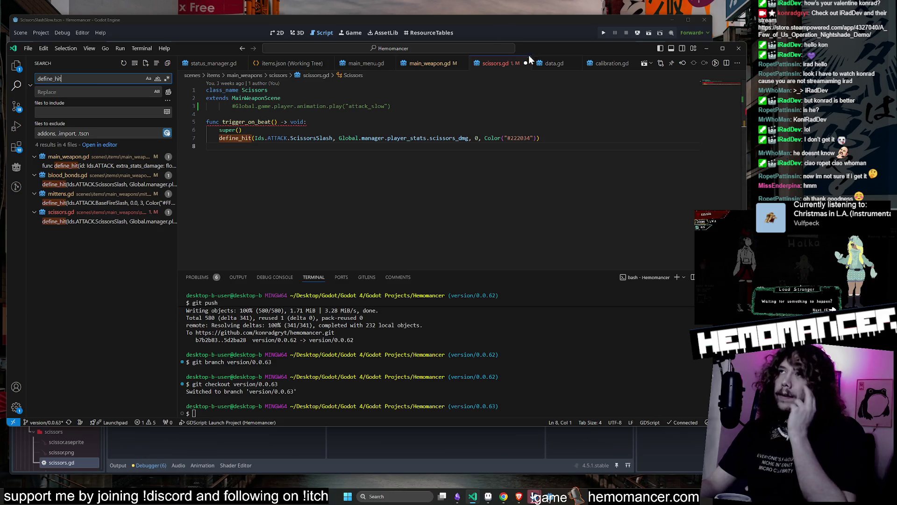
left_click(525, 63)
left_click(473, 257)
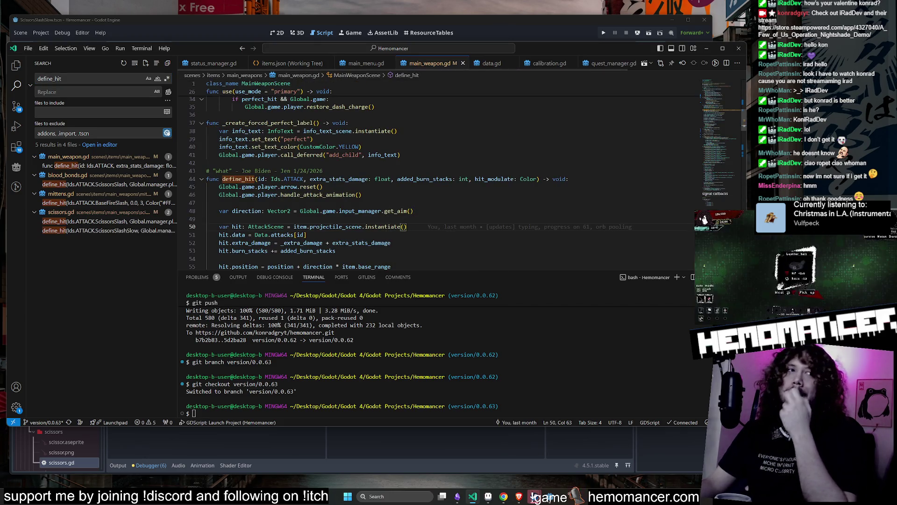
Review define_hit results in scissors.gd, mittens.gd, blood_bonds.gd and main_weapon.gd, then minimize VS Code.
left_click(94, 182)
left_click(92, 230)
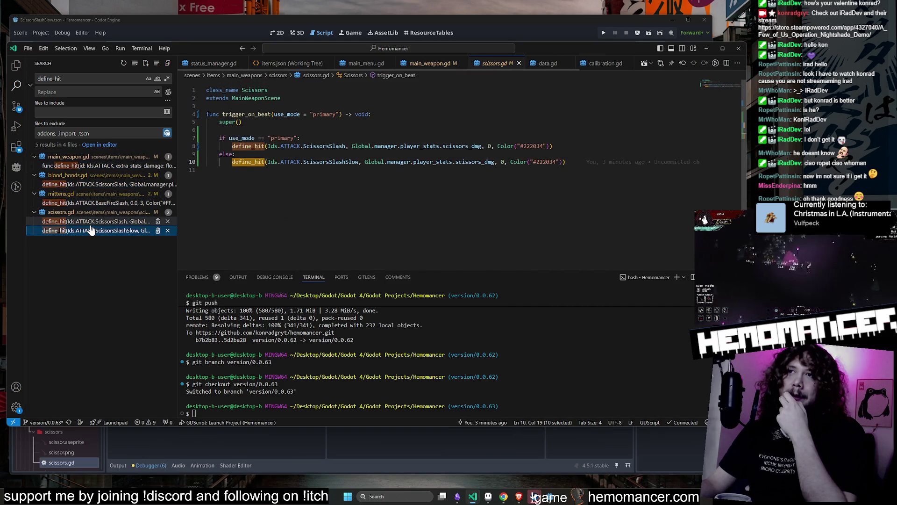
left_click(93, 202)
left_click(102, 184)
left_click(107, 166)
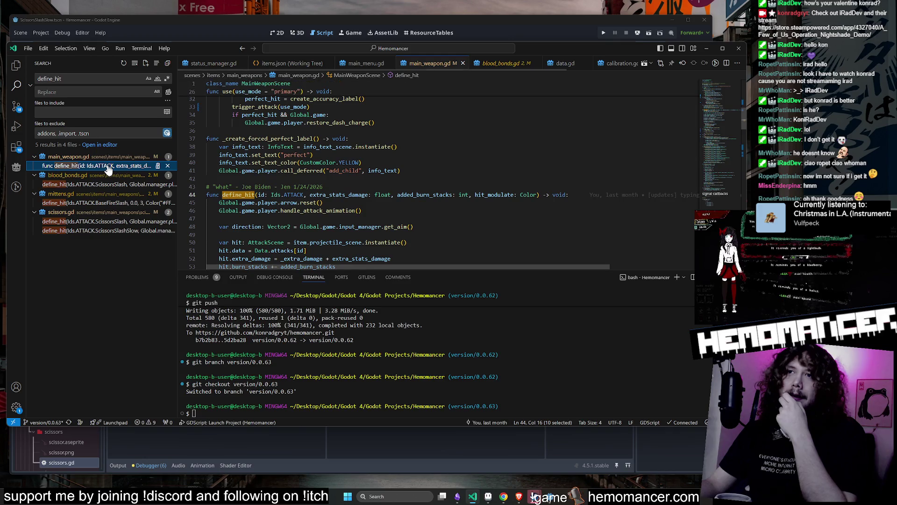
left_click(704, 50)
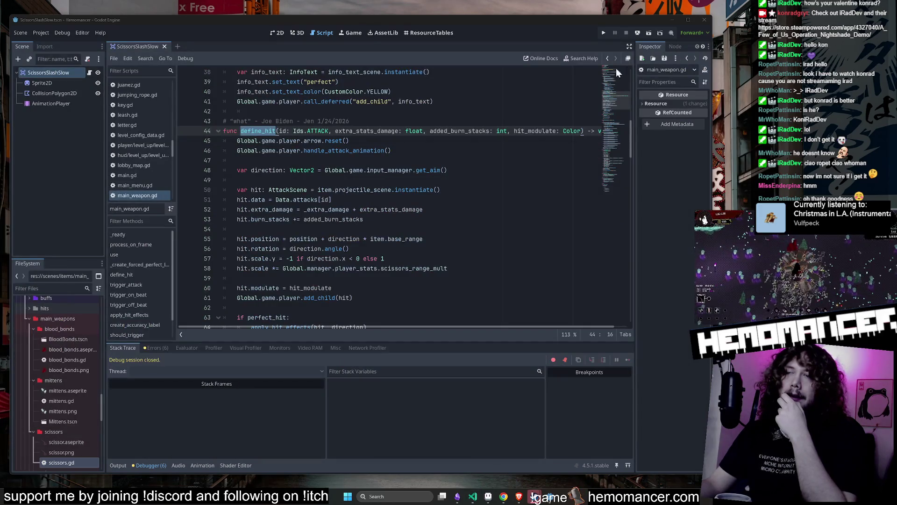
Keep main_weapon.gd open in the editor and switch to scissors.gd.
scroll(389, 191, "down", 9)
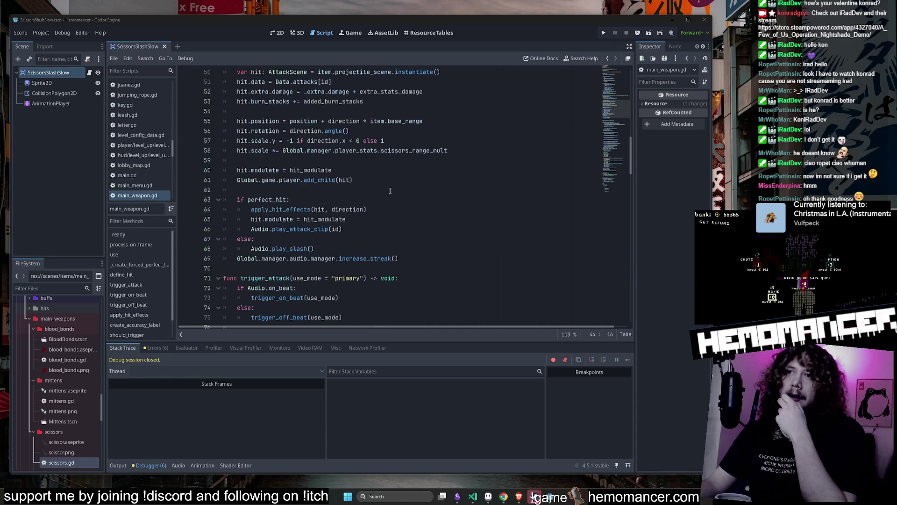
left_click(156, 186)
left_click(153, 195)
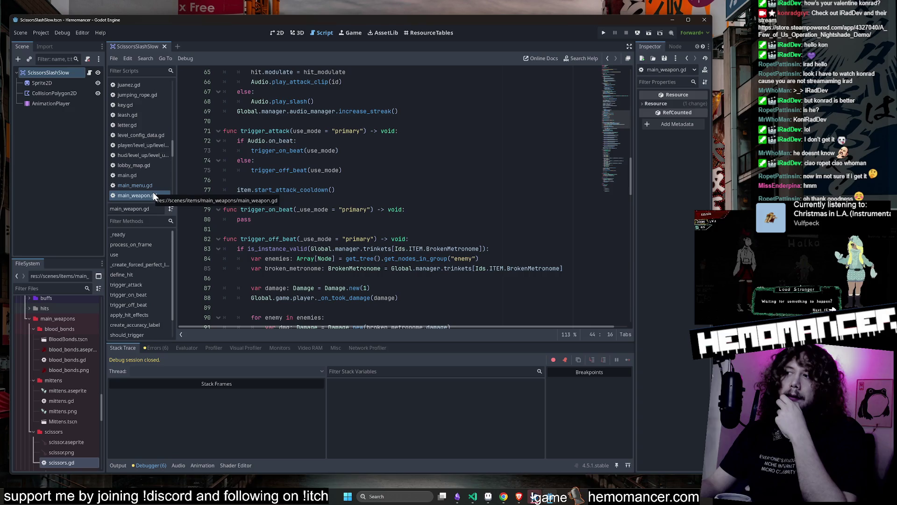
double_click(58, 467)
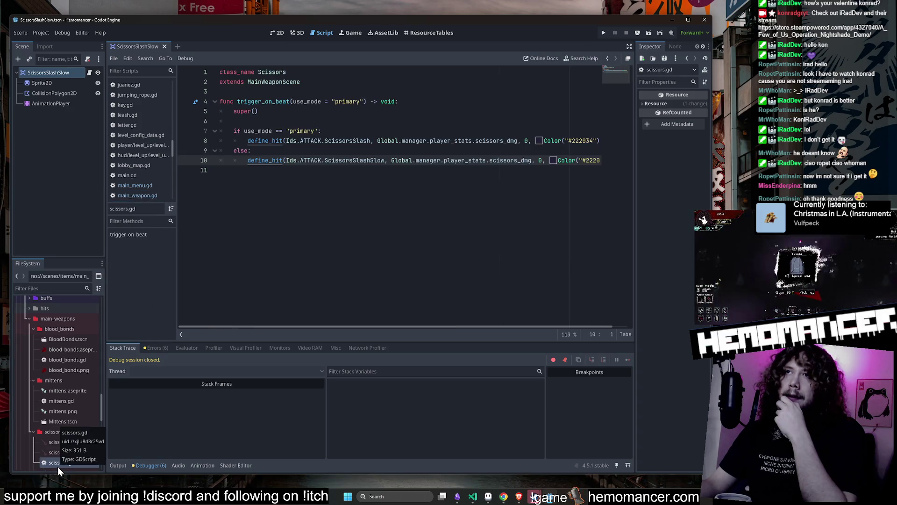
Change line 10's else-branch call from define_hit to define_secondary_hit.
left_click(275, 154)
double_click(276, 160)
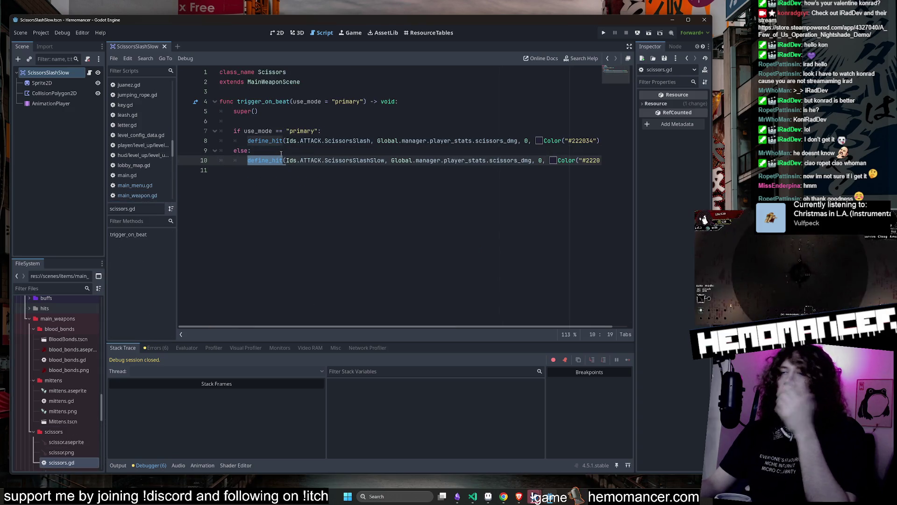
key("Left")
key("Right")
key("Right")
key("Right")
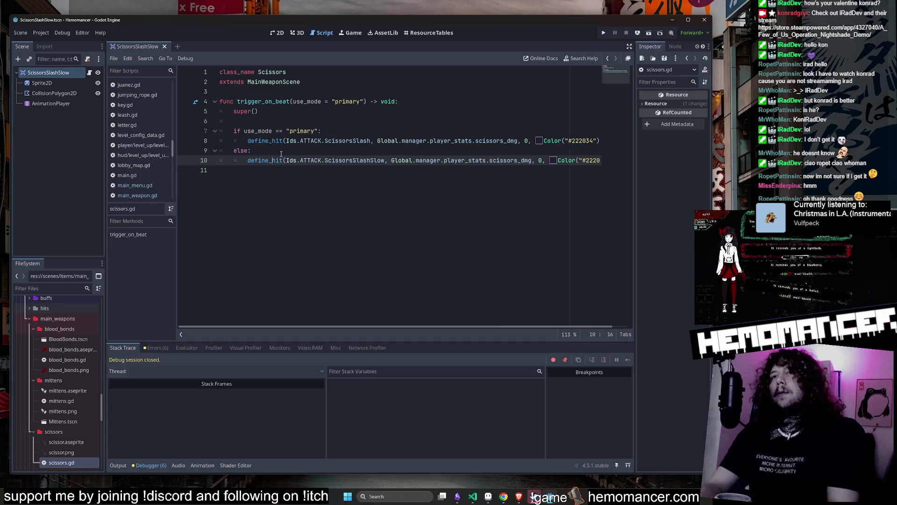
type("seco")
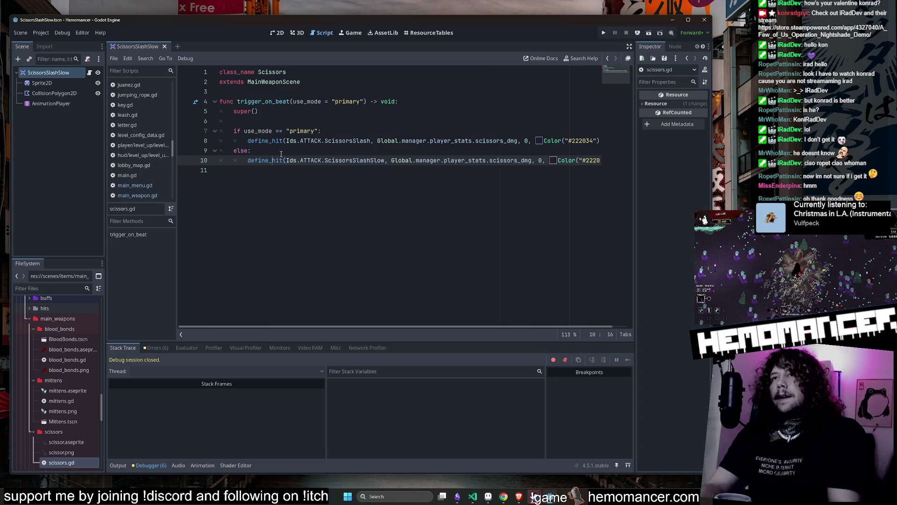
type("ndary_")
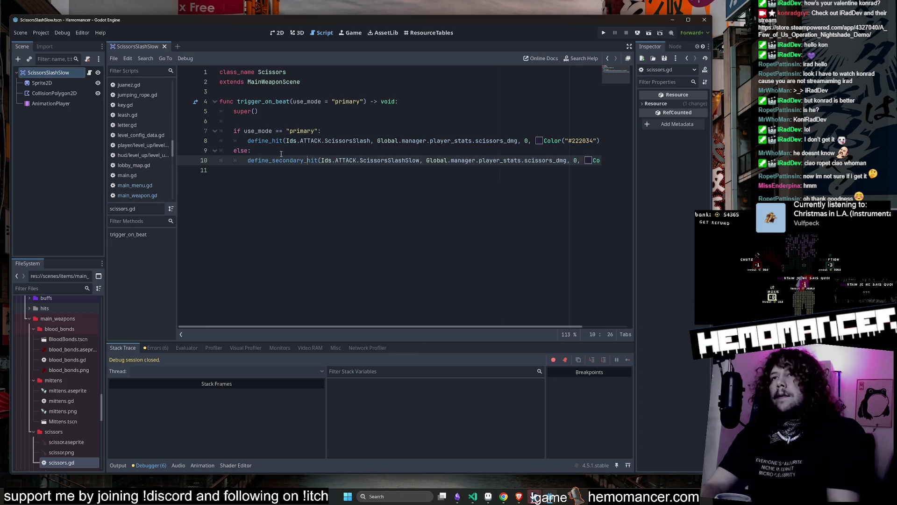
left_click(402, 209)
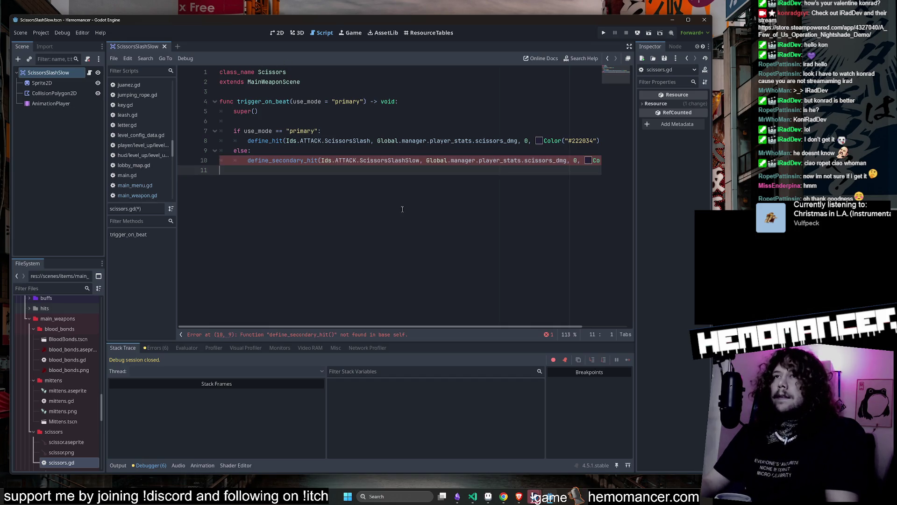
left_click(269, 141, "ctrl")
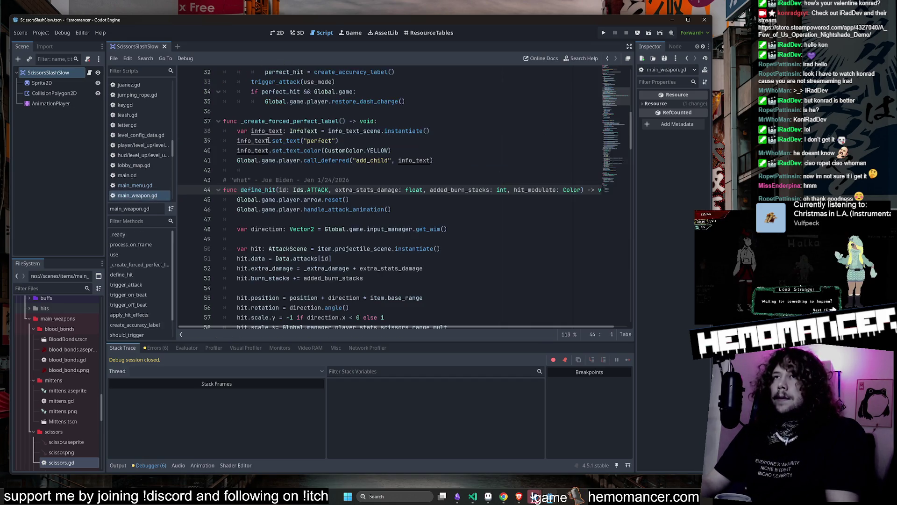
Paste a duplicate of the define_hit function right after the original.
scroll(269, 141, "up", 10)
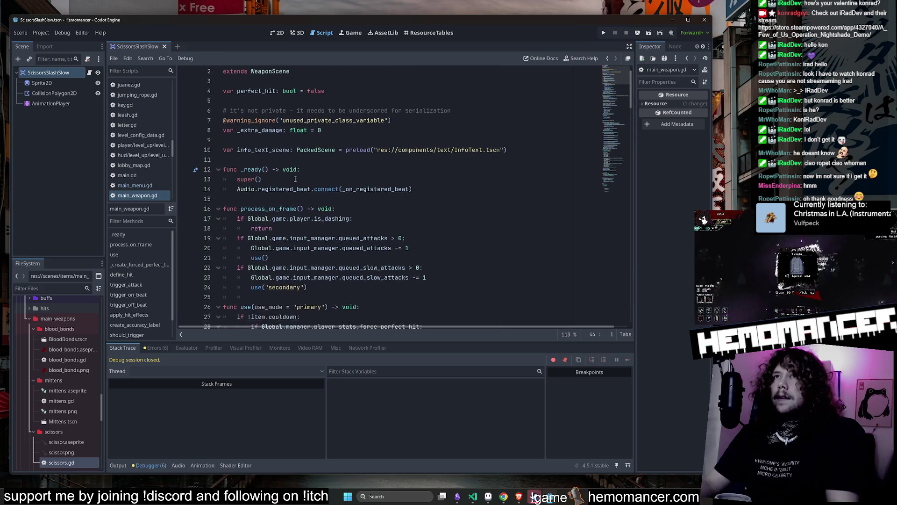
scroll(294, 178, "down", 9)
scroll(295, 179, "down", 3)
left_click(218, 141)
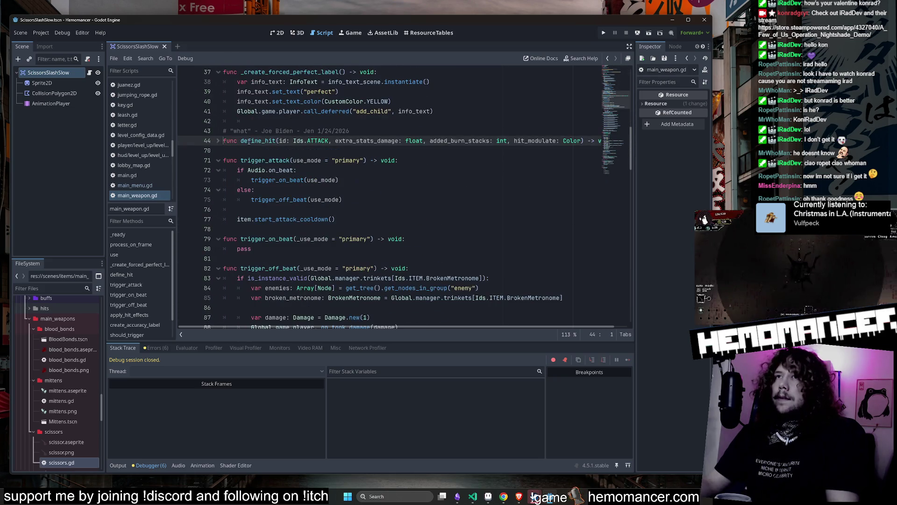
left_click(218, 142)
mouse_move(224, 140)
left_mouse_down()
mouse_move(327, 155)
mouse_move(437, 238)
left_mouse_up()
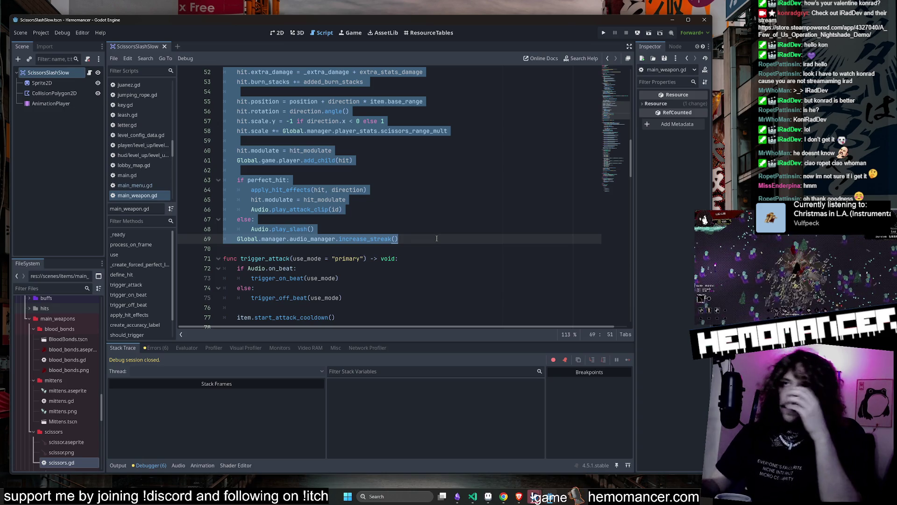
left_click(436, 238)
key("Return")
key("Return")
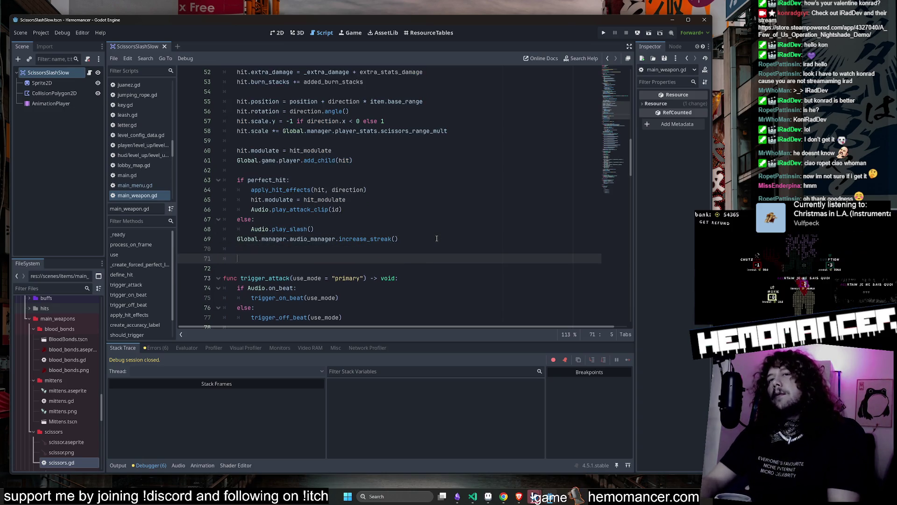
key("ctrl+v")
Rename the copied function to define_secondary_hit and save main_weapon.gd.
scroll(229, 125, "up", 2)
left_click(264, 130)
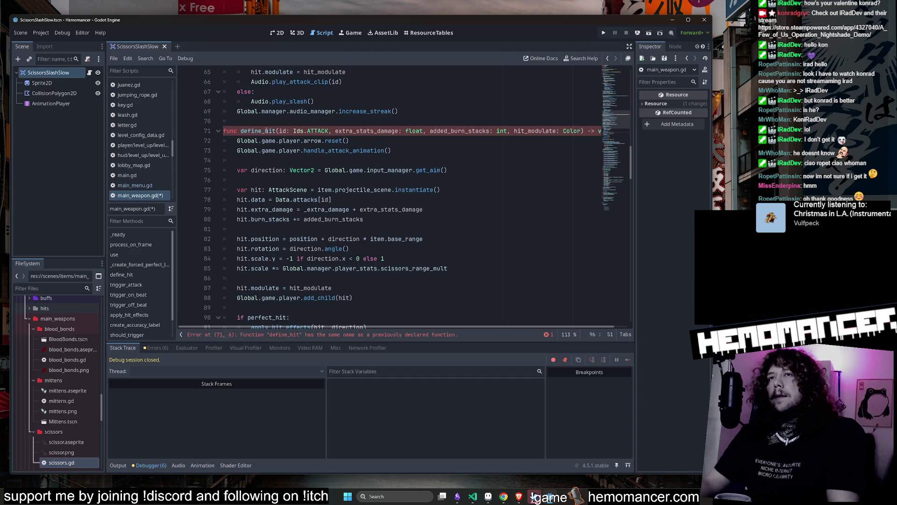
type("secondary_")
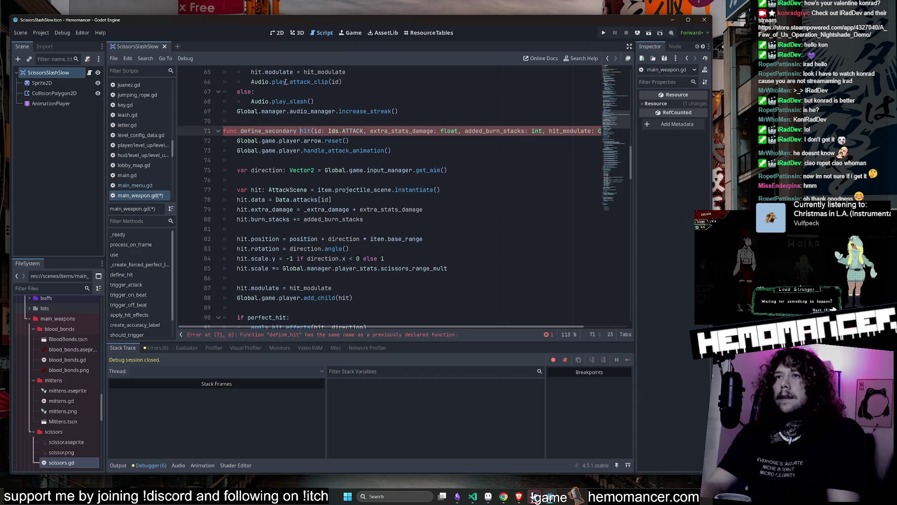
left_click(432, 157)
key("ctrl+s")
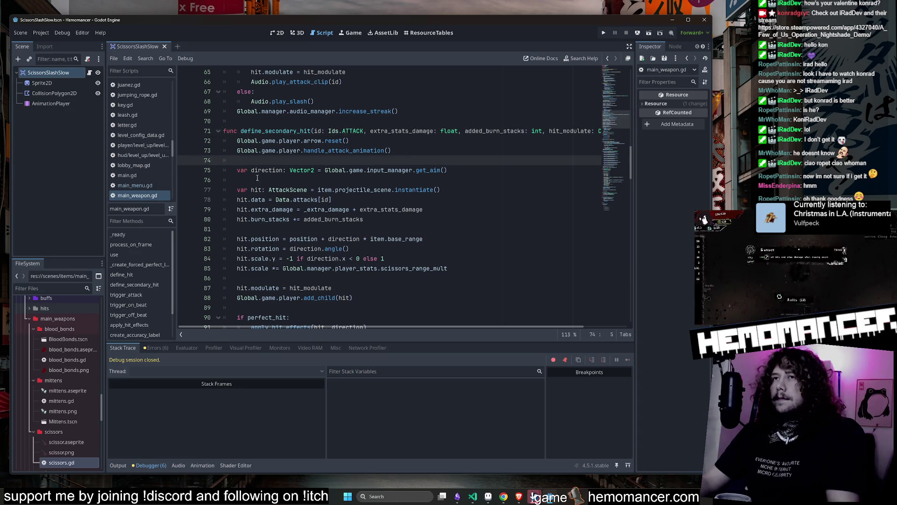
Cut item.projectile_scene.instantiate() from the hit declaration on line 77.
left_click(367, 170)
double_click(370, 190)
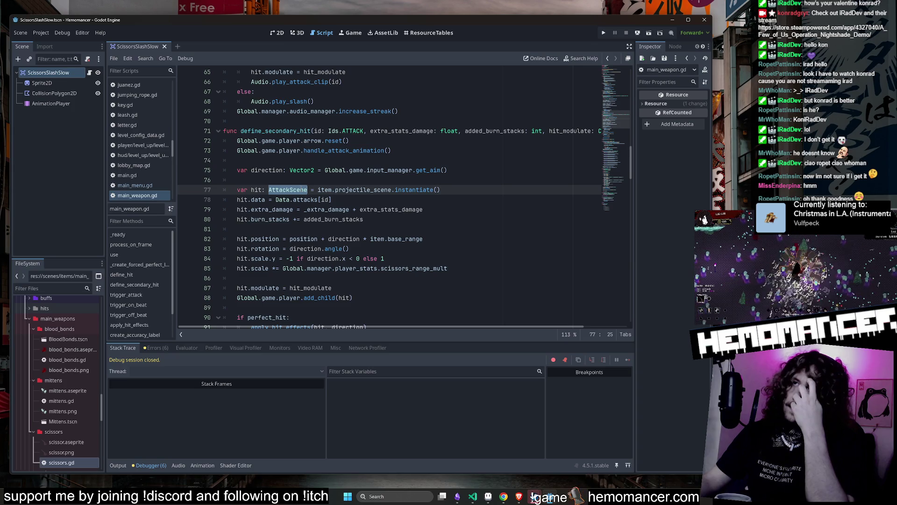
scroll(304, 185, "down", 4)
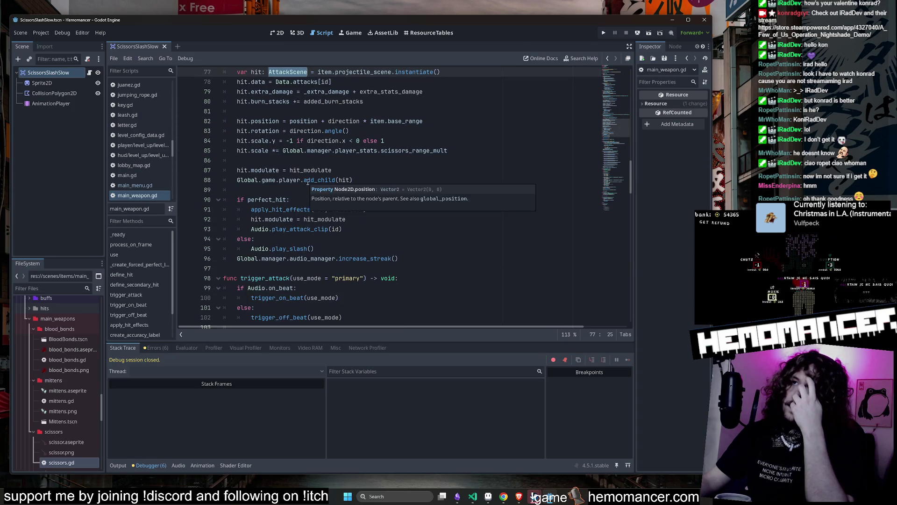
scroll(308, 183, "up", 2)
mouse_move(308, 182)
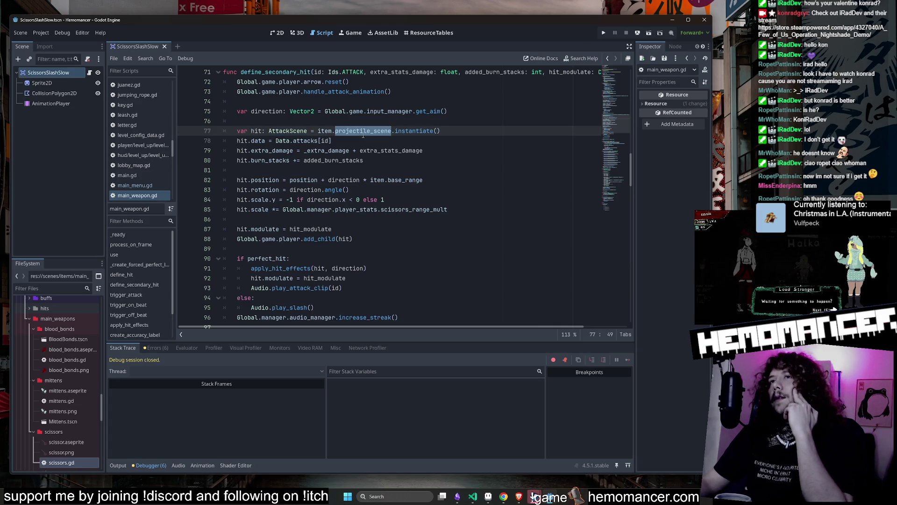
scroll(363, 135, "up", 1)
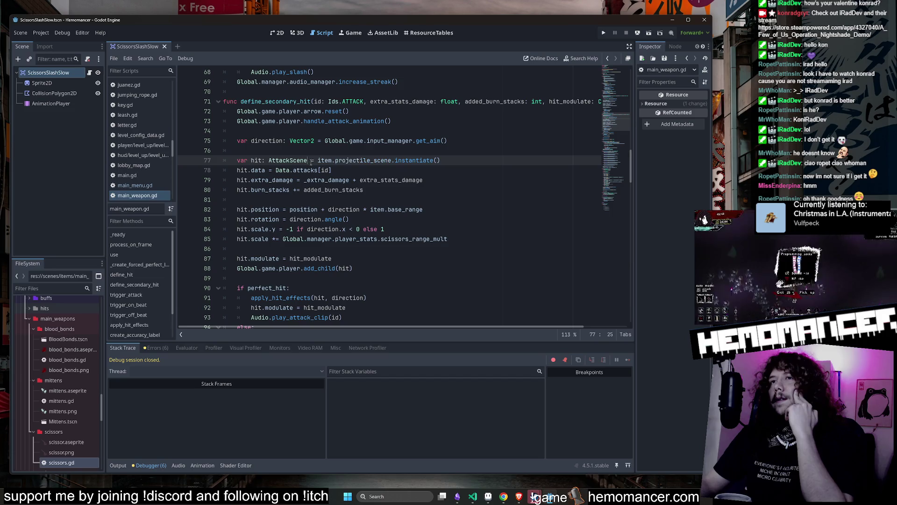
left_click_drag(323, 161, 458, 159)
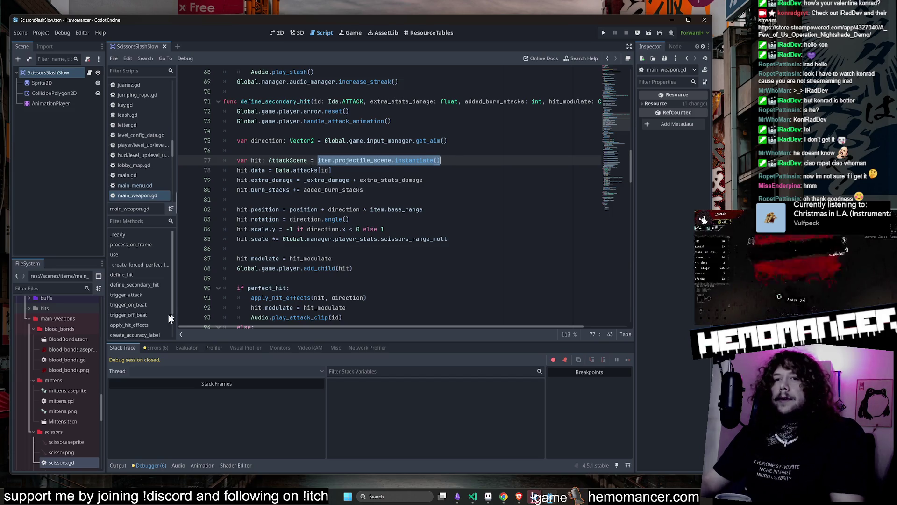
key("ctrl+x")
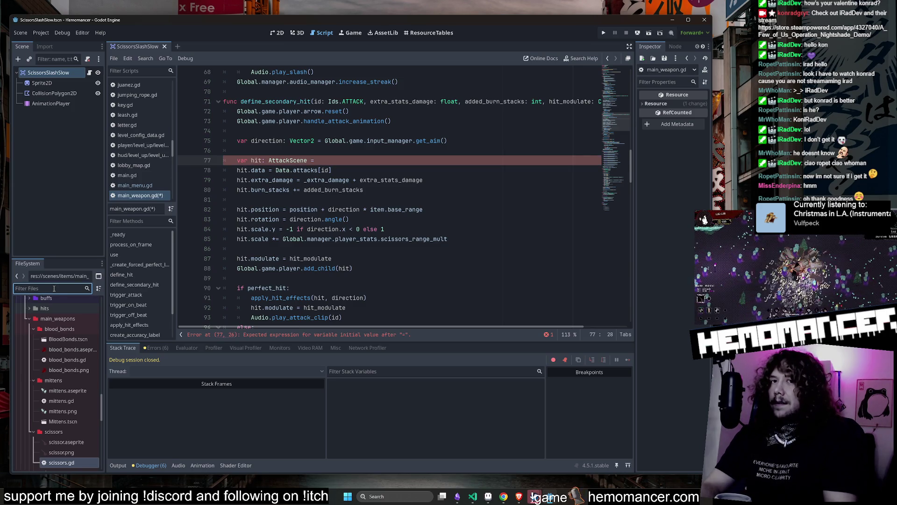
Filter the FileSystem dock with 'slash_slow' to locate the ScissorsSlashSlow scene.
type("slash_scis")
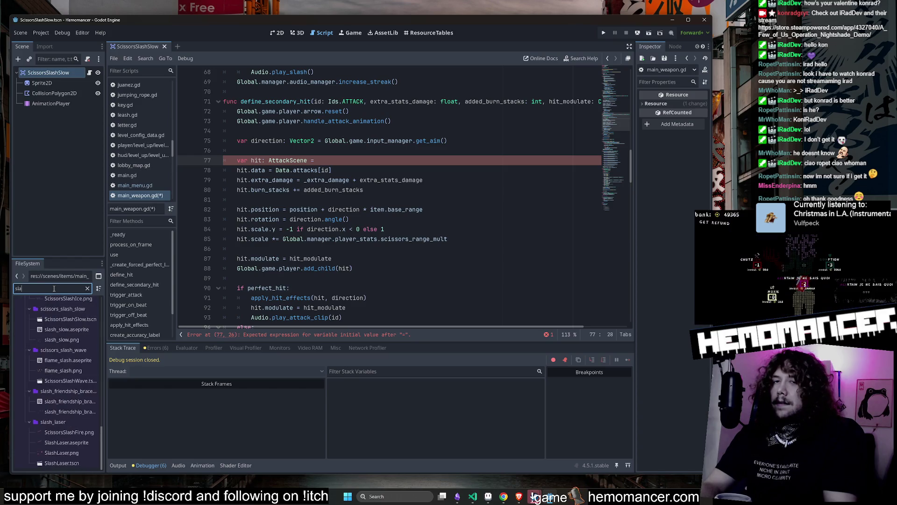
key("BackSpace")
key("BackSpace")
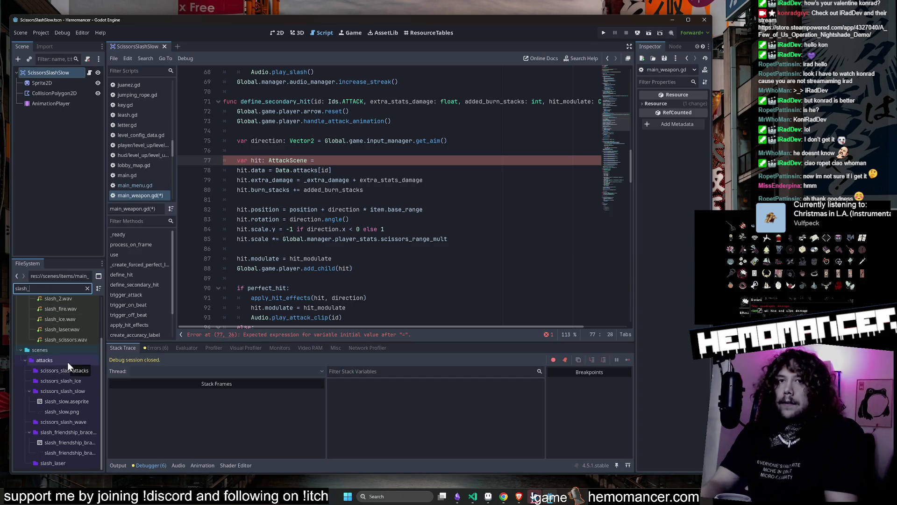
type("slow")
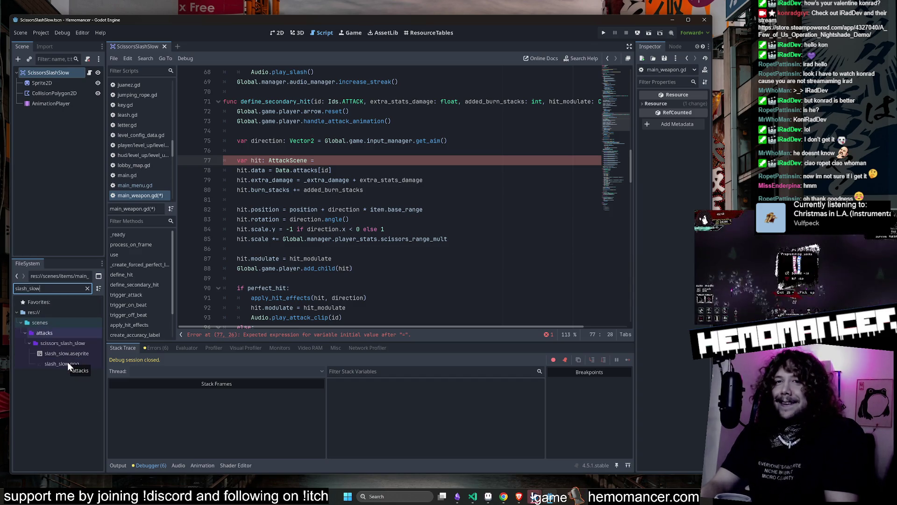
left_click(68, 363)
left_click(87, 288)
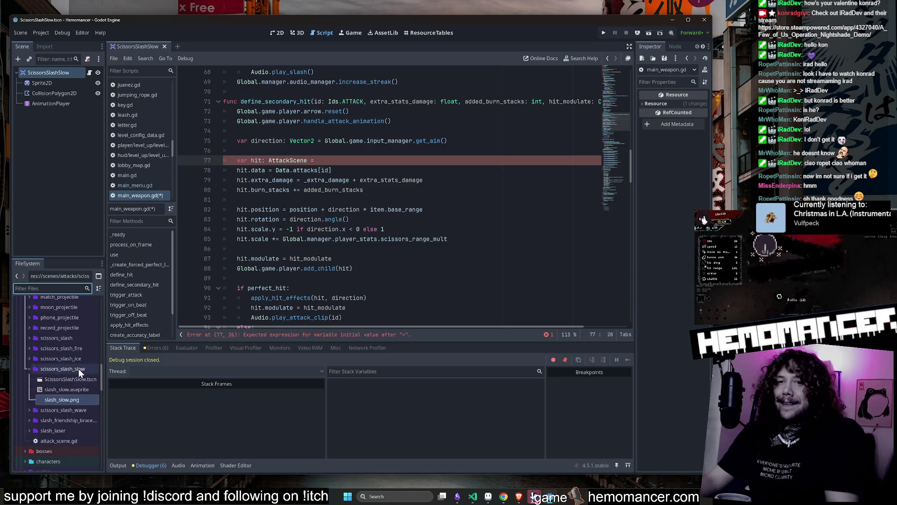
Add a SCISSORS_SLASH_SLOW preload constant for ScissorsSlashSlow.tscn directly above var hit.
mouse_move(71, 381)
left_mouse_down()
mouse_move(193, 370)
mouse_move(201, 172)
mouse_move(194, 303)
left_mouse_up()
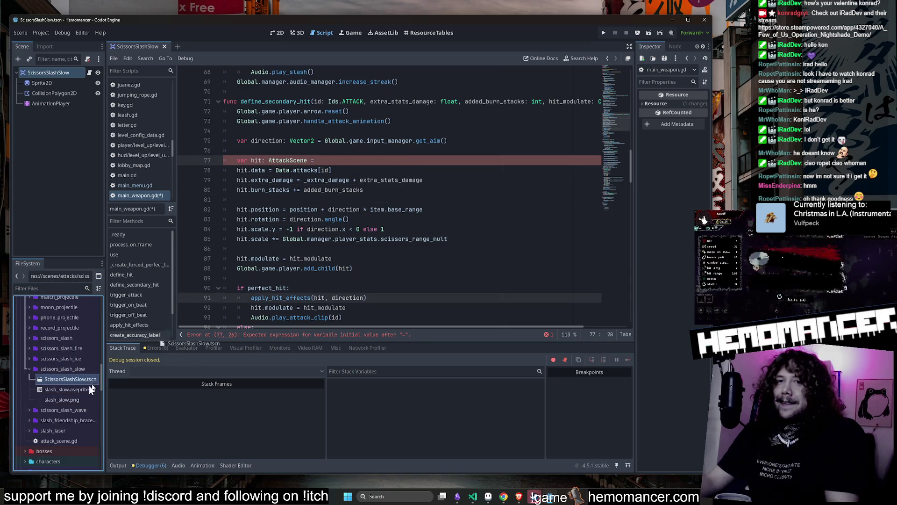
mouse_move(72, 377)
left_mouse_down()
mouse_move(234, 281)
mouse_move(382, 154)
left_mouse_up()
left_click(462, 148)
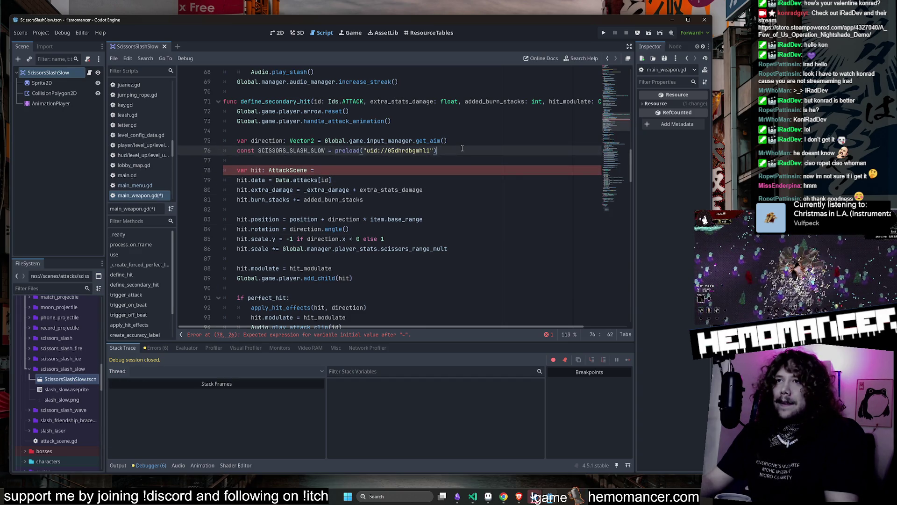
left_click_drag(450, 149, 233, 151)
left_click(238, 159)
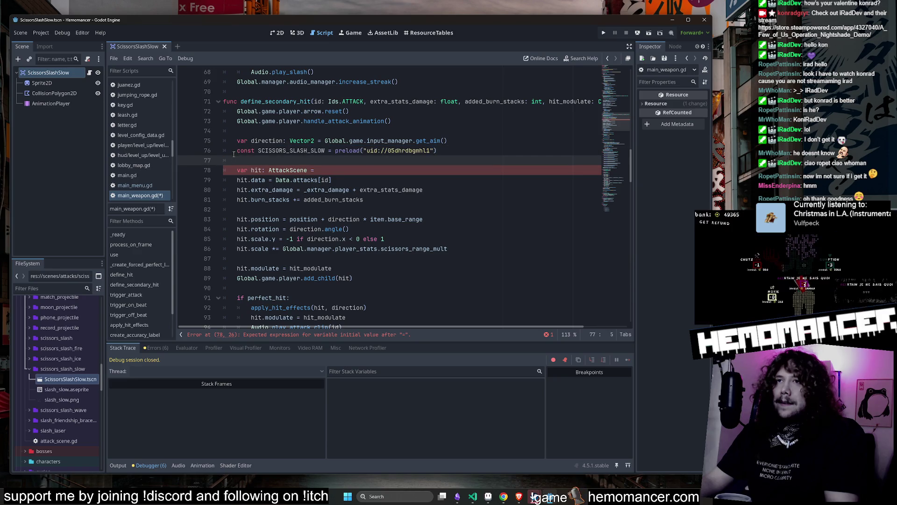
left_click(234, 152)
key("Return")
key("End")
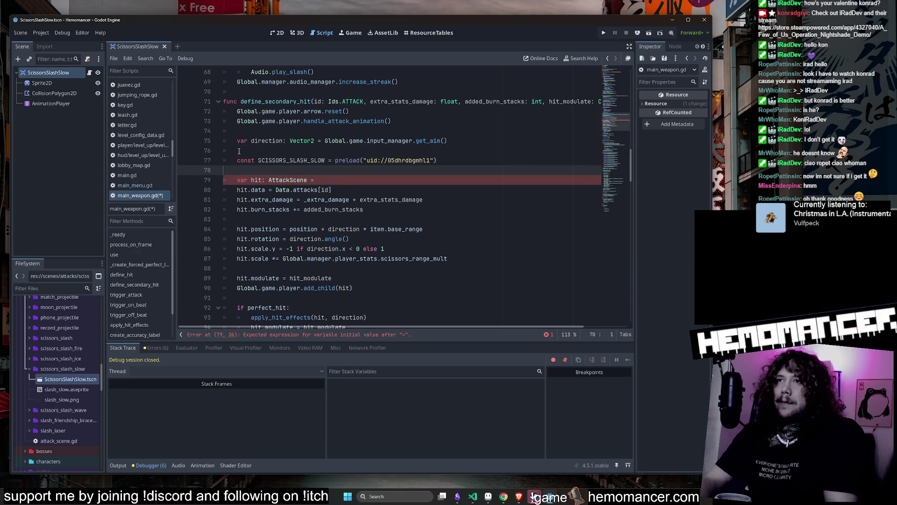
key("Delete")
Set hit to SCISSORS_SLASH_SLOW.instantiate(), save main_weapon.gd, and launch the game with F5.
left_click(343, 172)
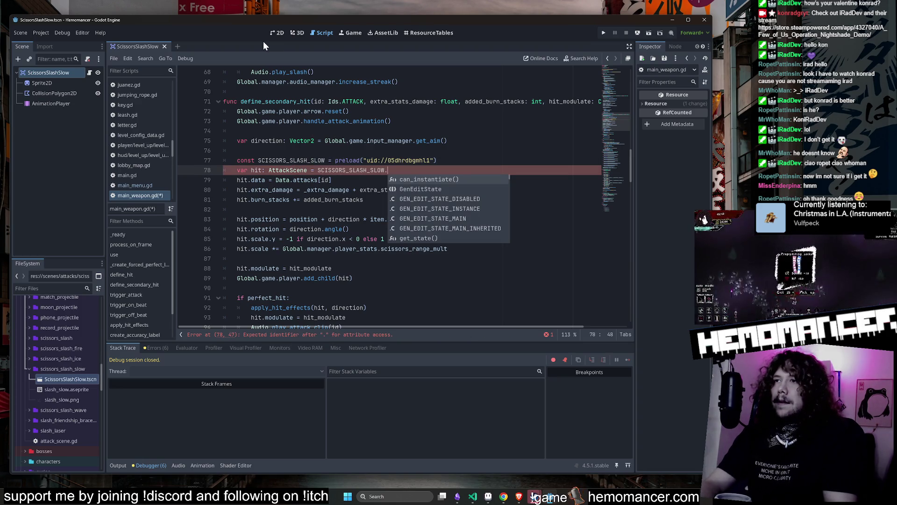
type("in")
key("Return")
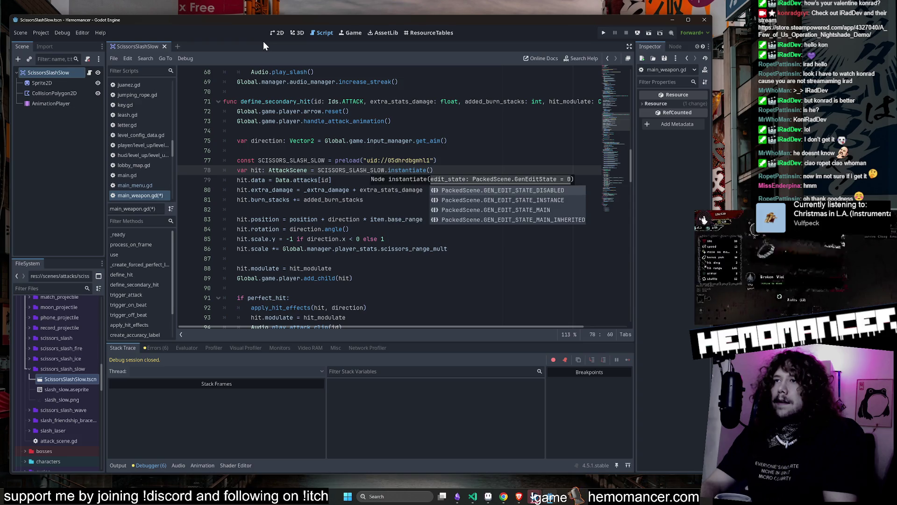
left_click(475, 175)
key("ctrl+s")
key("Return")
key("Up")
key("Up")
key("Home")
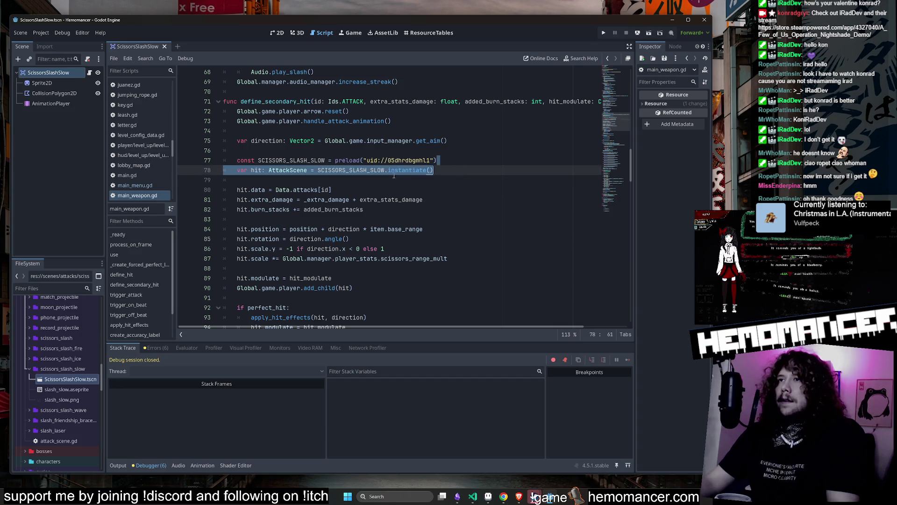
left_click(459, 170)
key("ctrl+s")
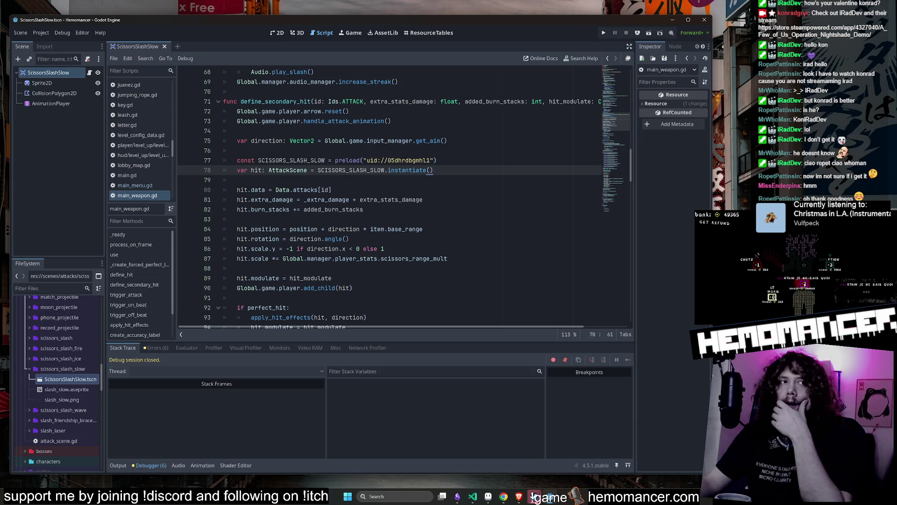
key("alt+Tab")
key("F5")
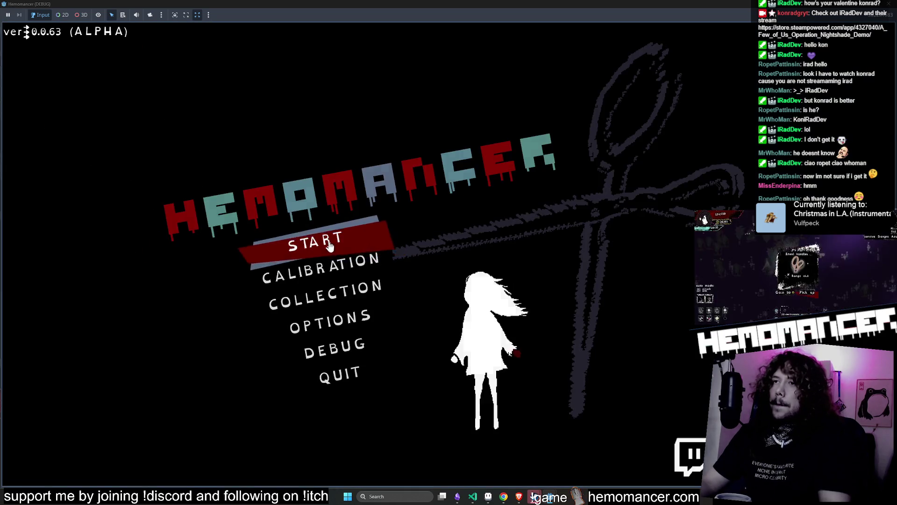
Start a run and travel from the Signpole to the Cheag Amar area.
left_click(331, 245)
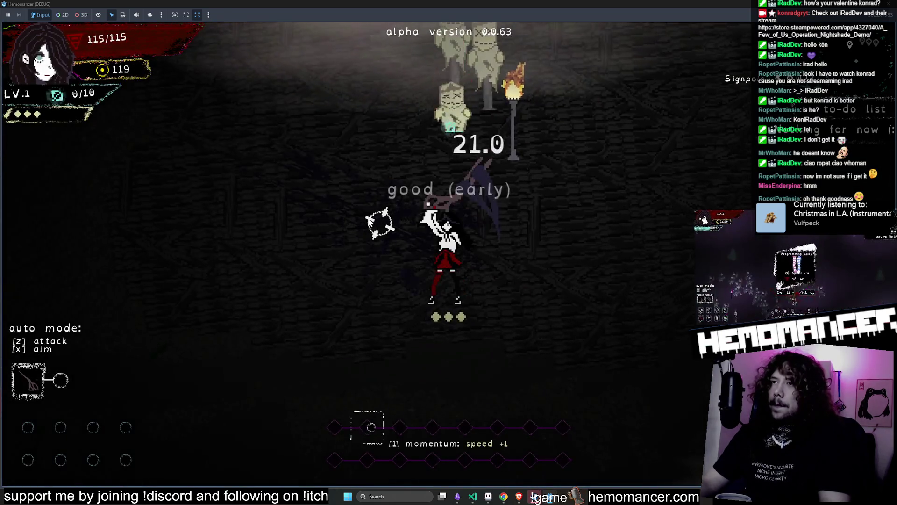
key("w")
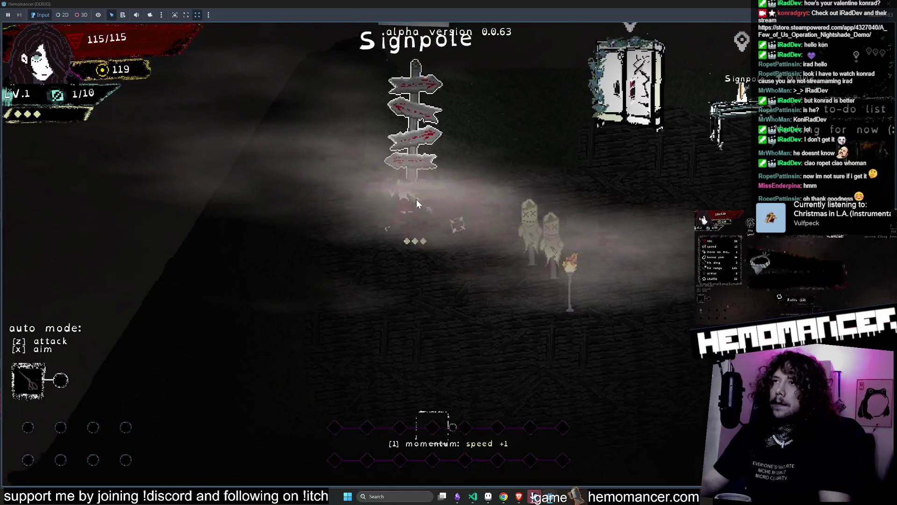
key("e")
left_click(448, 255)
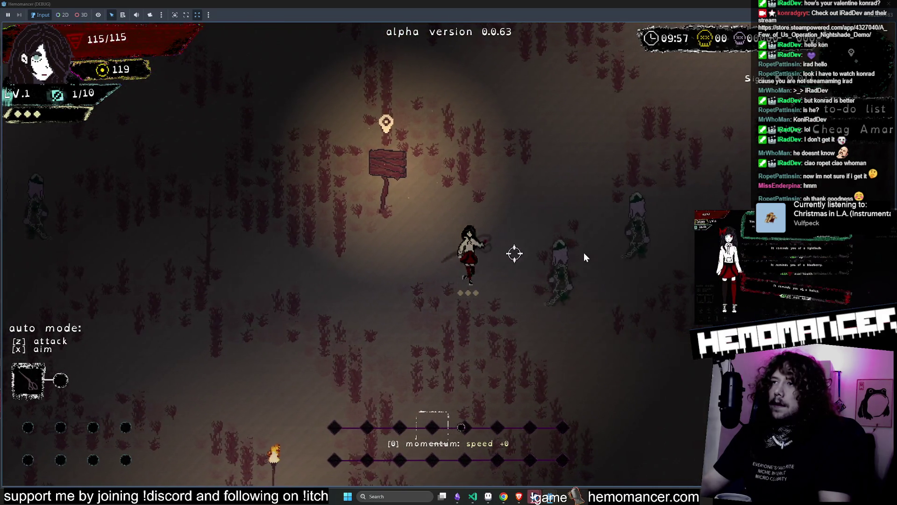
Move among the enemies and test the slow scissors slash in several directions.
key("d")
key("w")
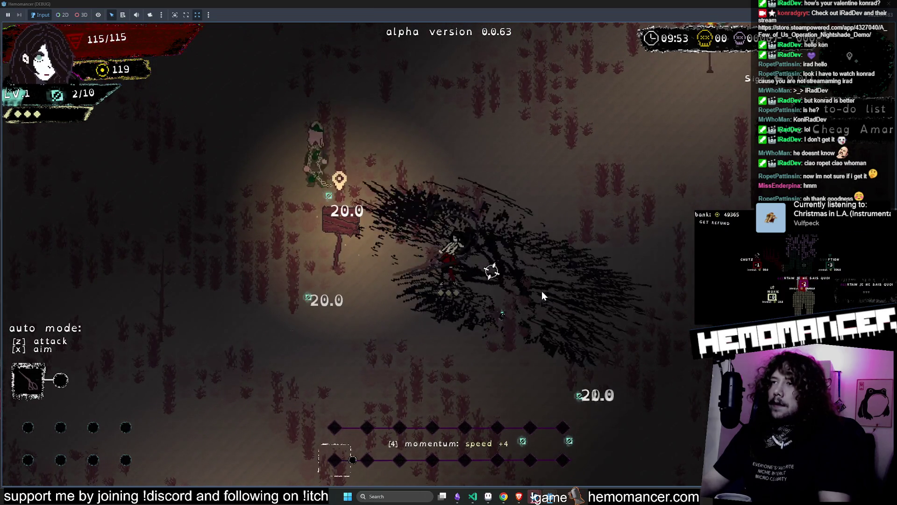
key("w")
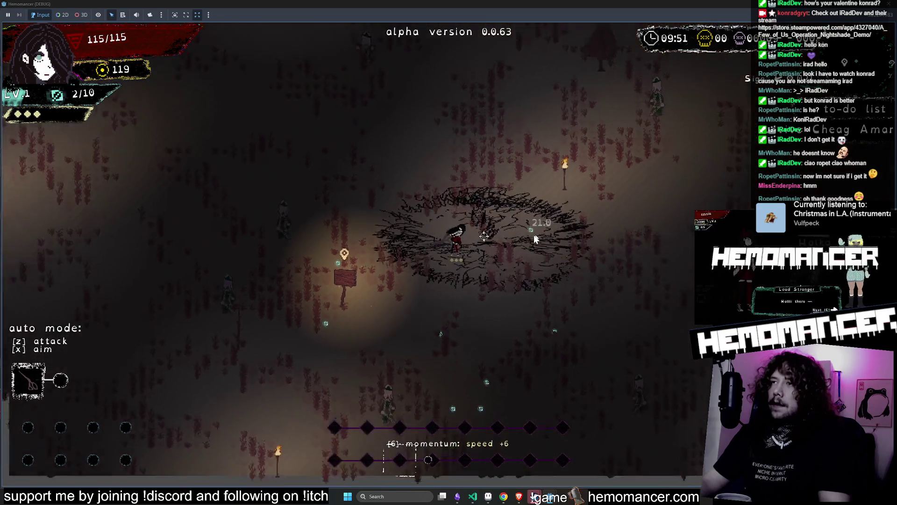
key("w")
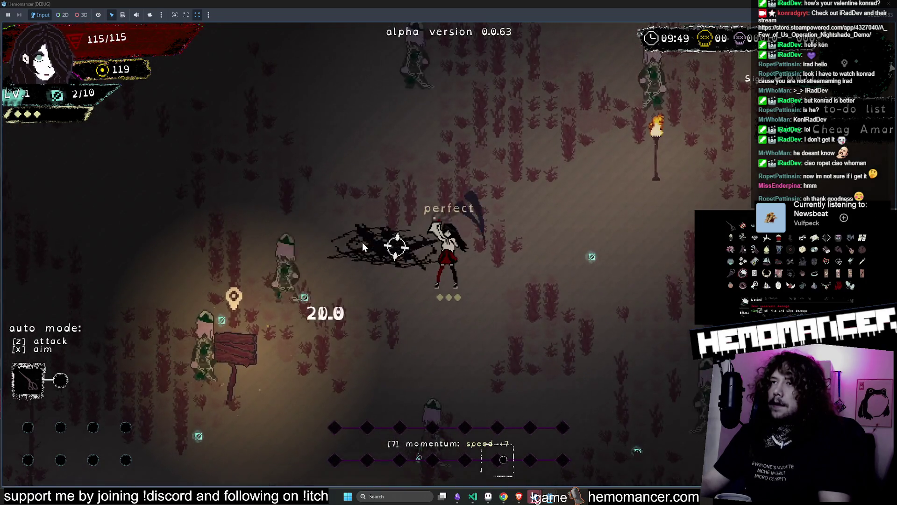
left_click(507, 214)
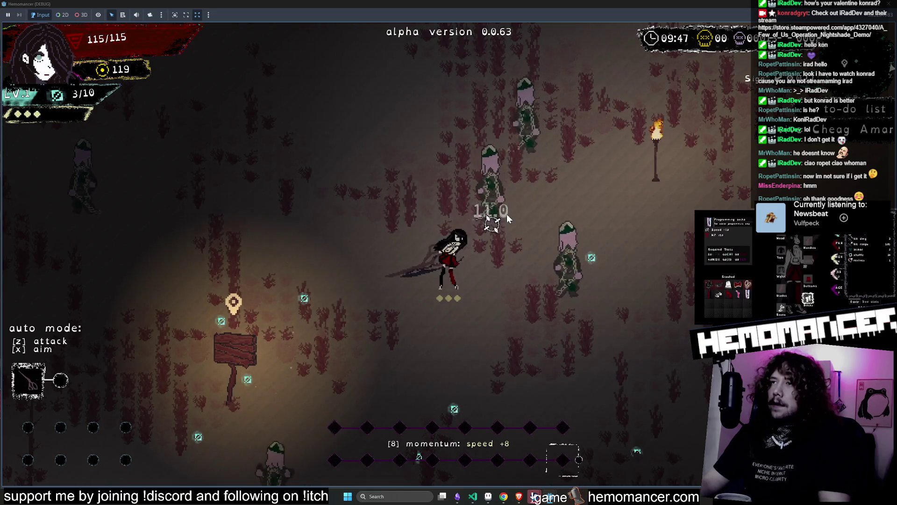
key("a")
left_click(504, 223)
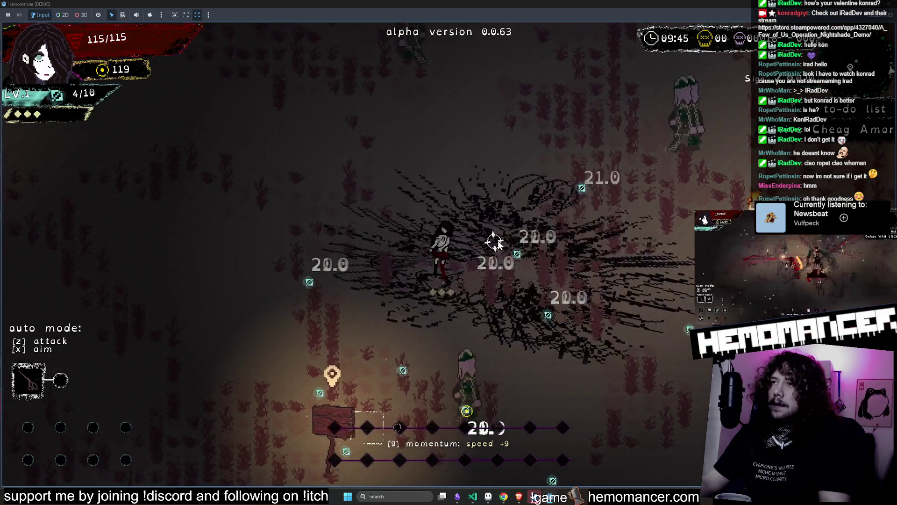
left_click(509, 229)
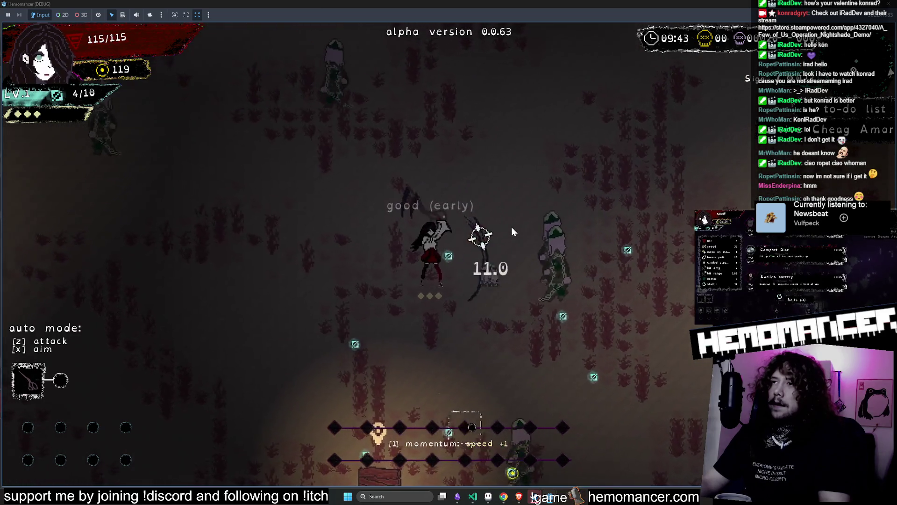
left_click(476, 301)
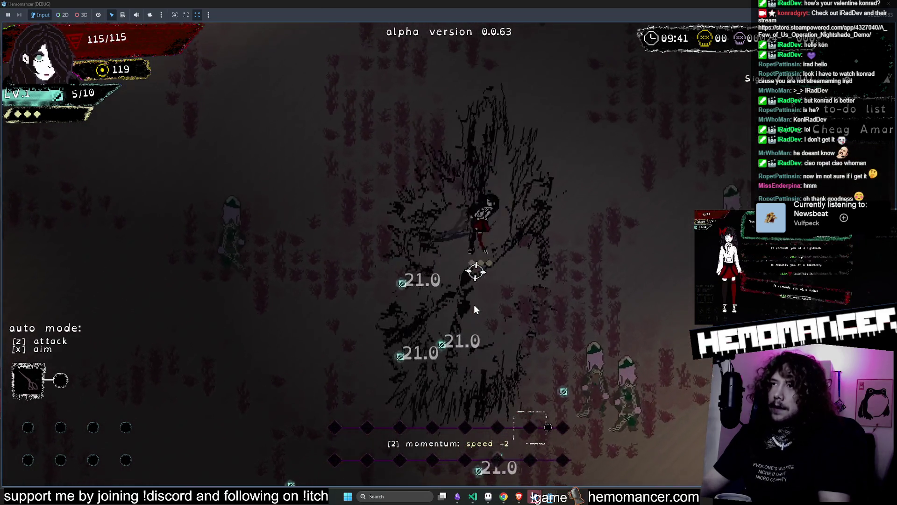
left_click(538, 299)
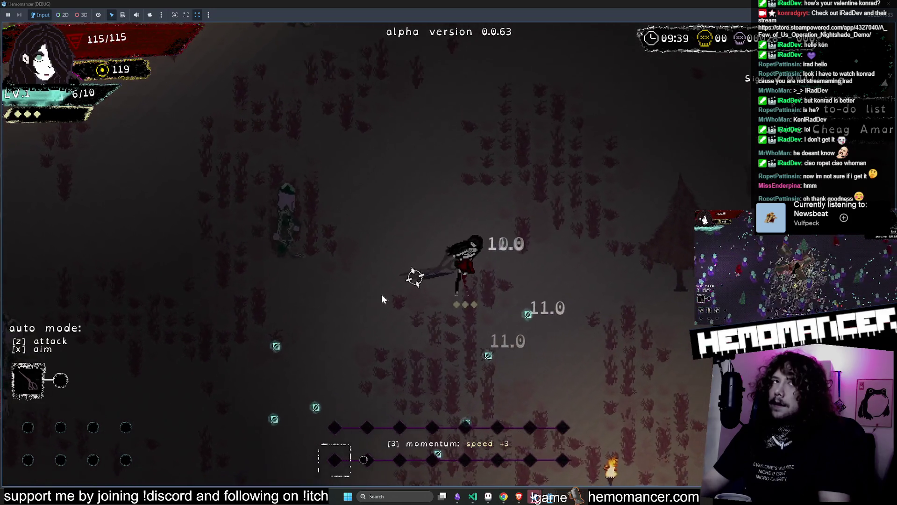
left_click(365, 309)
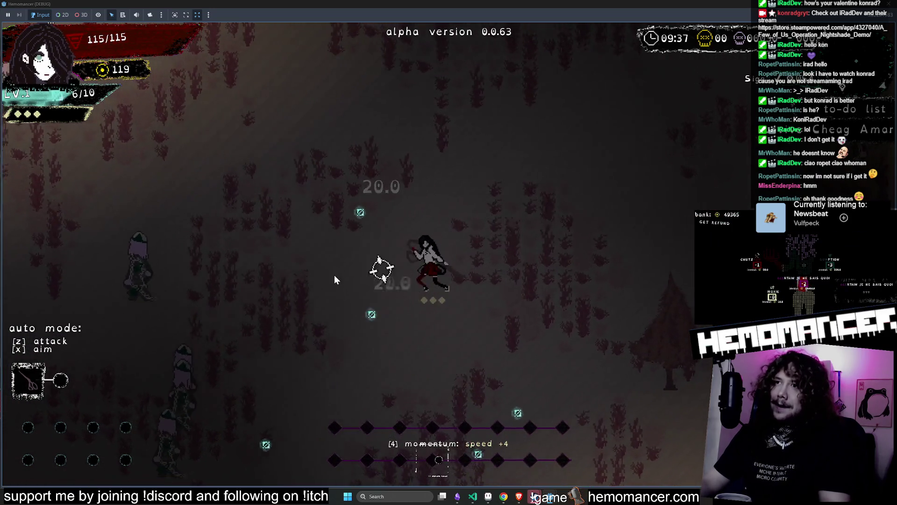
left_click(325, 272)
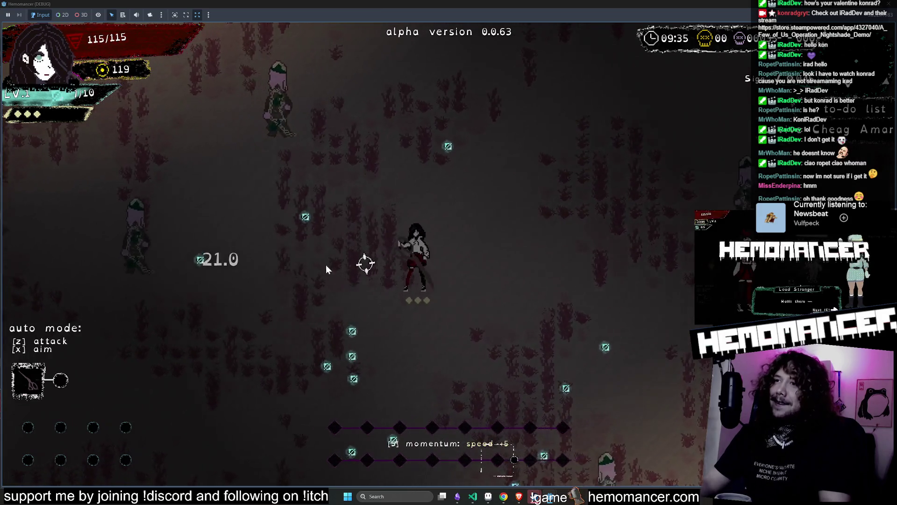
left_click(316, 243)
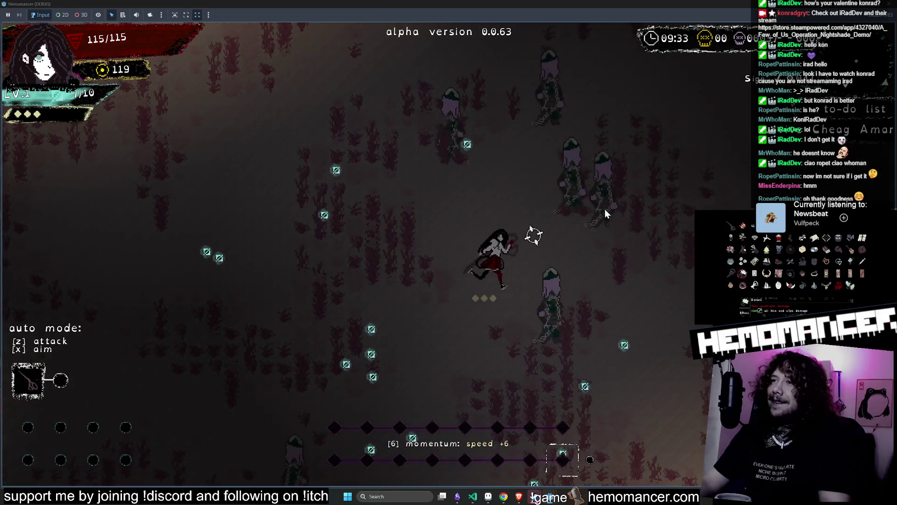
left_click(603, 209)
left_click(532, 211)
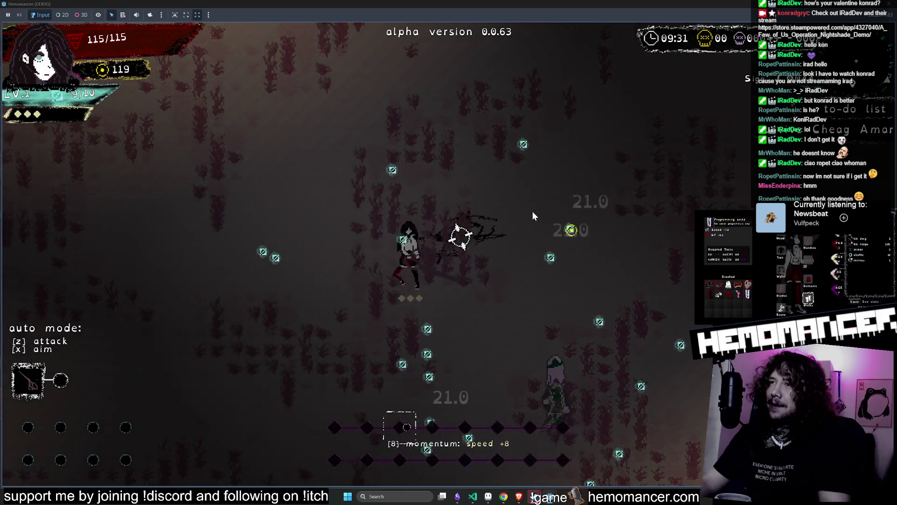
Pick the Focus Stone and Piercing projectile rewards, keep slashing, then stop the game with F8.
key("z")
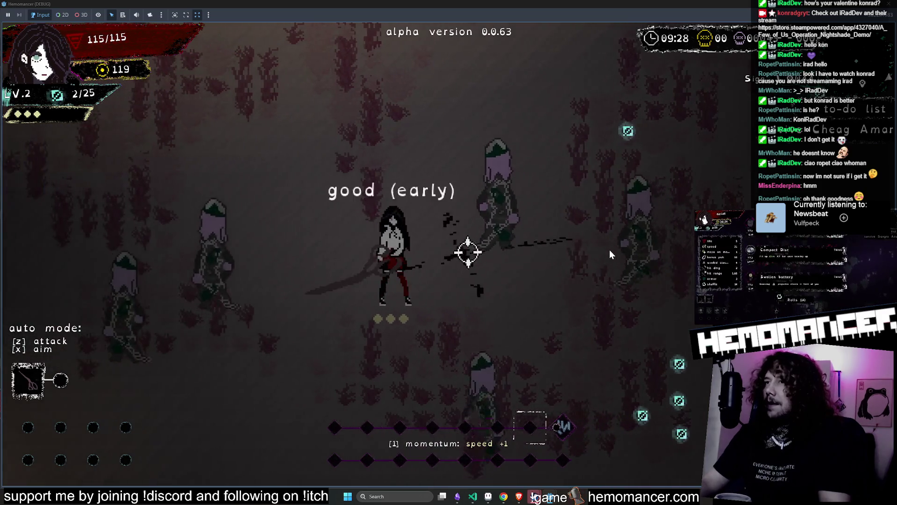
left_click(609, 254)
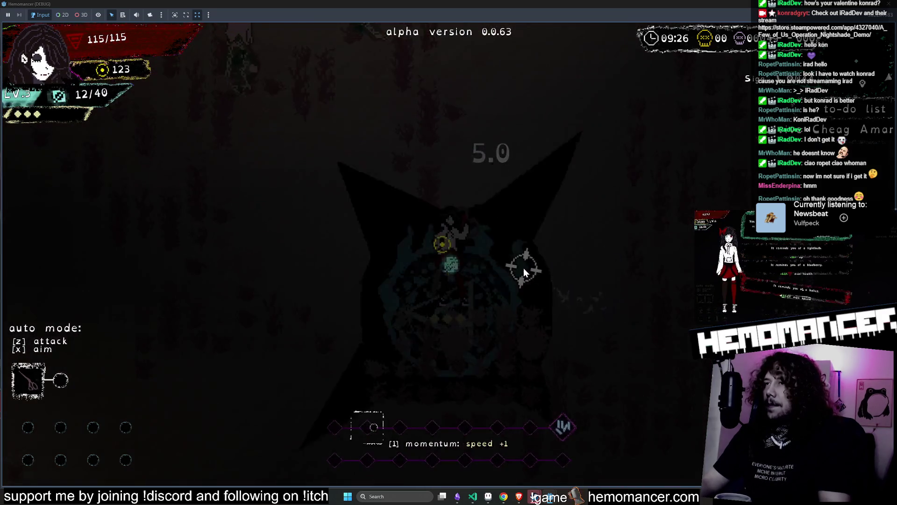
left_click(422, 220)
left_click(561, 239)
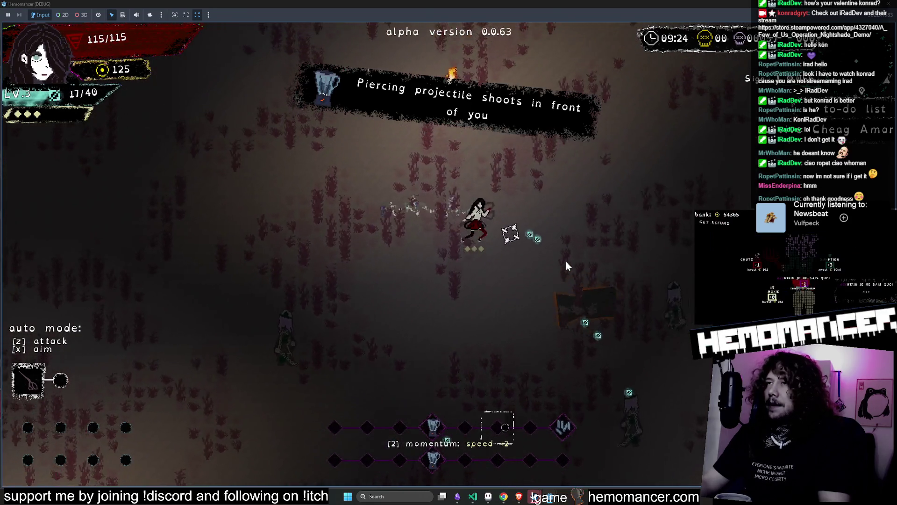
left_click(565, 262)
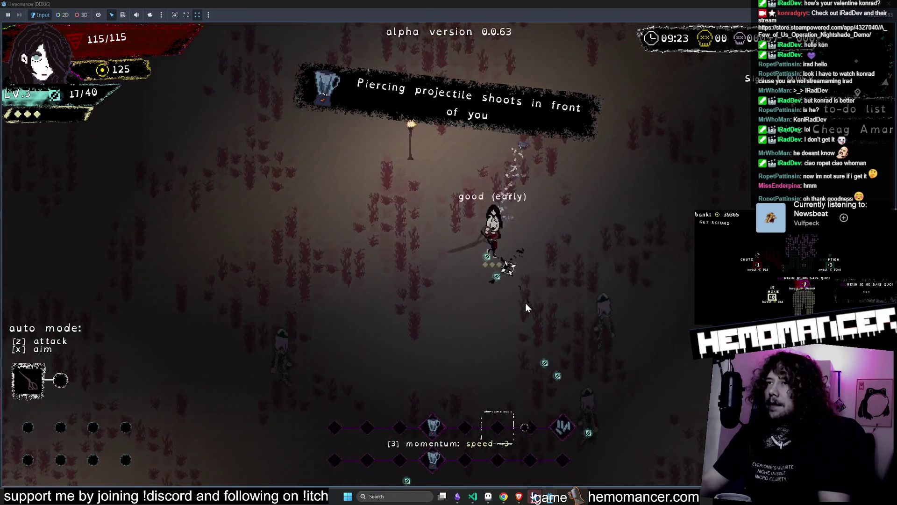
left_click(526, 304)
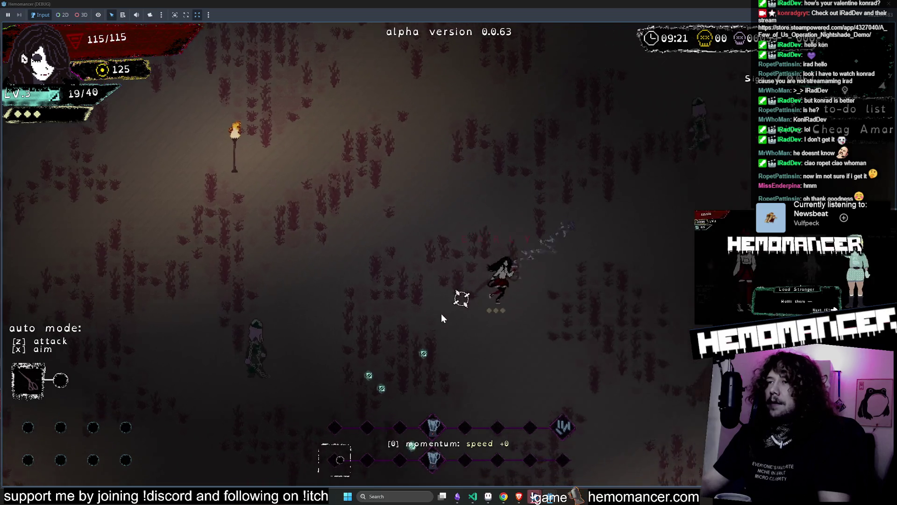
left_click(570, 198)
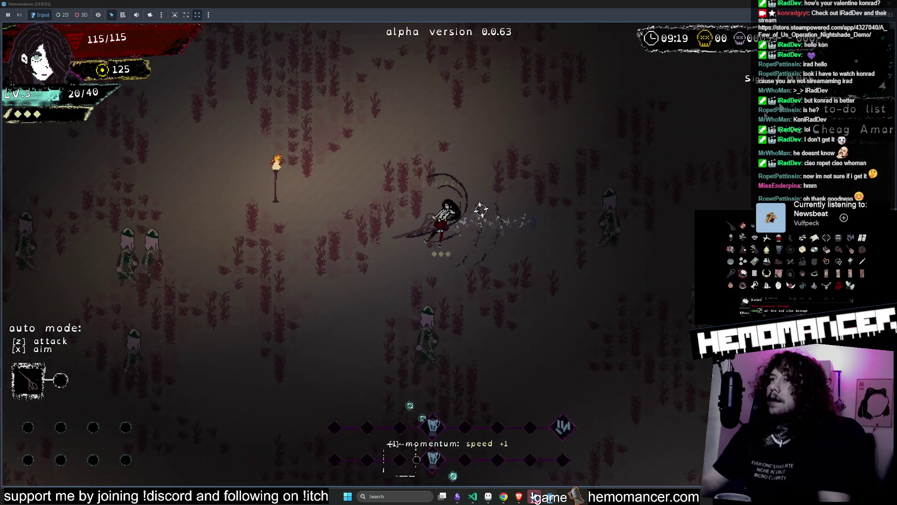
key("F8")
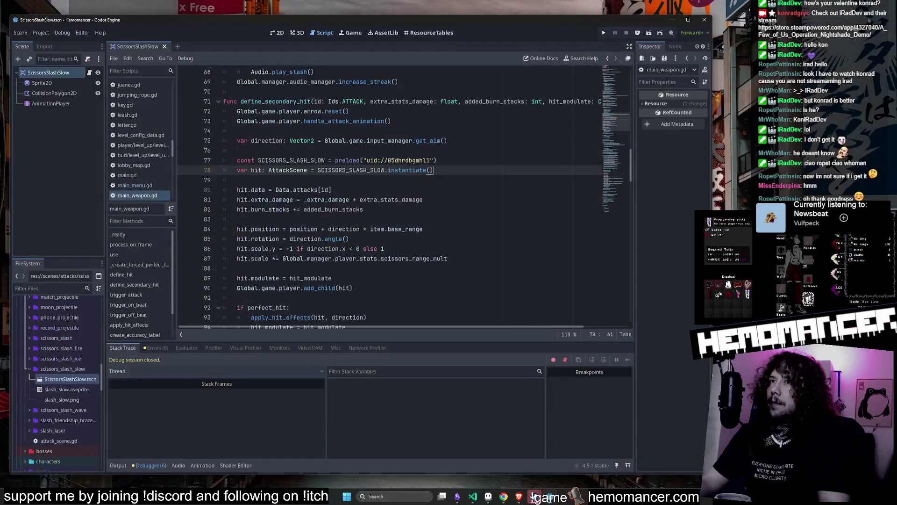
Review define_secondary_hit's damage, modulate, else-branch, aim direction and hit.data lines, then open quick resource search.
left_click(415, 200)
scroll(391, 172, "down", 4)
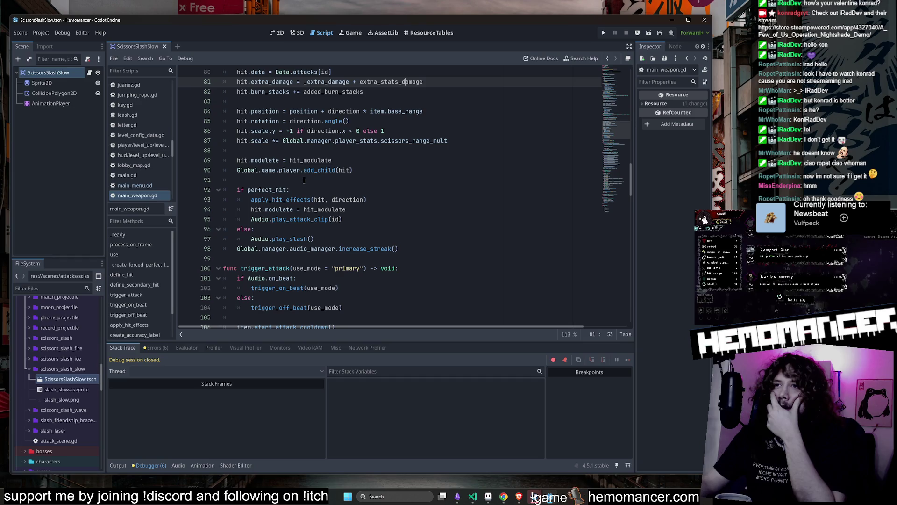
scroll(303, 181, "down", 2)
scroll(305, 180, "up", 1)
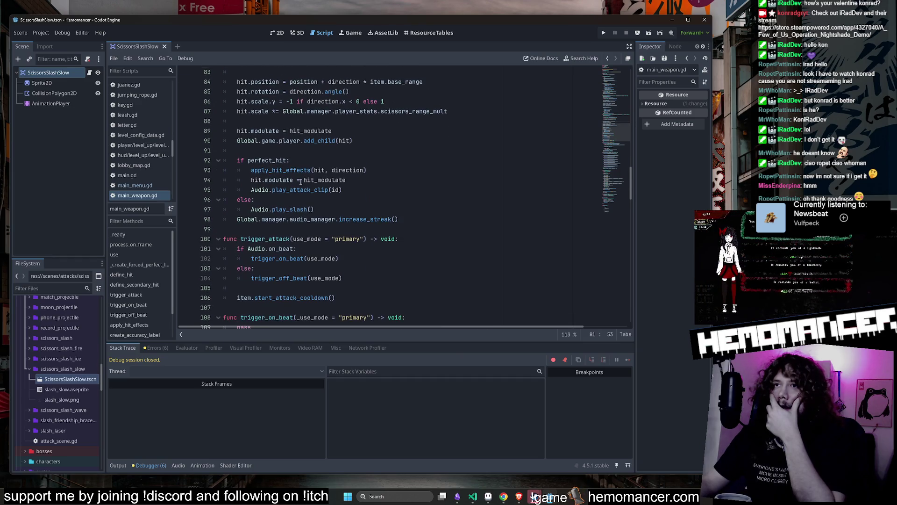
left_click(294, 191)
left_click(397, 199)
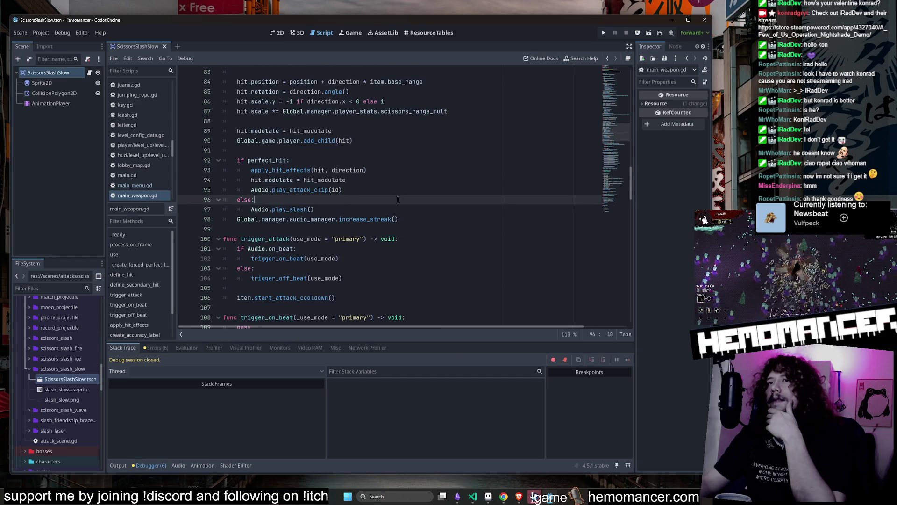
scroll(397, 196, "up", 7)
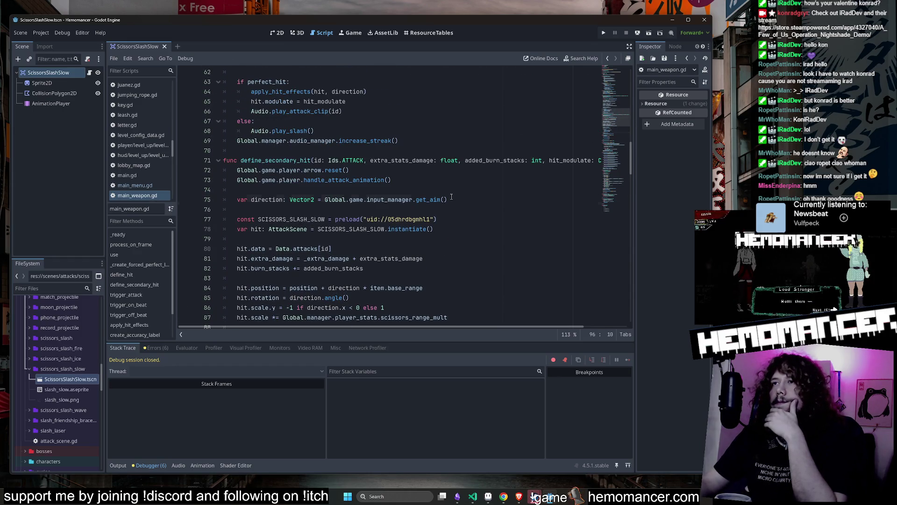
left_click(452, 198)
scroll(452, 197, "down", 1)
left_click(458, 219)
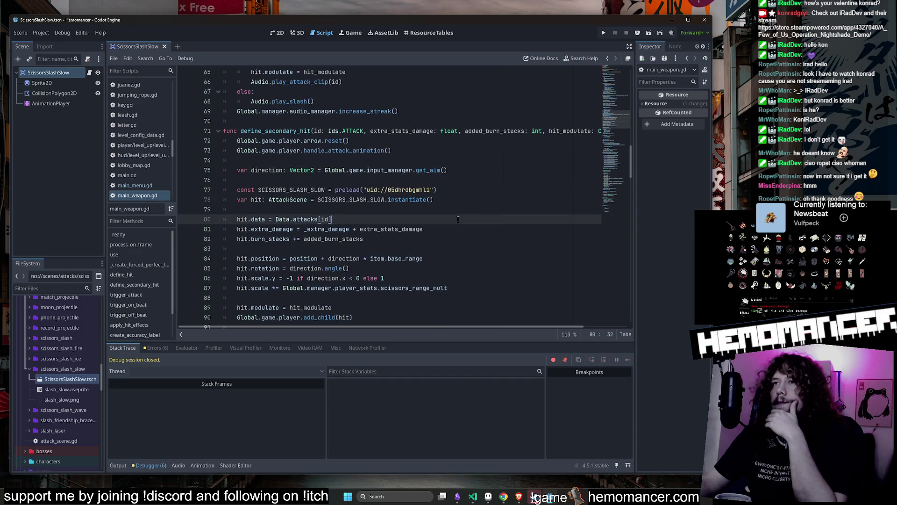
key("alt+shift+o")
Search resources for 'player' and open player.gd.
type("player")
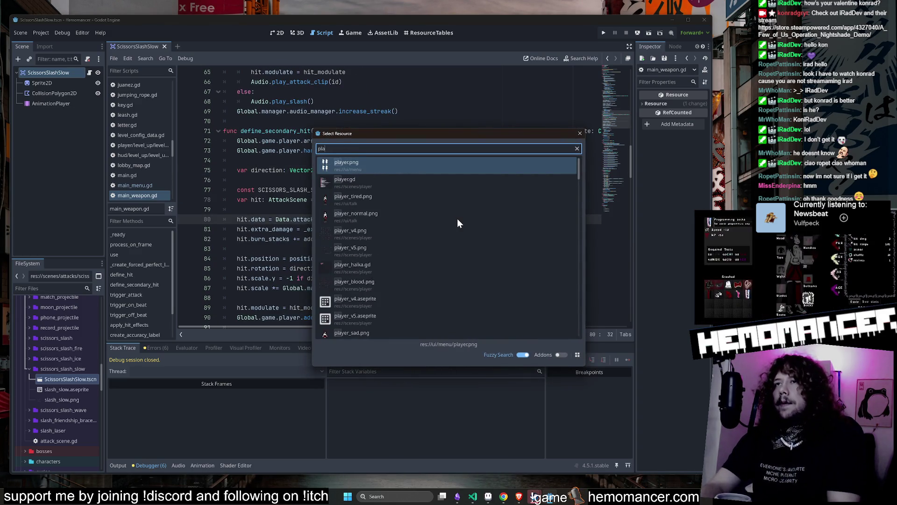
key("Down")
key("Return")
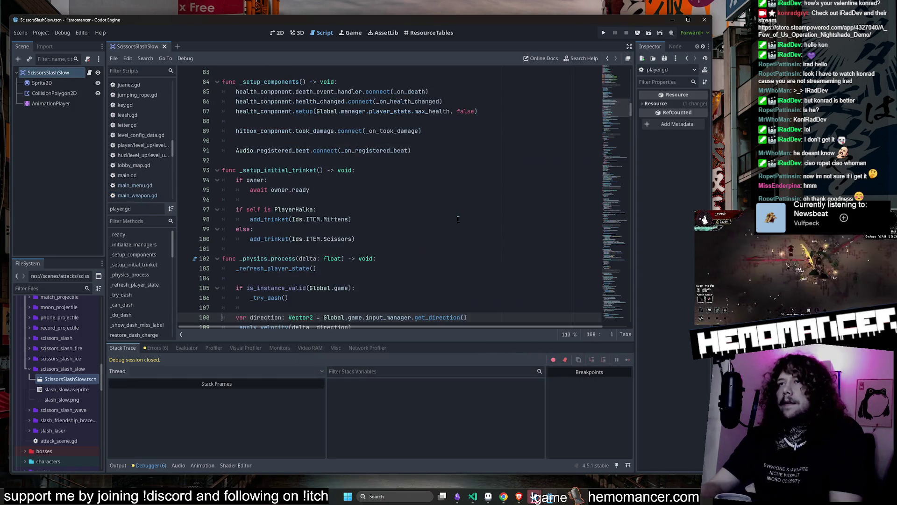
left_click(626, 316)
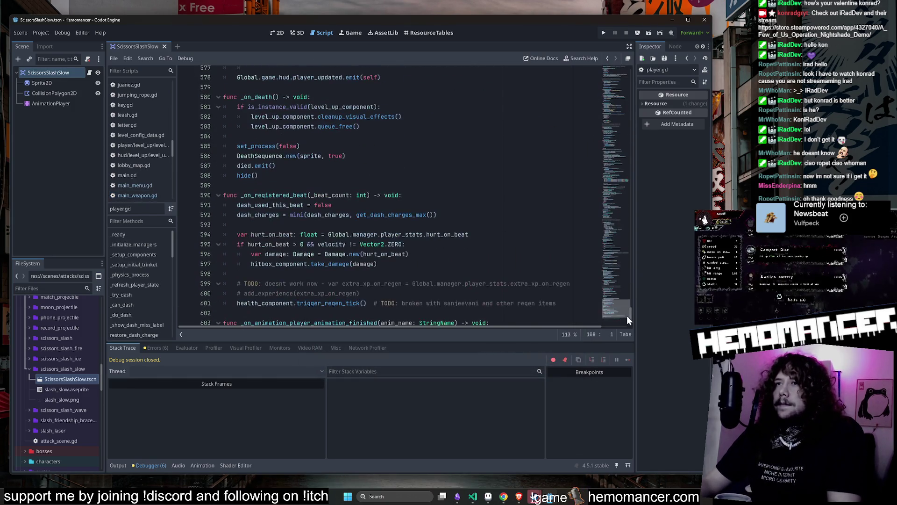
left_click(478, 150)
Search player.gd for 'attack' matches and jump to the moving_attack call on line 322.
key("ctrl+f")
type("attack")
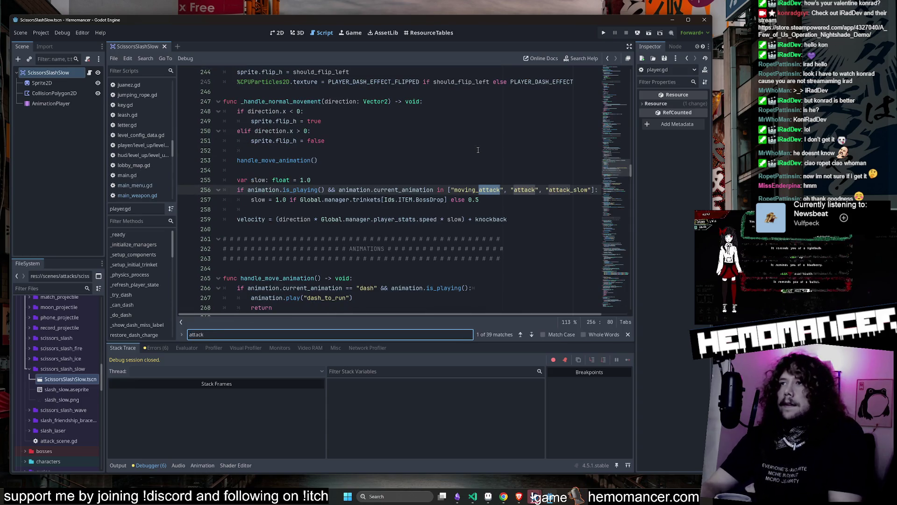
key("Return")
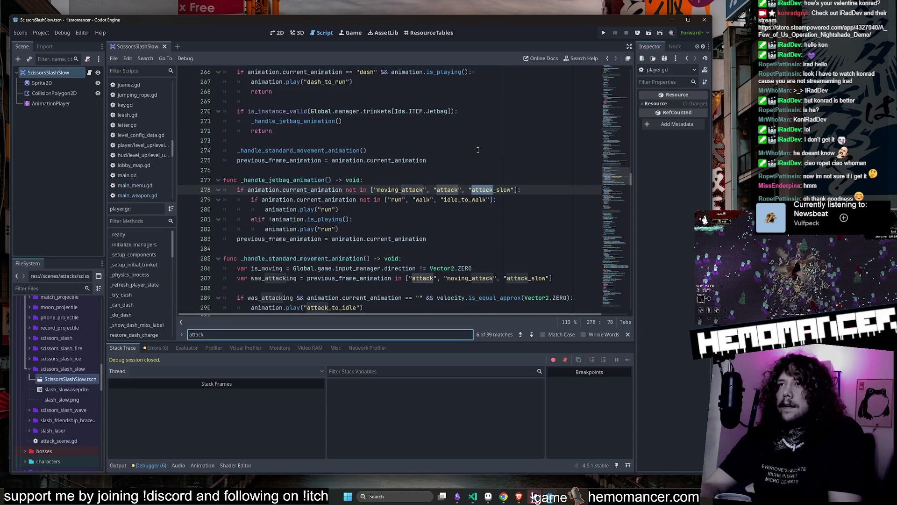
key("Return")
key("Return")
key("Return")
key("Return")
key("Return")
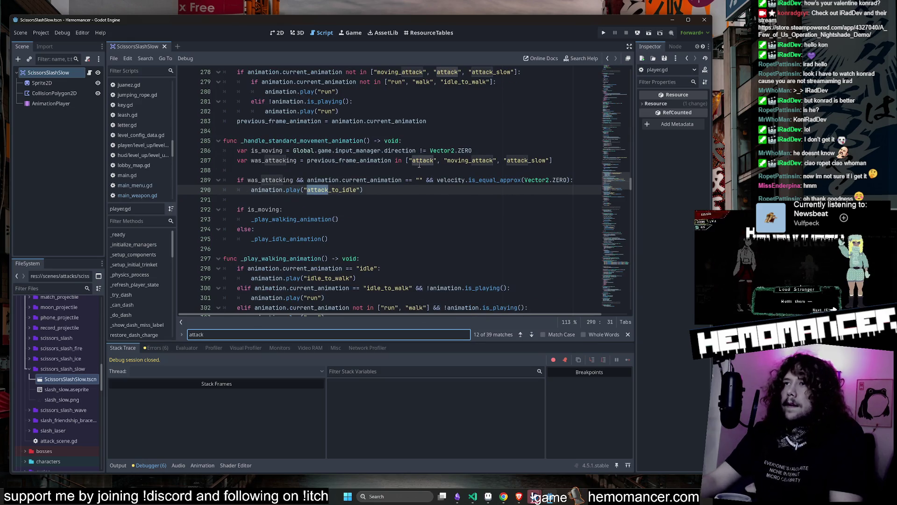
double_click(419, 161)
double_click(479, 160)
key("ctrl+f")
left_click(532, 334)
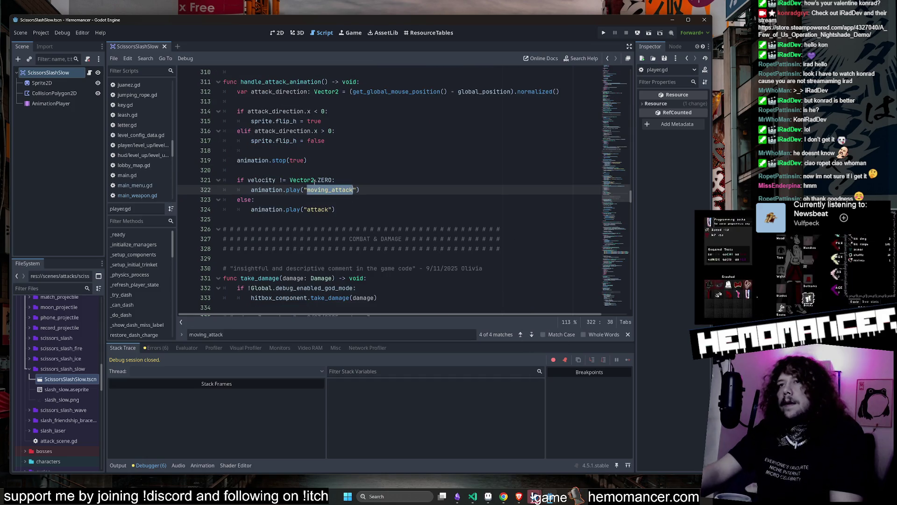
Look up handle_attack_animation from the attack animation call on line 324.
double_click(318, 209)
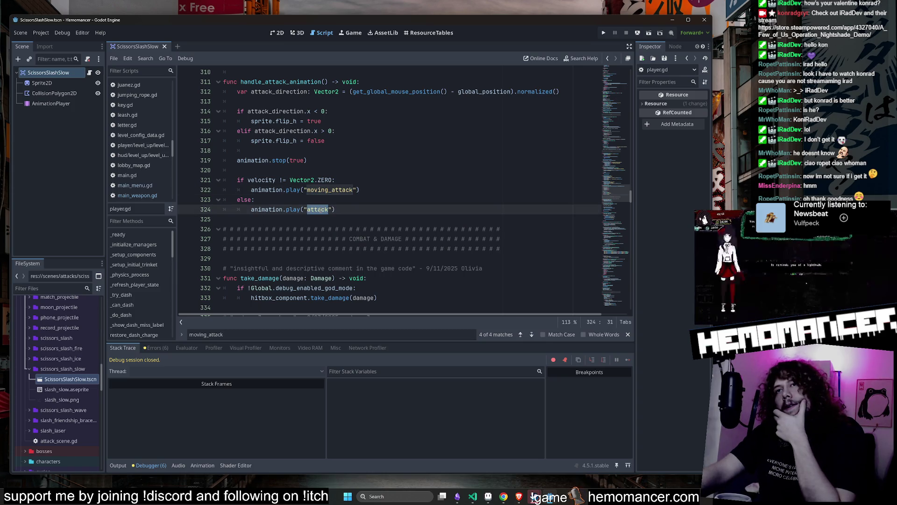
double_click(280, 82)
key("ctrl+f")
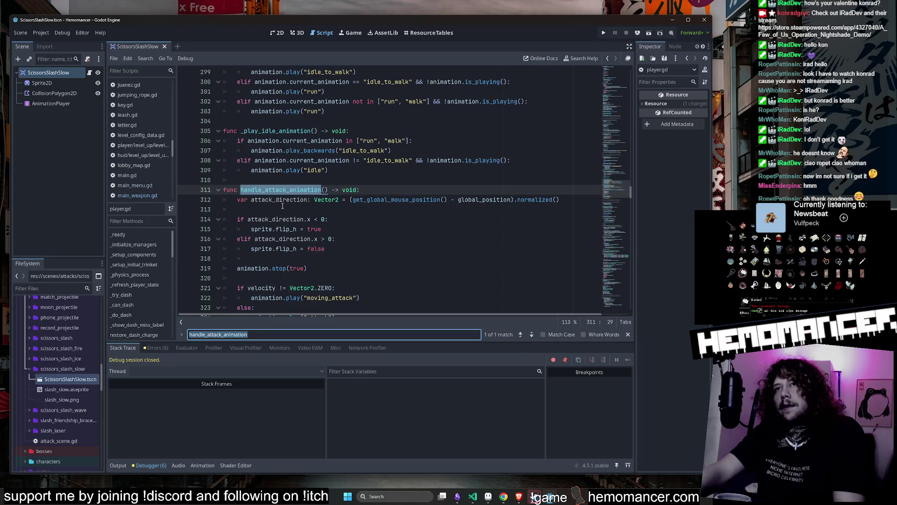
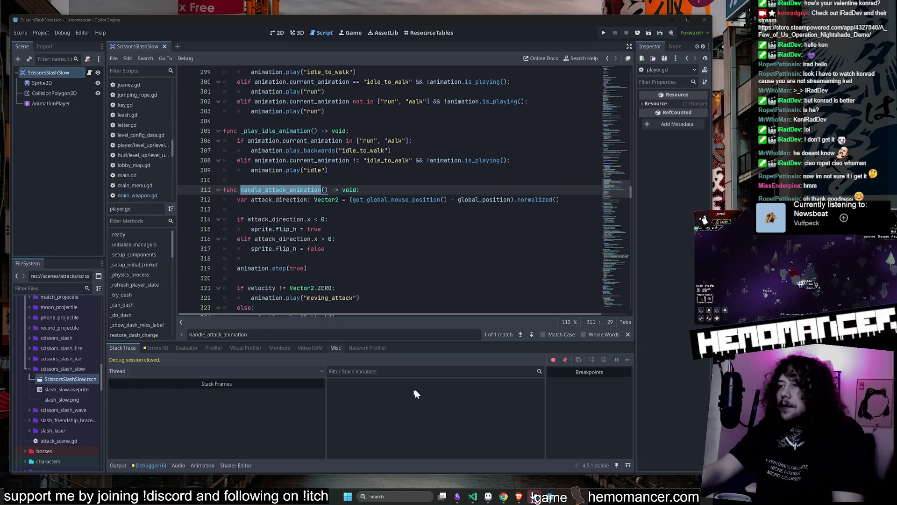
Bring the Hemomancer VS Code window forward with project-wide search (Ctrl+Shift+F) open.
left_click(473, 496)
key("ctrl+shift+f")
Search for handle_attack_animation and find its call inside define_secondary_hit in main_weapon.gd.
type("handle_attack_animation")
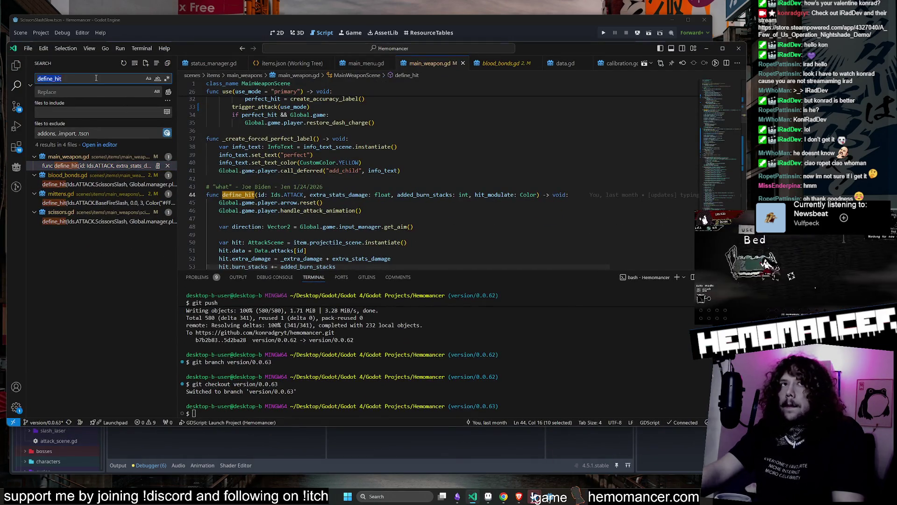
left_click(102, 195)
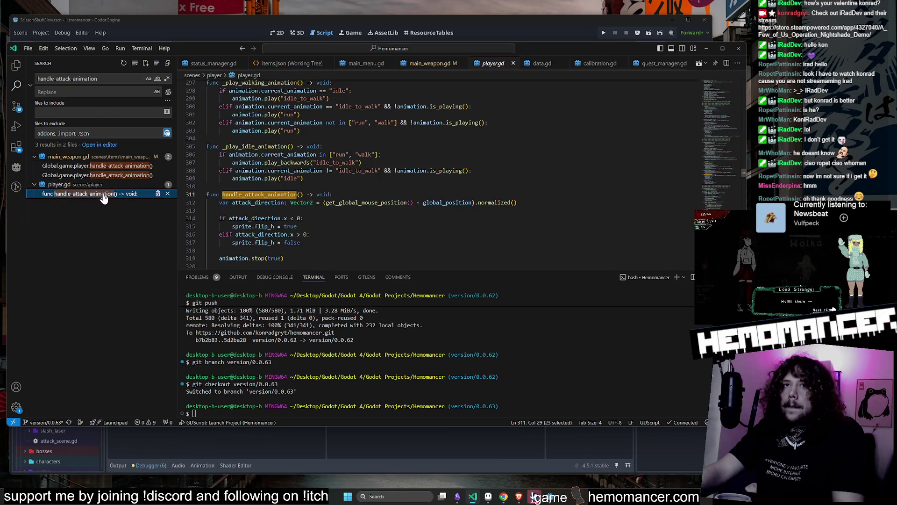
left_click(112, 166)
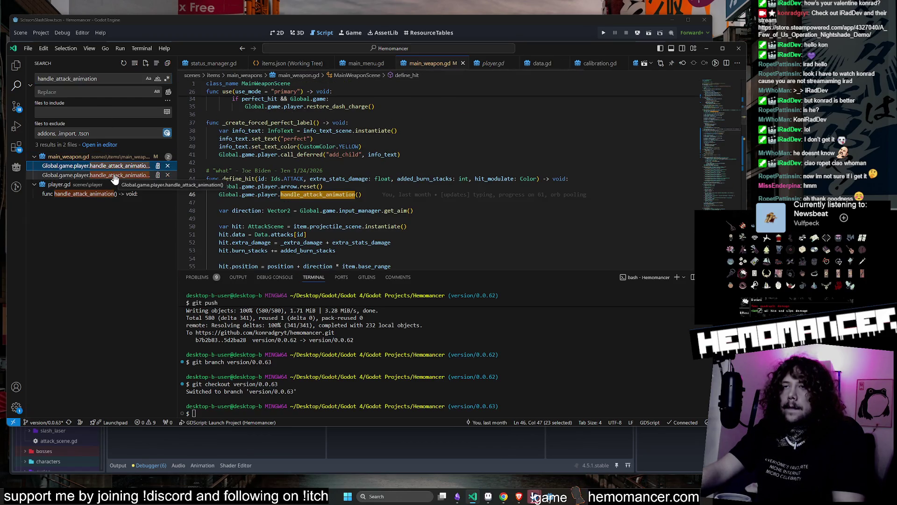
left_click(120, 175)
left_click(121, 168)
left_click(117, 175)
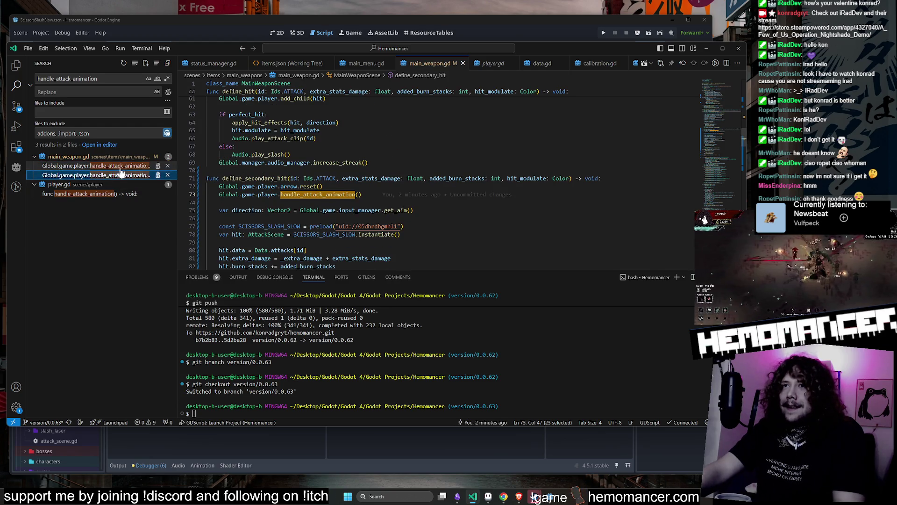
Rename the line 73 call to handle_secondary_attack_animation and save main_weapon.gd.
double_click(337, 194)
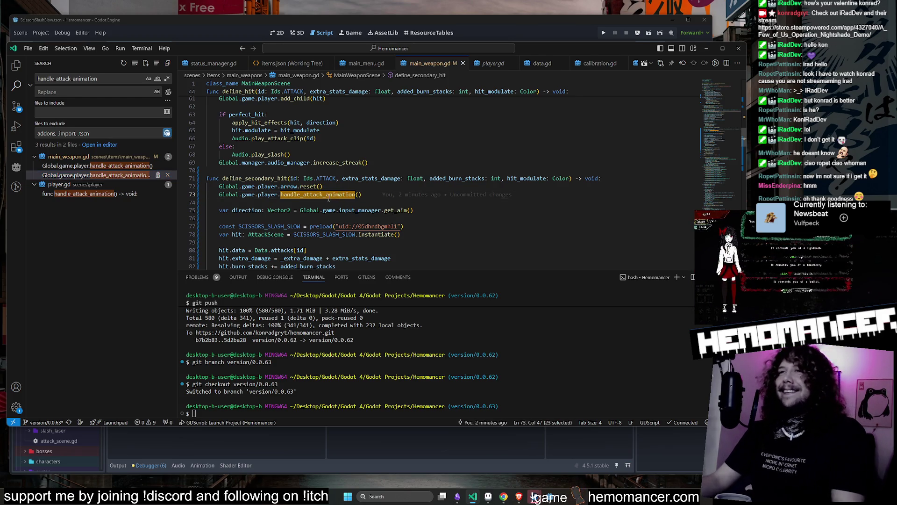
left_click(304, 195)
type("secondary_")
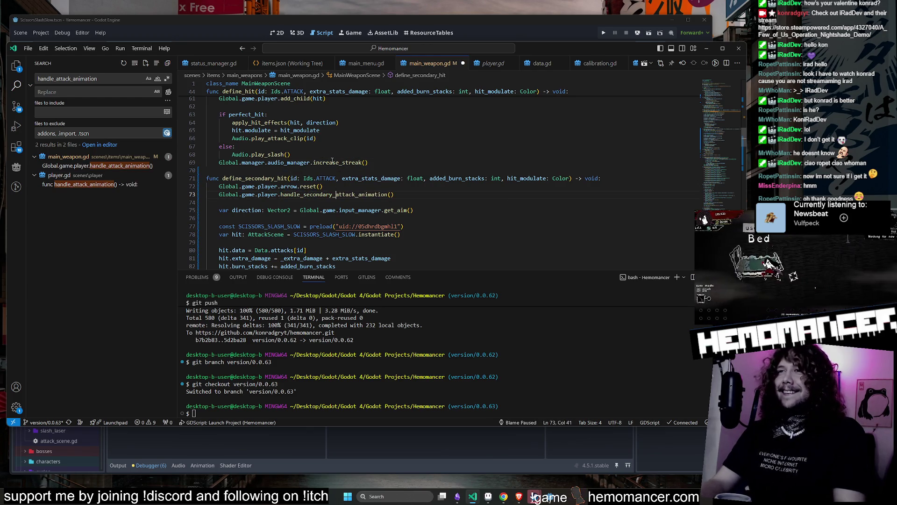
key("ctrl+s")
Select the handle_attack_animation function in player.gd and add blank lines after line 309.
left_click(108, 184)
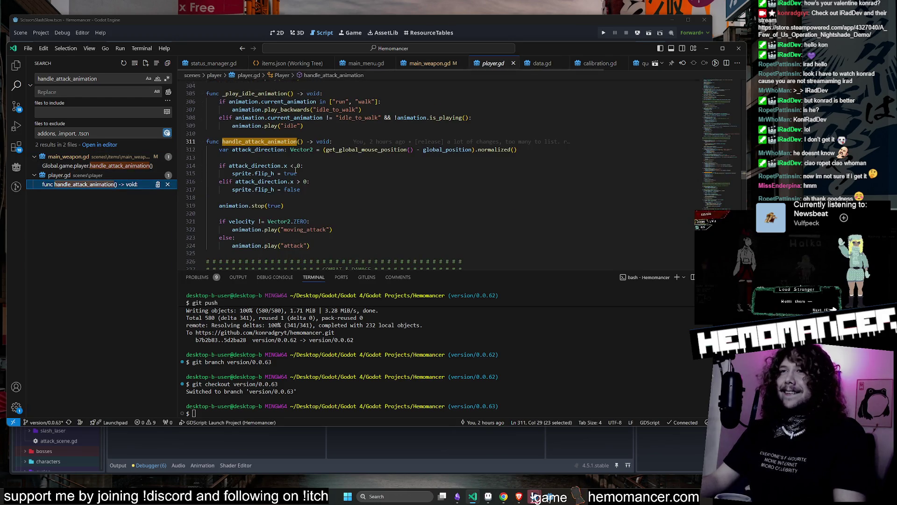
mouse_move(323, 239)
left_mouse_down()
mouse_move(262, 135)
mouse_move(208, 123)
left_mouse_up()
key("ctrl+c")
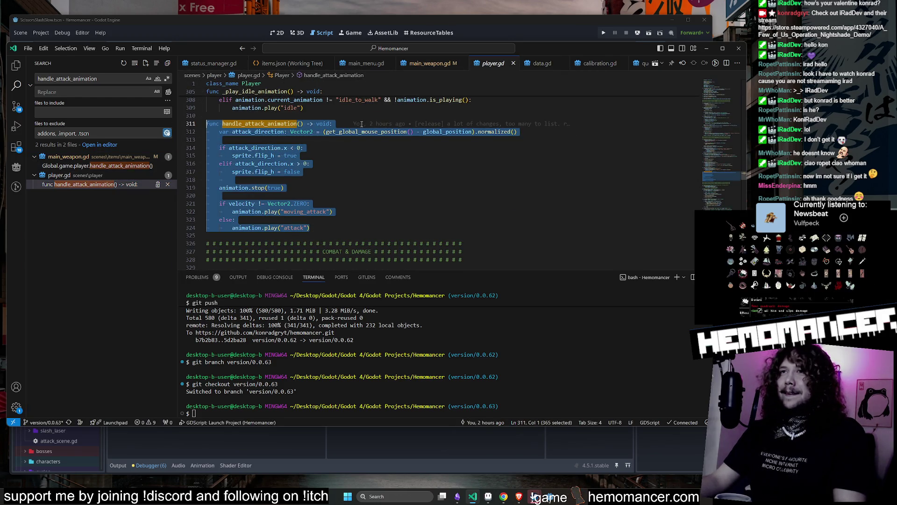
left_click(373, 109)
key("Return")
key("Return")
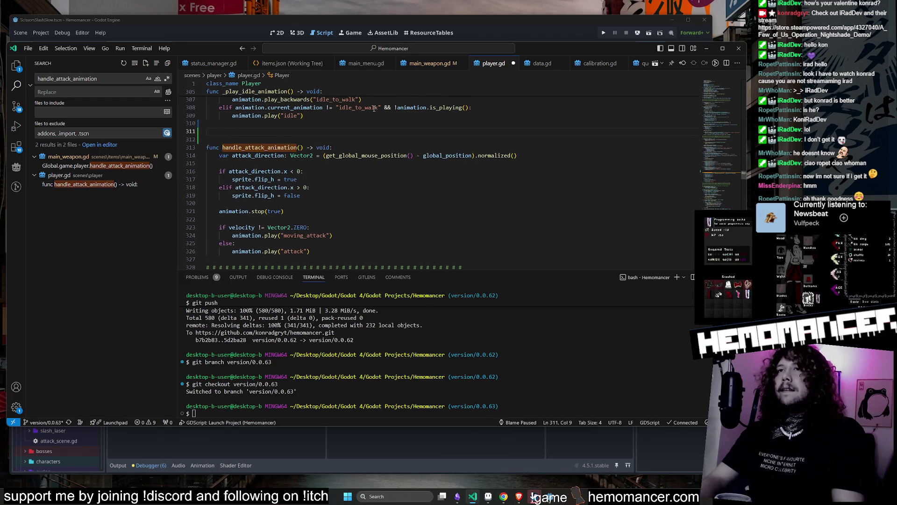
Paste the function copy as handle_secondary_attack_animation, with both play calls set to 'attack_slow'.
key("ctrl+v")
left_click(244, 131)
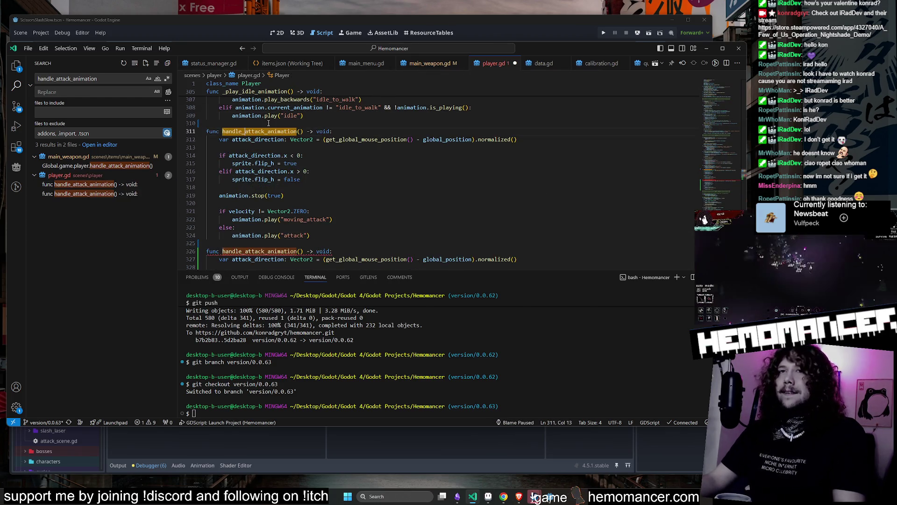
type("secondary_")
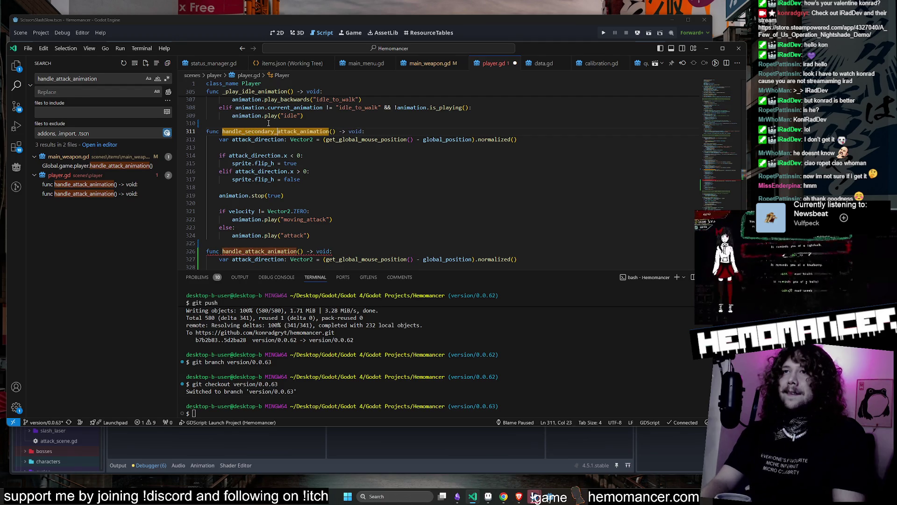
scroll(315, 181, "down", 1)
scroll(315, 181, "down", 1)
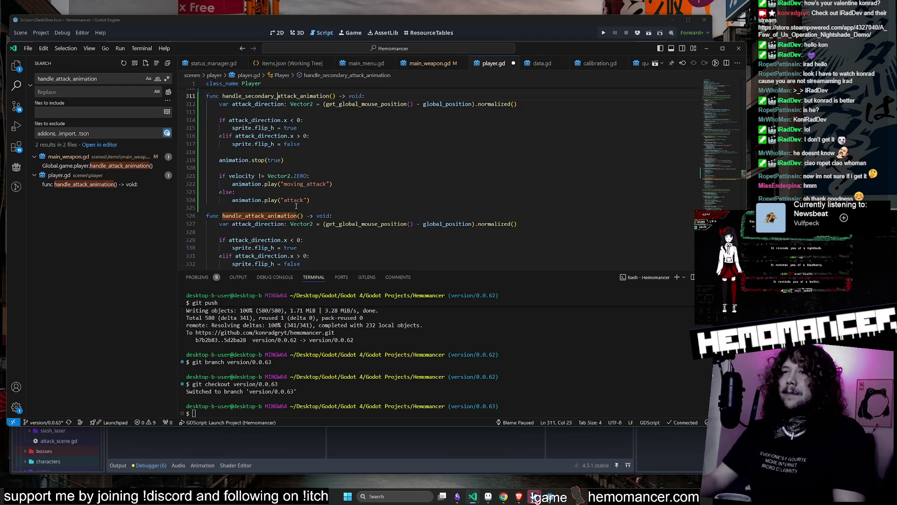
left_click(307, 200)
type("_")
type("slo")
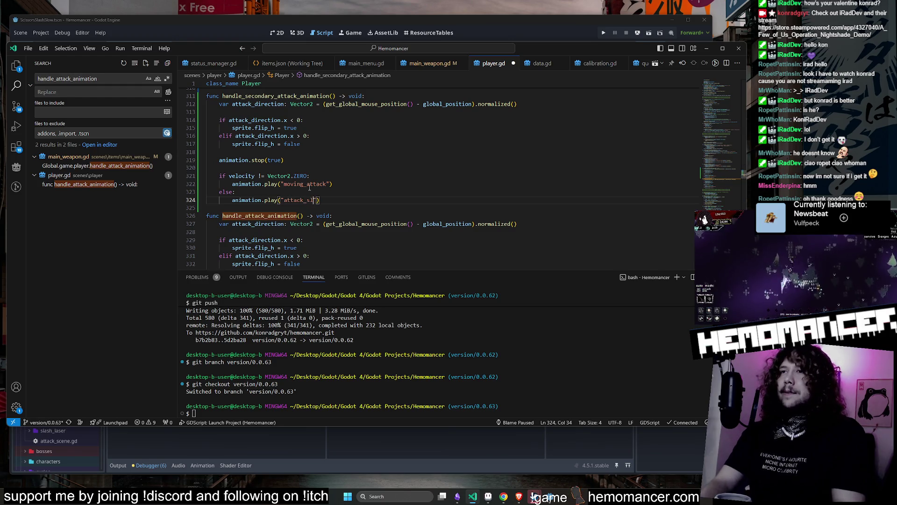
type("w")
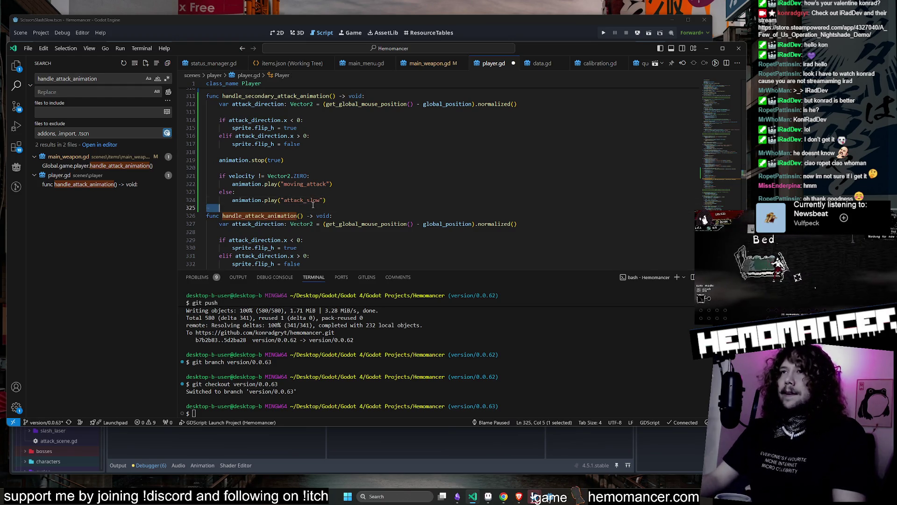
double_click(312, 183)
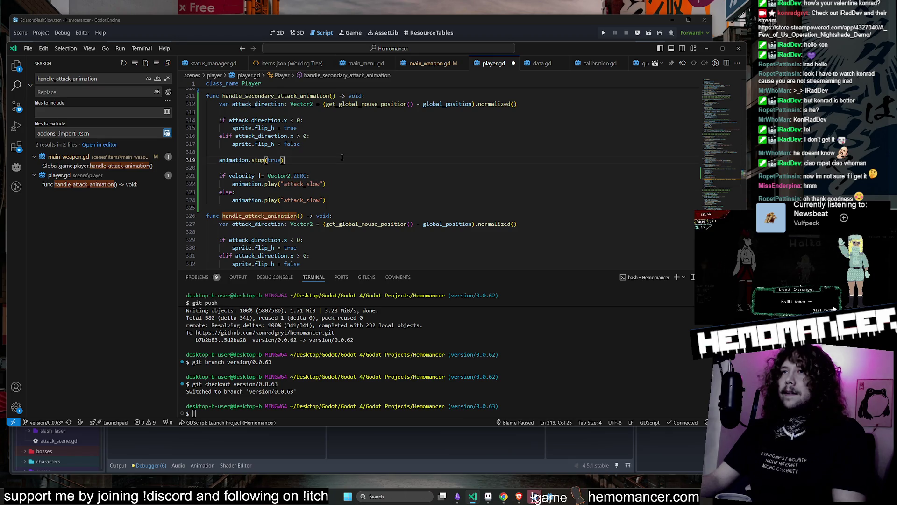
Return to the Godot editor and view the updated player.gd script.
key("alt+Tab")
left_click(411, 131)
scroll(321, 238, "down", 4)
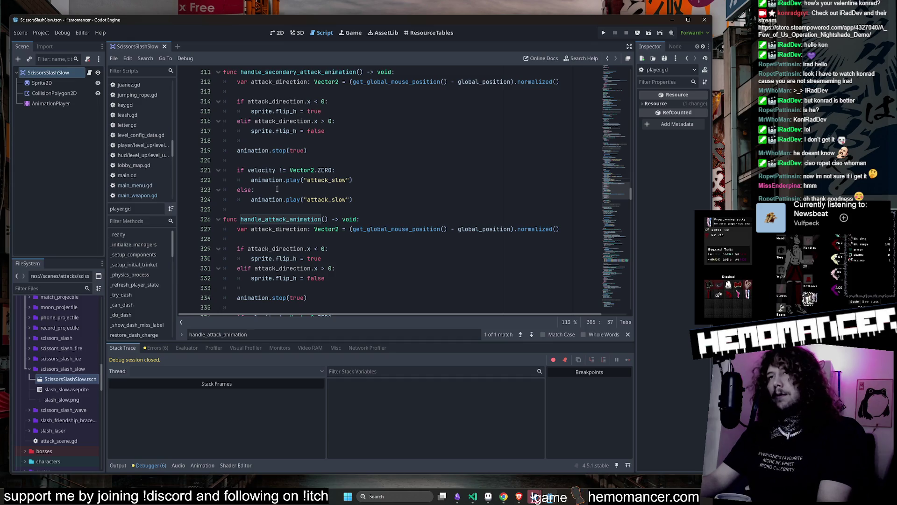
Check the new function in player.gd, then run Hemomancer in debug mode with F5.
left_click(324, 219)
scroll(355, 136, "up", 2)
scroll(396, 149, "down", 2)
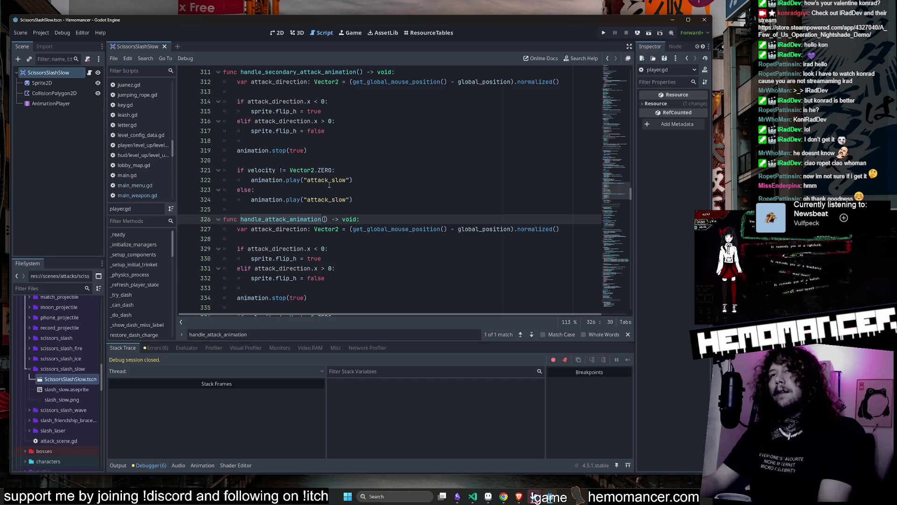
left_click(327, 170)
key("F5")
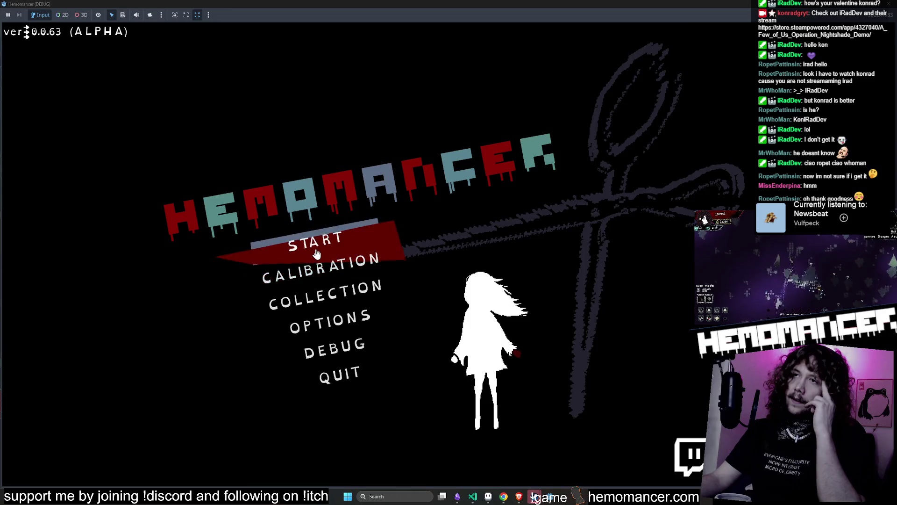
Start the game and load the forest level from the signpost's travel map.
left_click(316, 253)
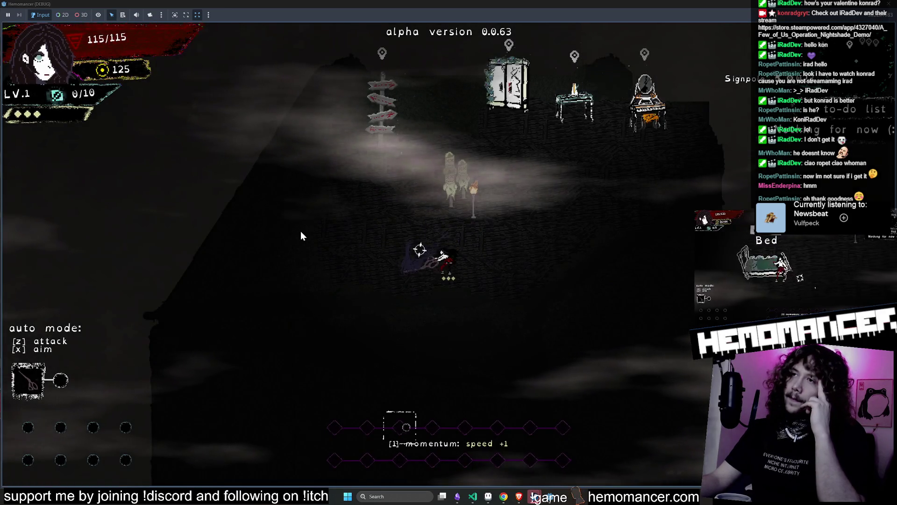
key("Up")
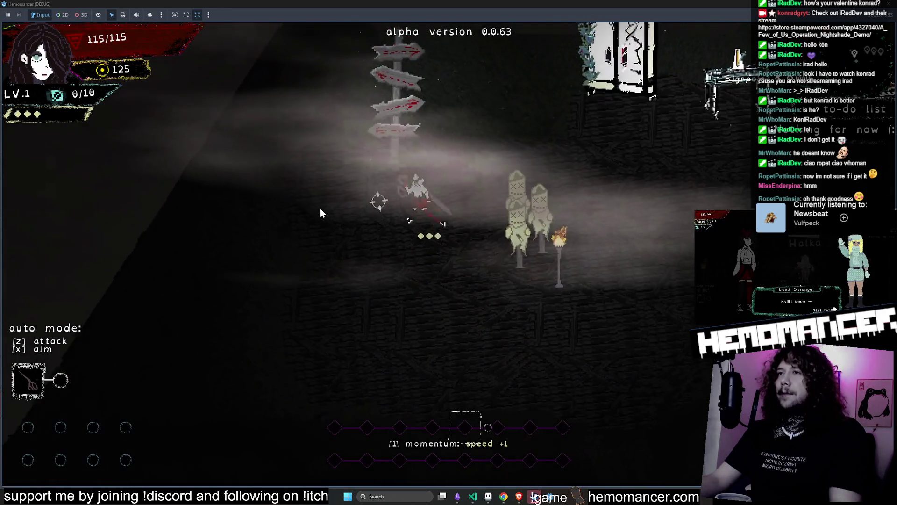
key("e")
left_click(447, 254)
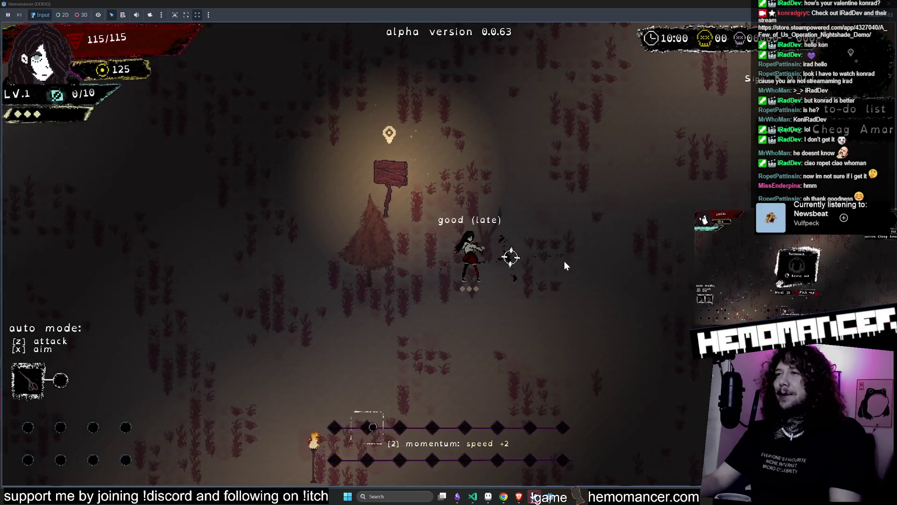
Fire the slow scissors slash at enemies in several directions, then pause and quit with F8.
key("Left")
key("z")
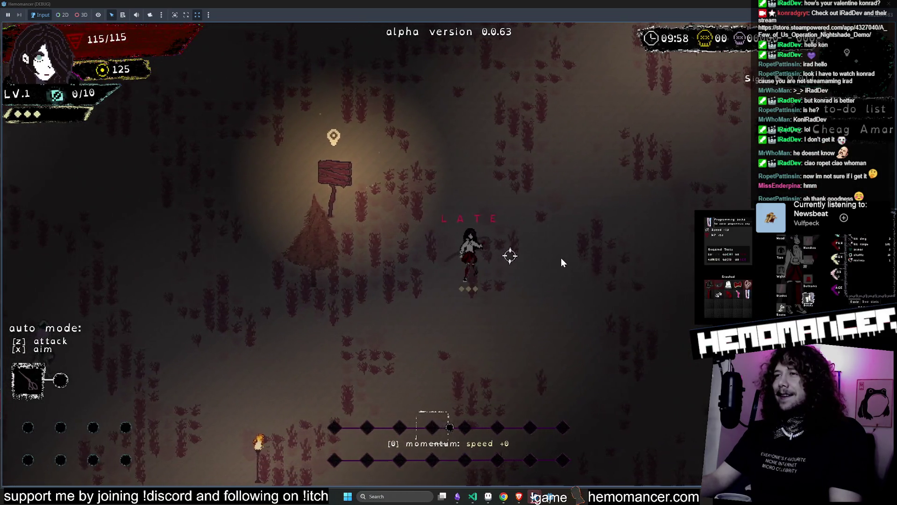
key("Left")
key("z")
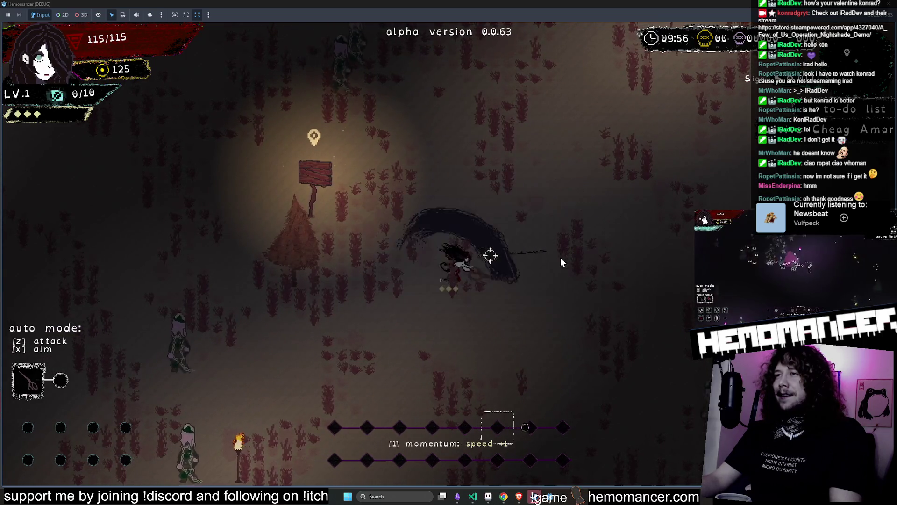
key("Up")
key("Right")
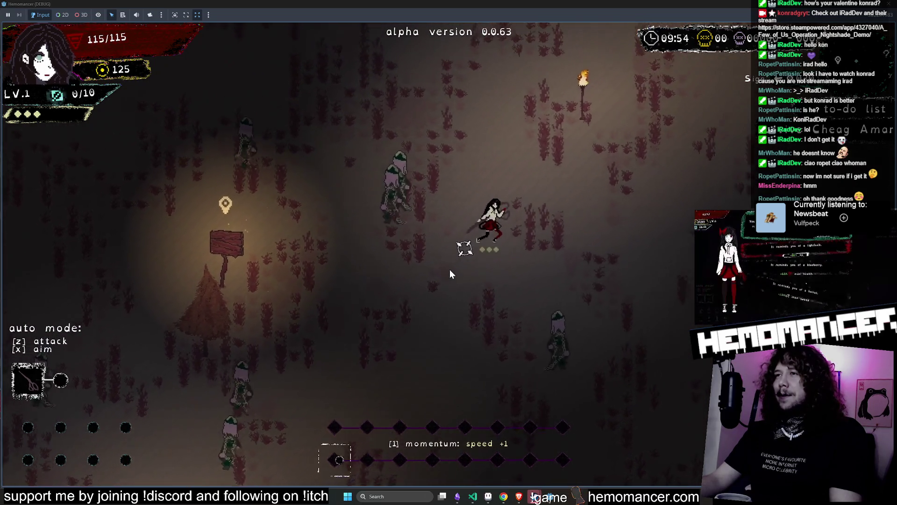
key("Up")
key("Right")
key("z")
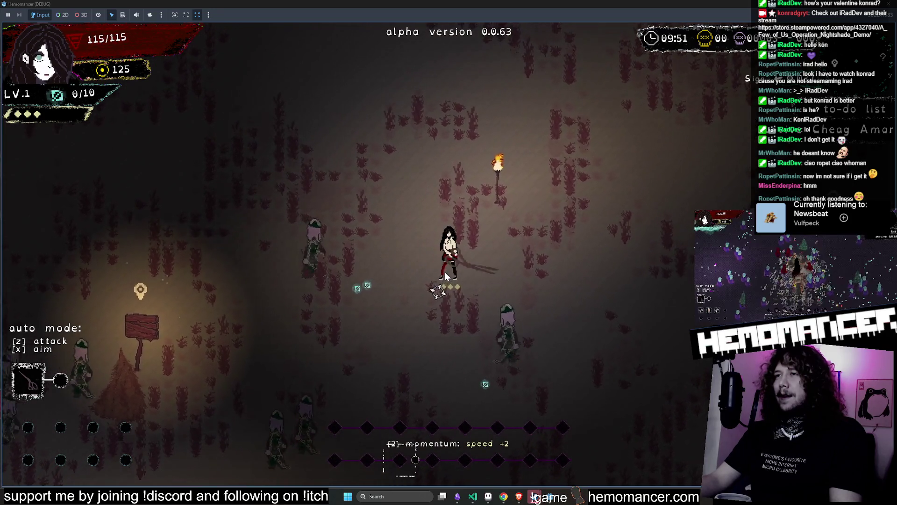
key("Up")
key("z")
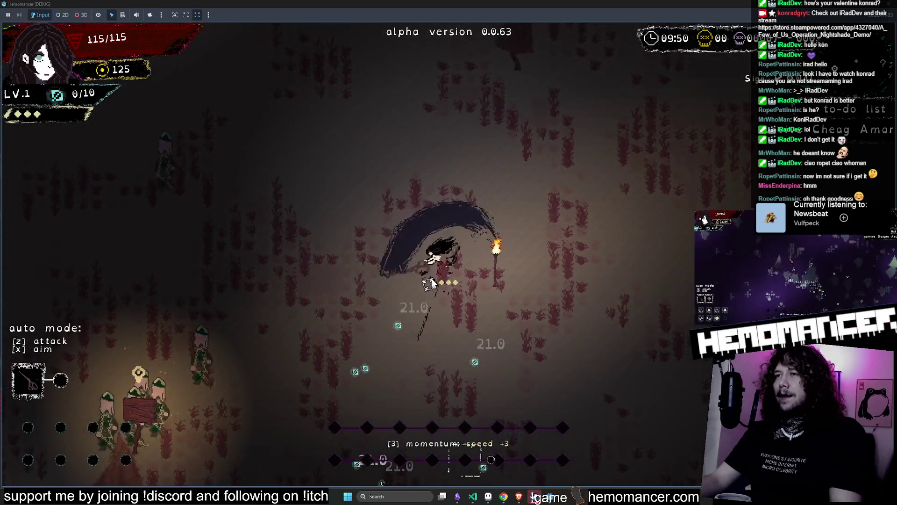
key("Escape")
key("F8")
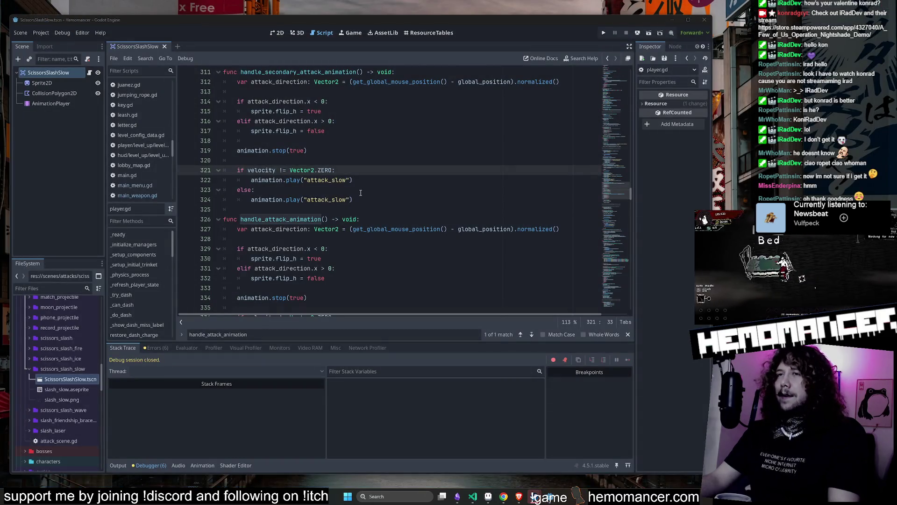
Review handle_secondary_attack_animation in player.gd, then open ScissorsSlashSlow's attack_scene.gd script.
left_click(361, 192)
scroll(364, 190, "up", 1)
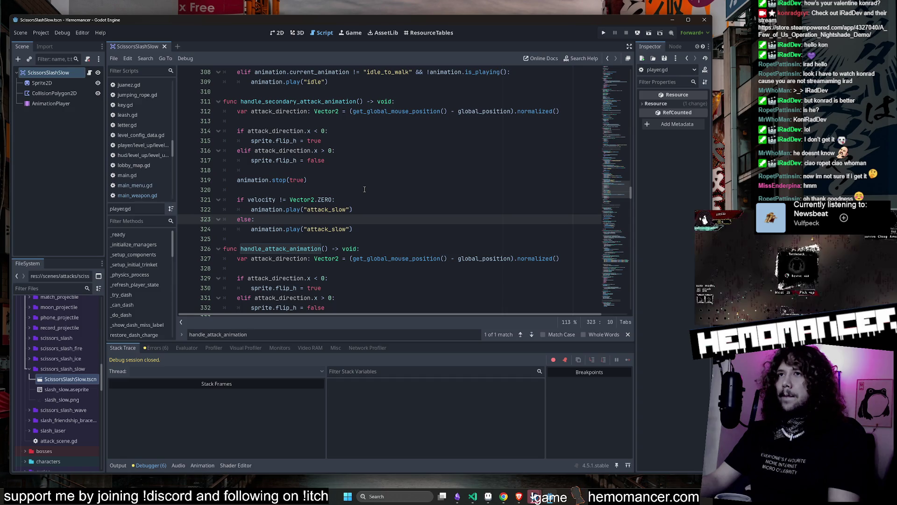
left_click(316, 102)
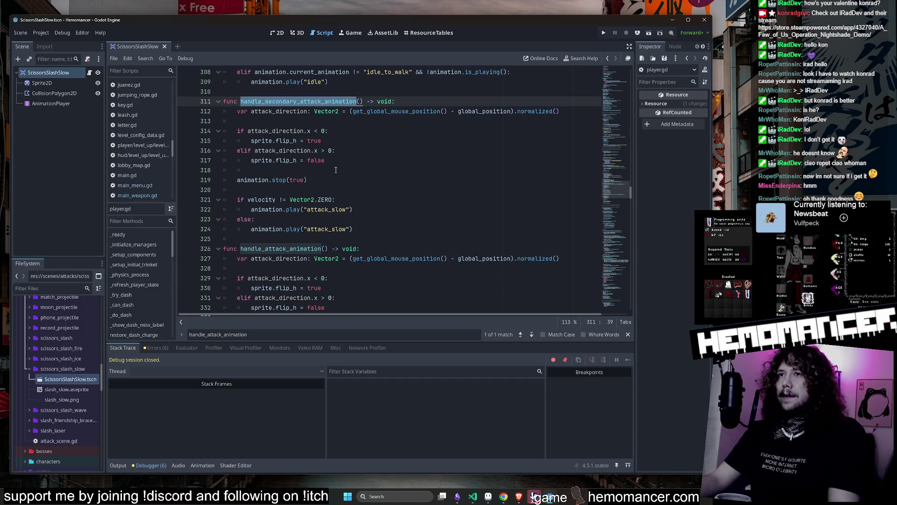
left_click(316, 200)
double_click(326, 209)
left_click(315, 180)
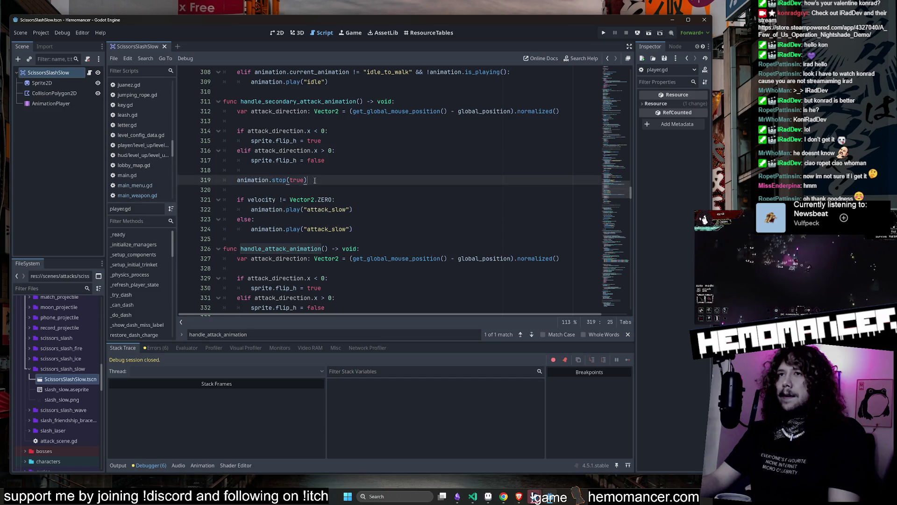
double_click(273, 112)
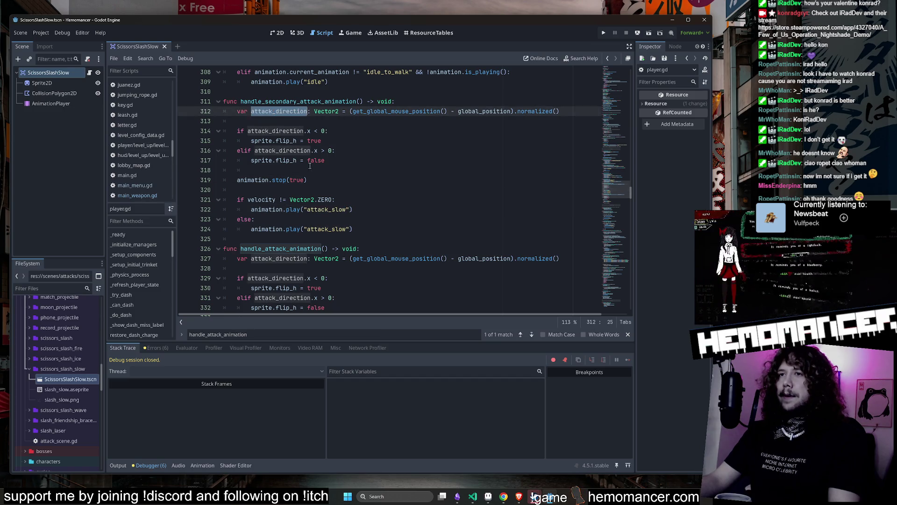
double_click(286, 102)
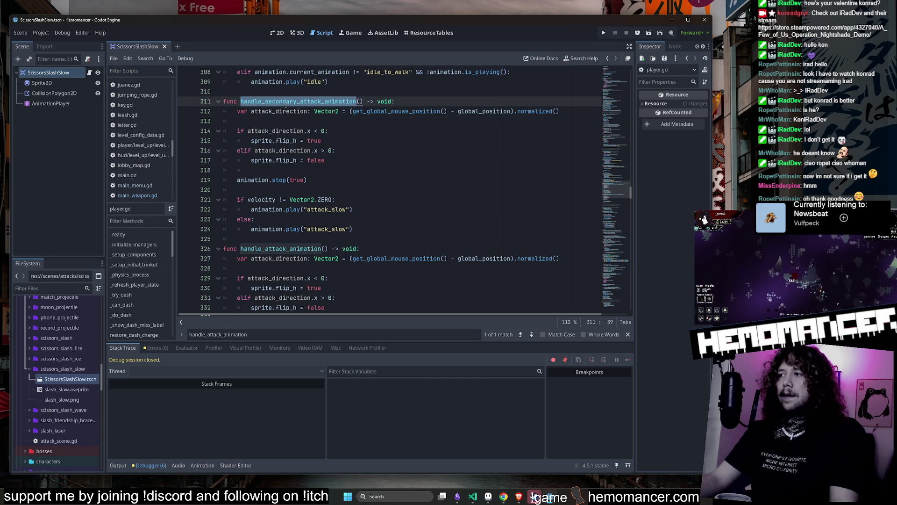
left_click(89, 73)
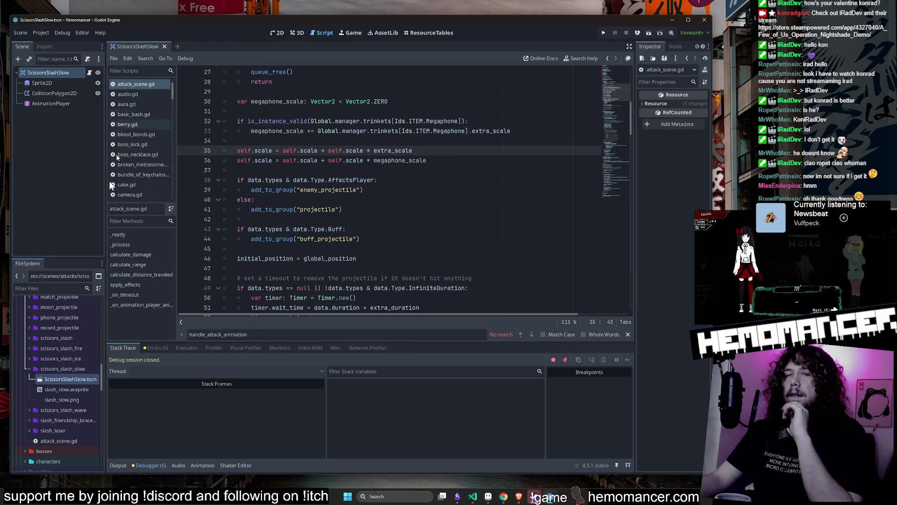
Inspect attack_scene.gd and save the ScissorsSlashSlow scene and script.
left_click(389, 242)
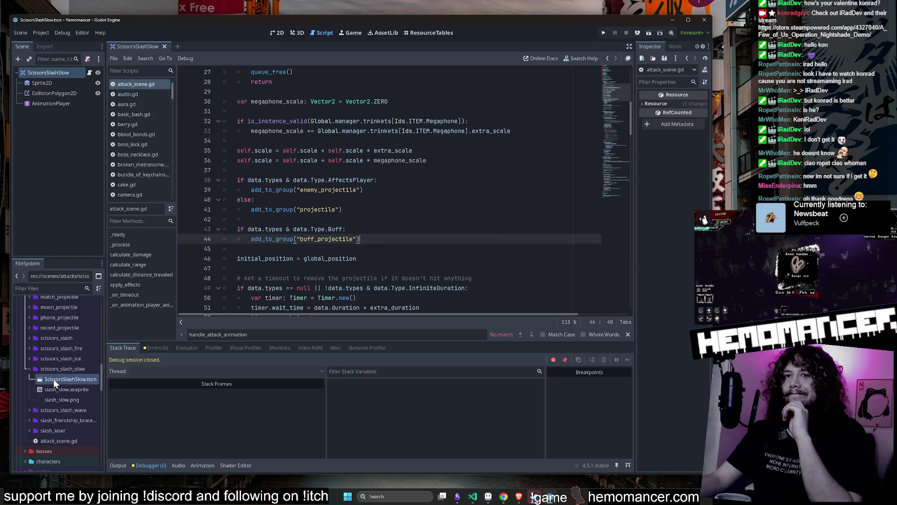
left_click(67, 441)
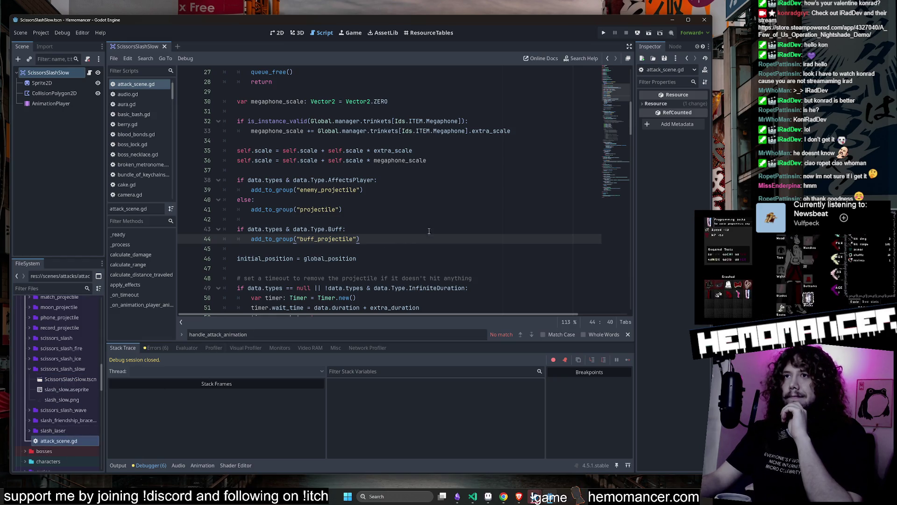
scroll(429, 231, "up", 9)
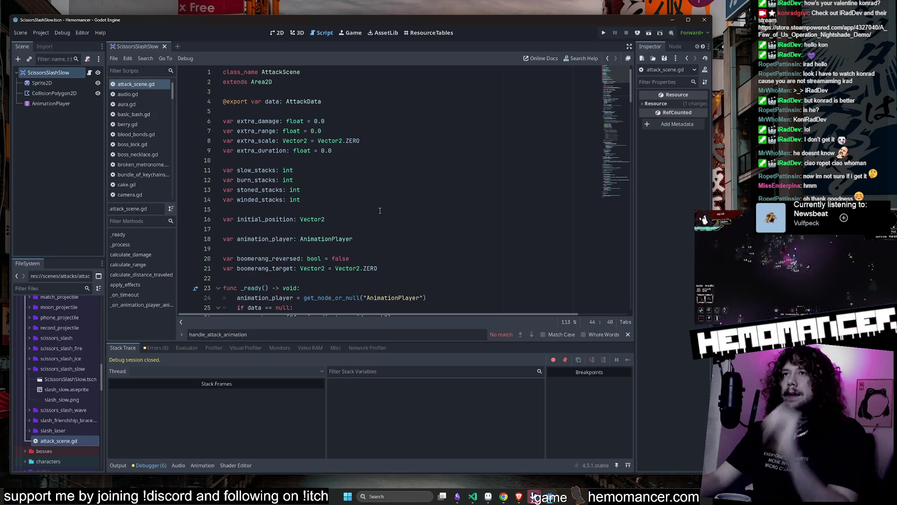
scroll(376, 209, "down", 4)
left_click(535, 496)
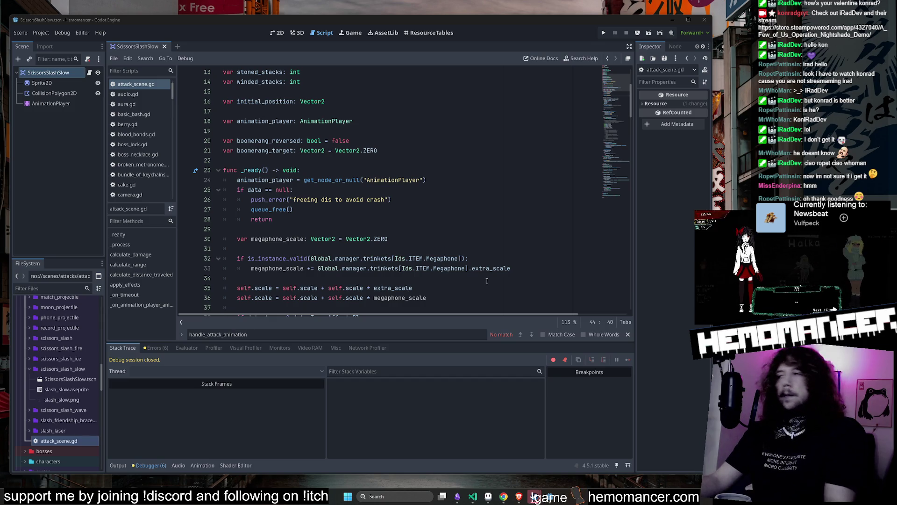
left_click(454, 184)
key("ctrl+s")
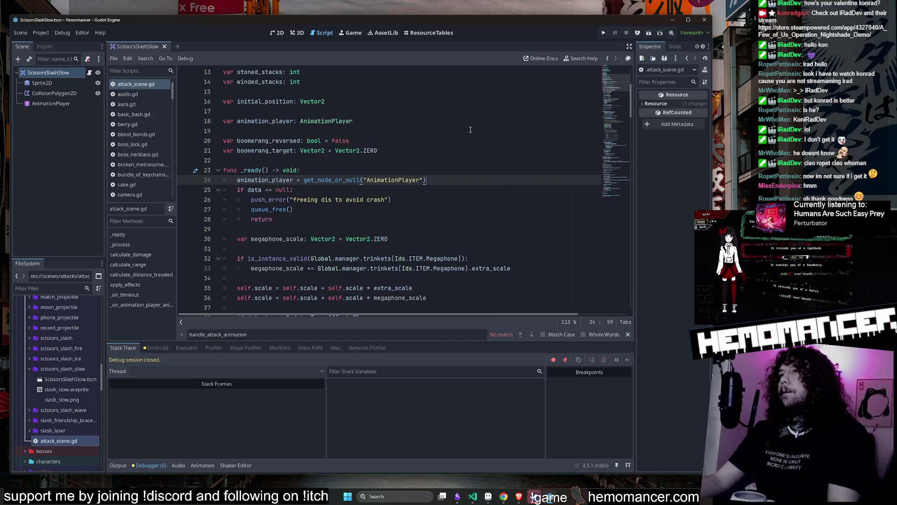
Open the project resource search and filter it for 'player' files.
left_click(439, 148)
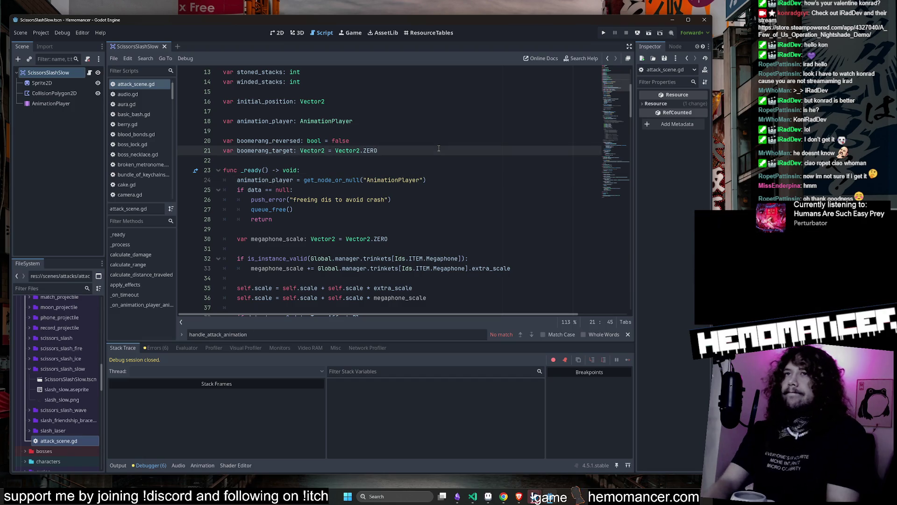
key("alt+shift+o")
type("player")
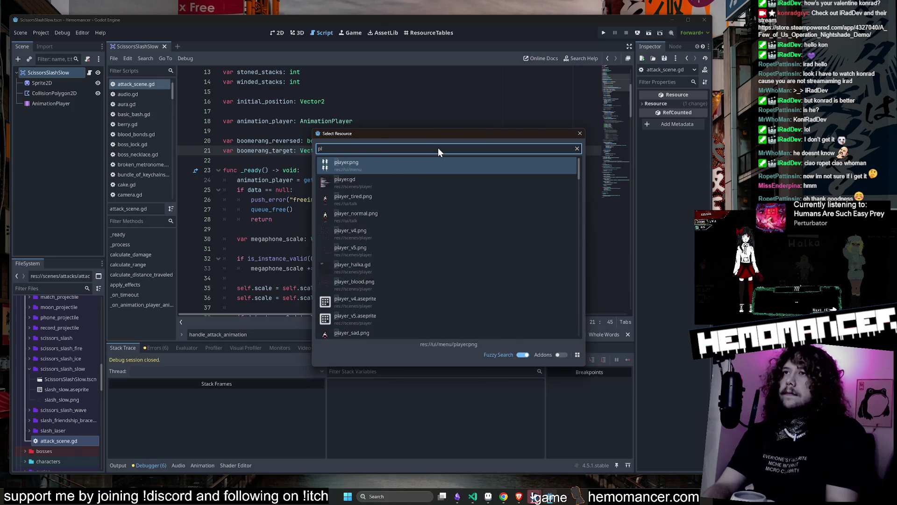
key("Down")
key("Return")
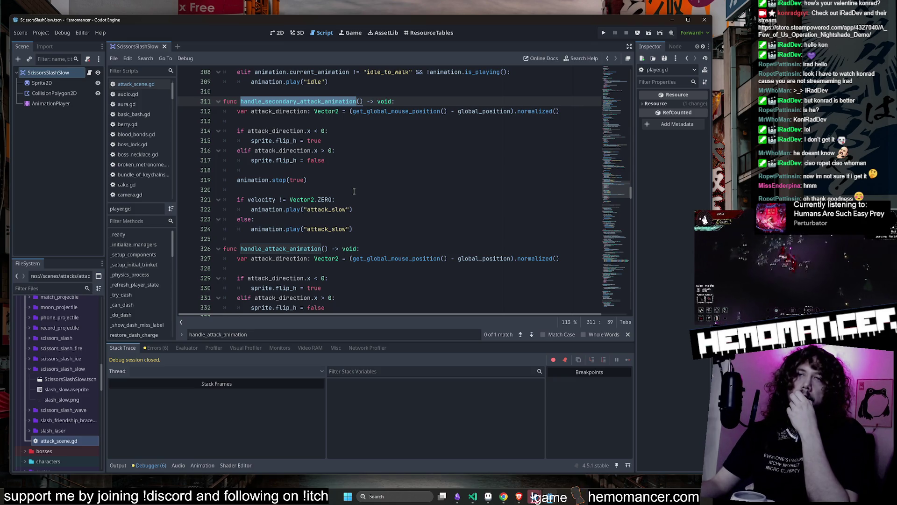
scroll(354, 191, "down", 1)
scroll(354, 191, "up", 1)
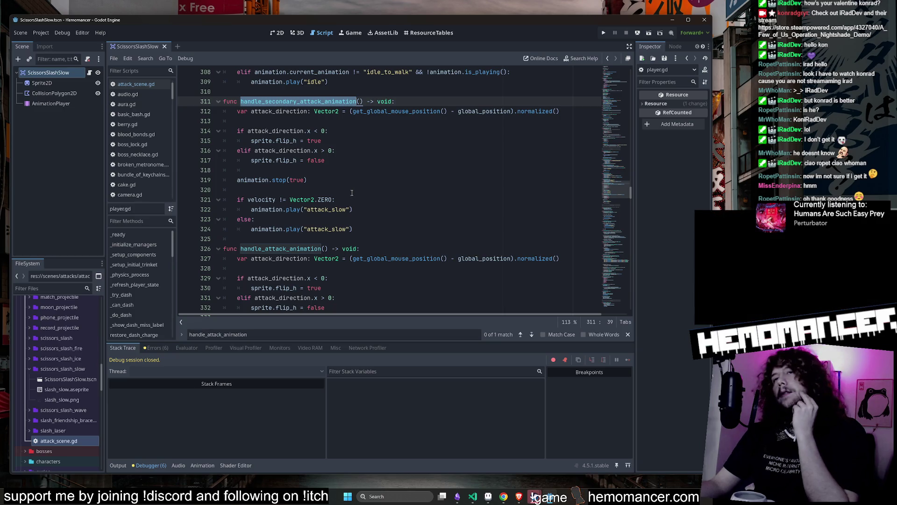
scroll(351, 194, "down", 4)
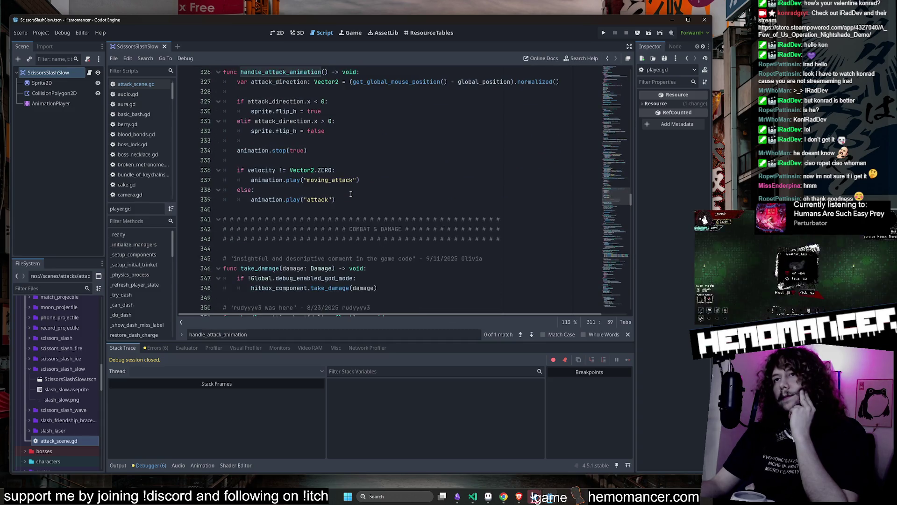
scroll(351, 193, "up", 5)
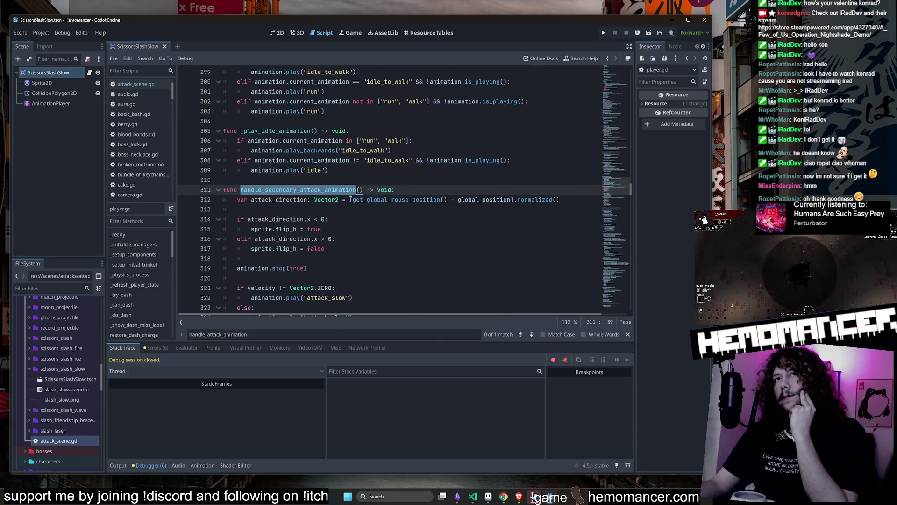
scroll(380, 221, "down", 1)
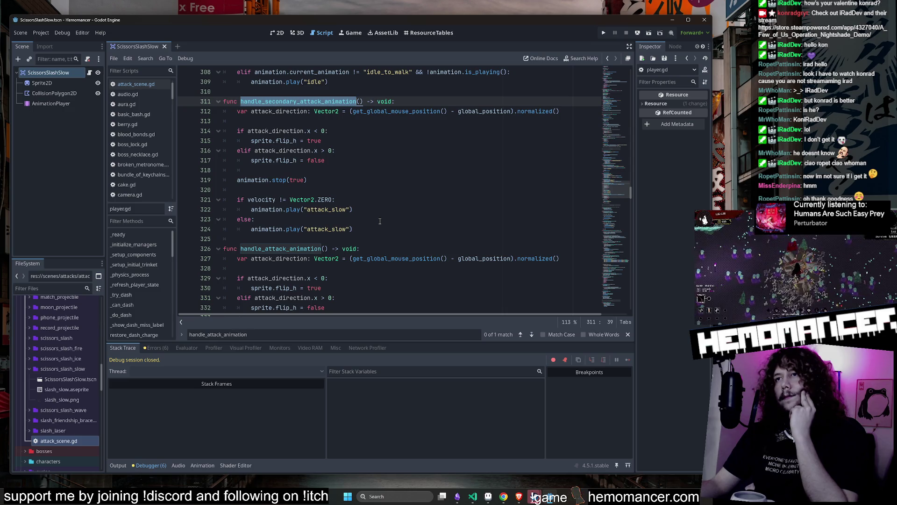
left_click(136, 84)
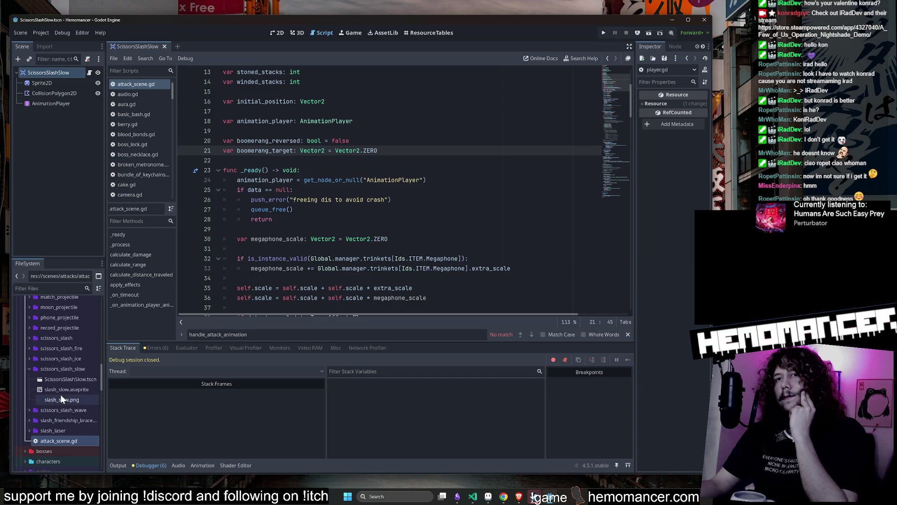
left_click(60, 380)
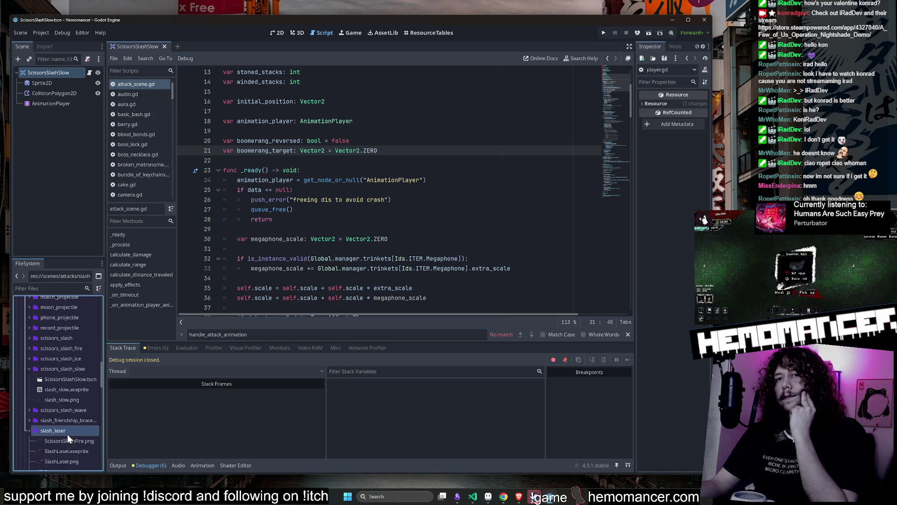
left_click(69, 439)
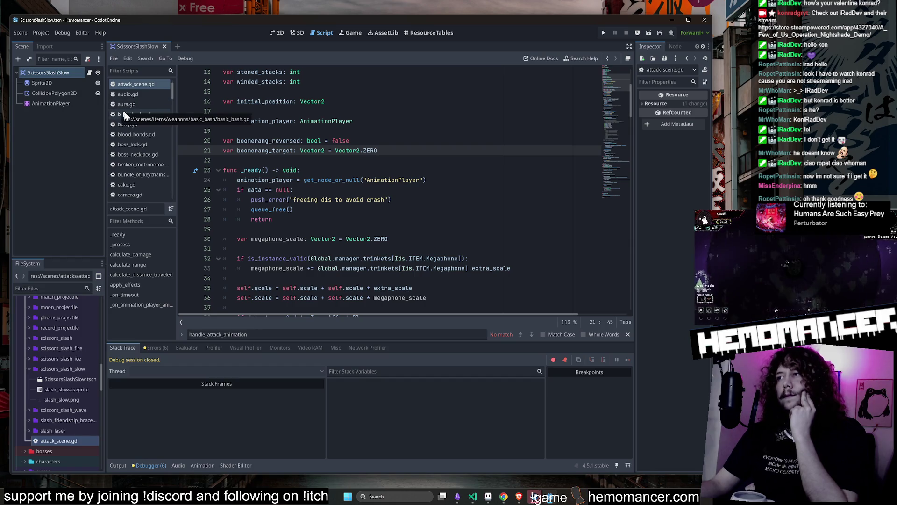
mouse_move(617, 111)
left_mouse_down()
mouse_move(616, 200)
mouse_move(612, 148)
left_mouse_up()
left_click(454, 143)
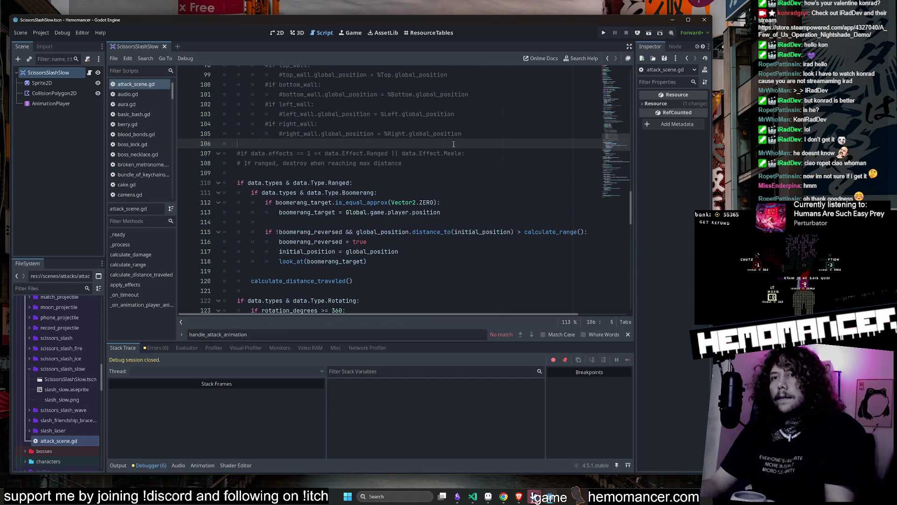
Open main_weapon.gd through the resource search using the 'main_' filter.
key("shift+alt+o")
type("main_att")
key("BackSpace")
key("BackSpace")
key("BackSpace")
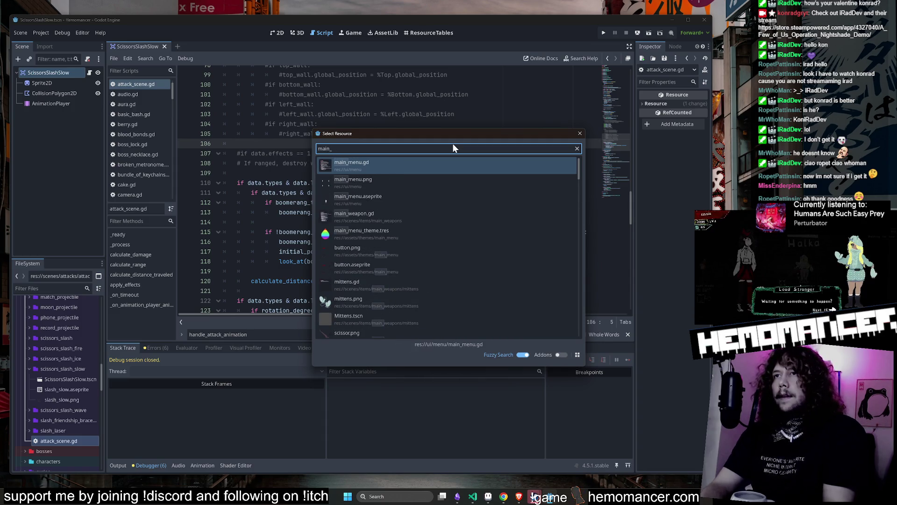
key("Down")
key("Down")
key("Down")
key("Return")
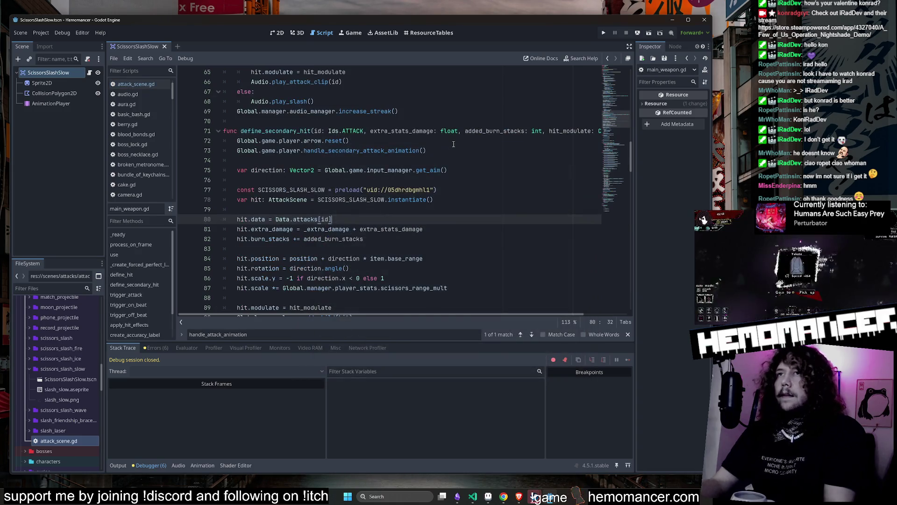
scroll(429, 168, "down", 4)
scroll(261, 108, "up", 3)
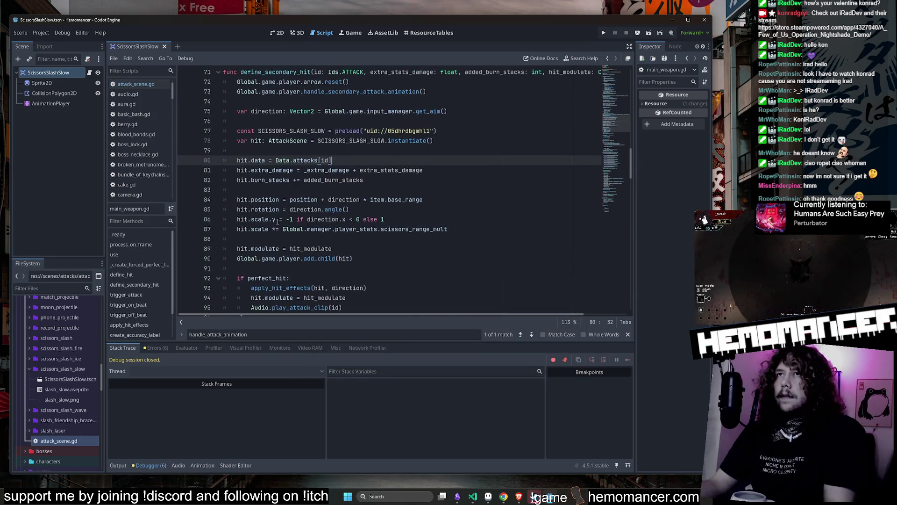
scroll(261, 108, "up", 1)
Inspect define_secondary_hit and its SCISSORS_SLASH_SLOW AttackScene code on lines 71-78.
double_click(270, 102)
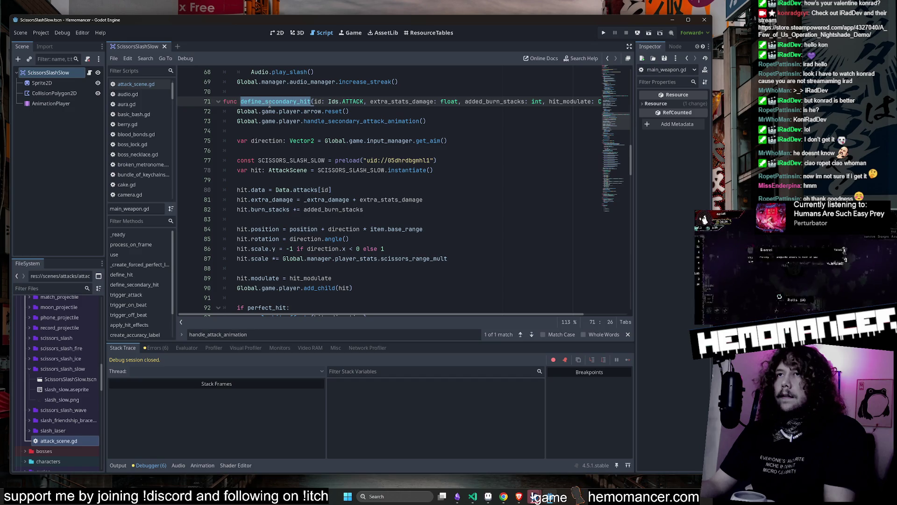
double_click(274, 161)
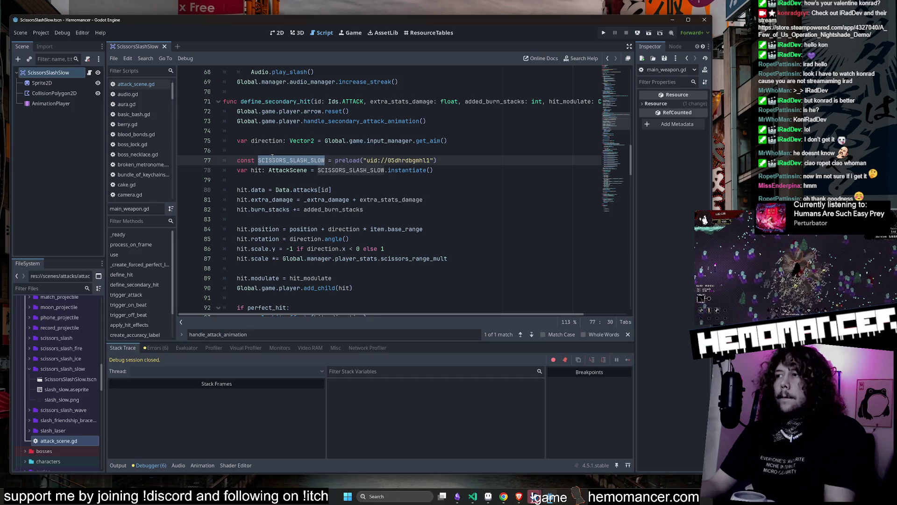
double_click(348, 171)
double_click(407, 170)
double_click(290, 161)
double_click(288, 170)
double_click(350, 170)
double_click(409, 170)
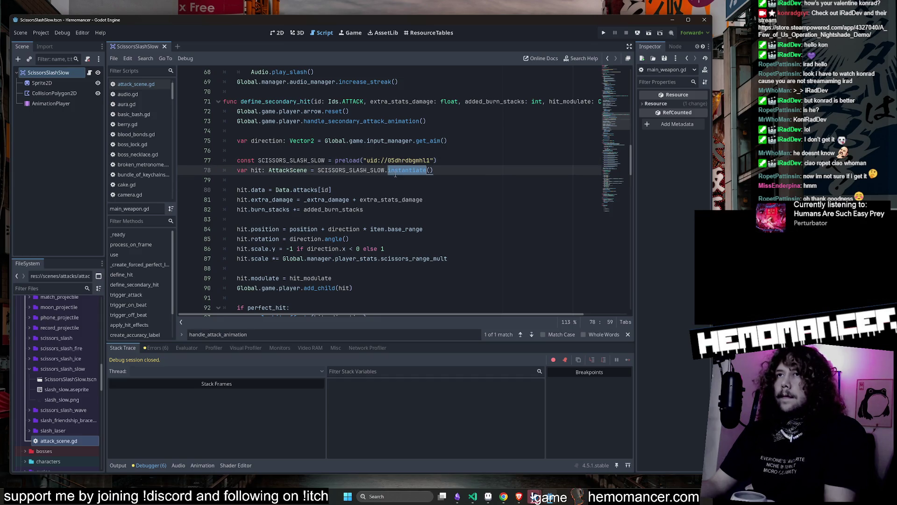
double_click(287, 170)
double_click(288, 161)
double_click(353, 173)
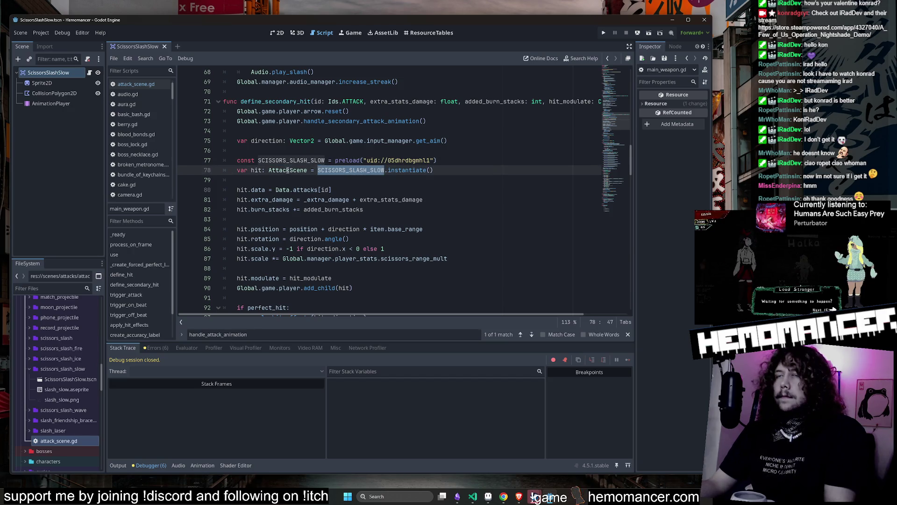
Jump to handle_secondary_attack_animation in player.gd, at line 322's play call.
left_click(424, 113)
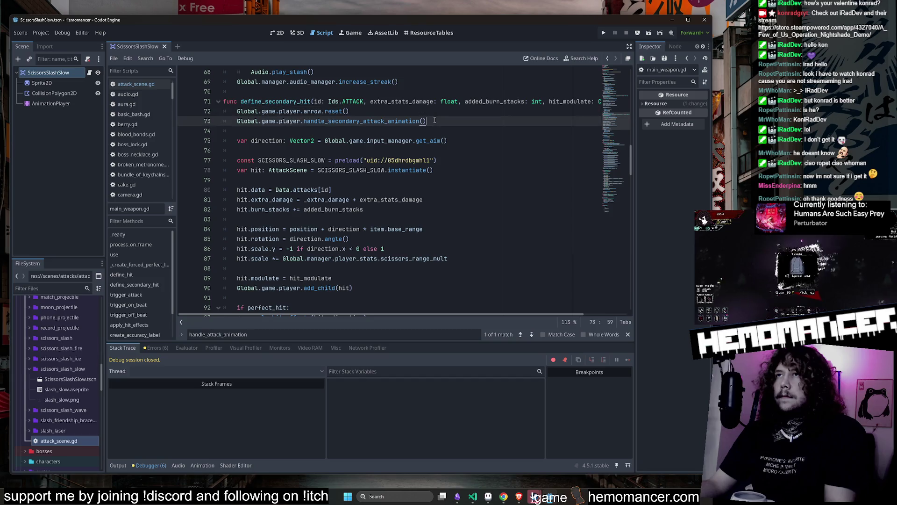
scroll(424, 140, "up", 1)
left_click(374, 152)
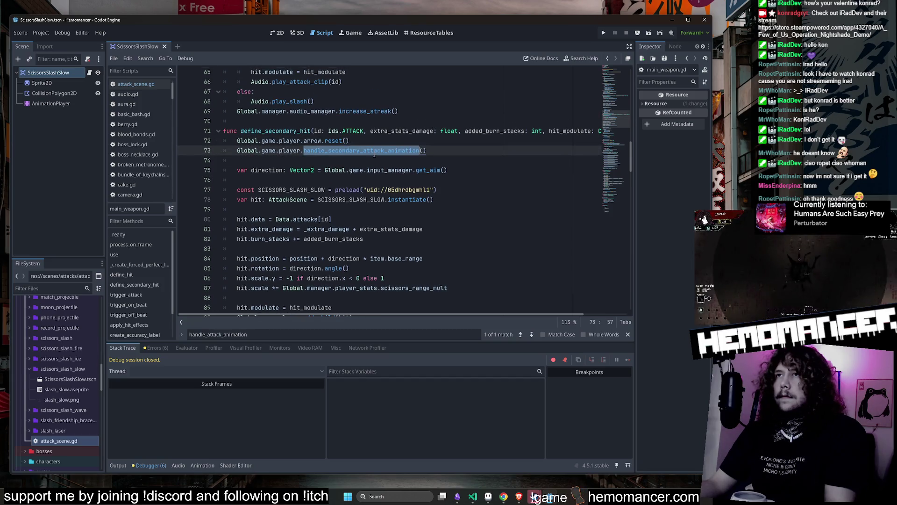
left_click(374, 152, "ctrl")
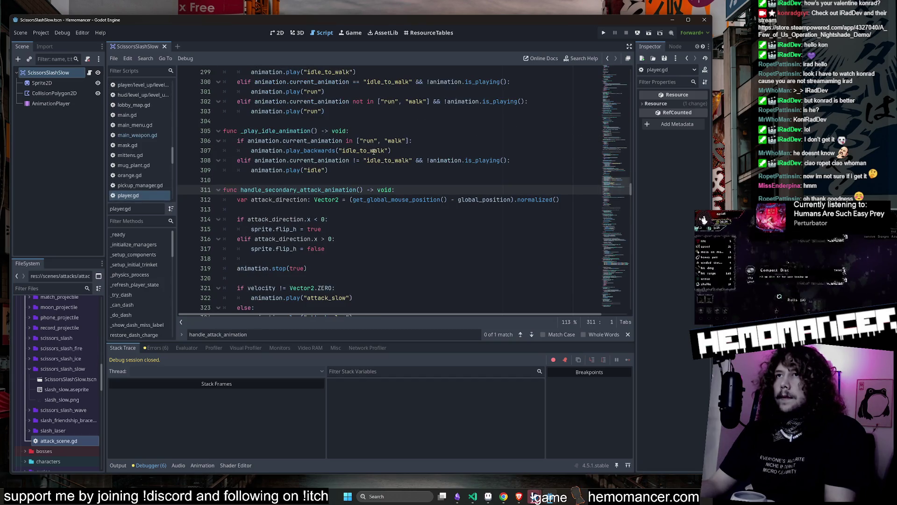
scroll(374, 153, "down", 2)
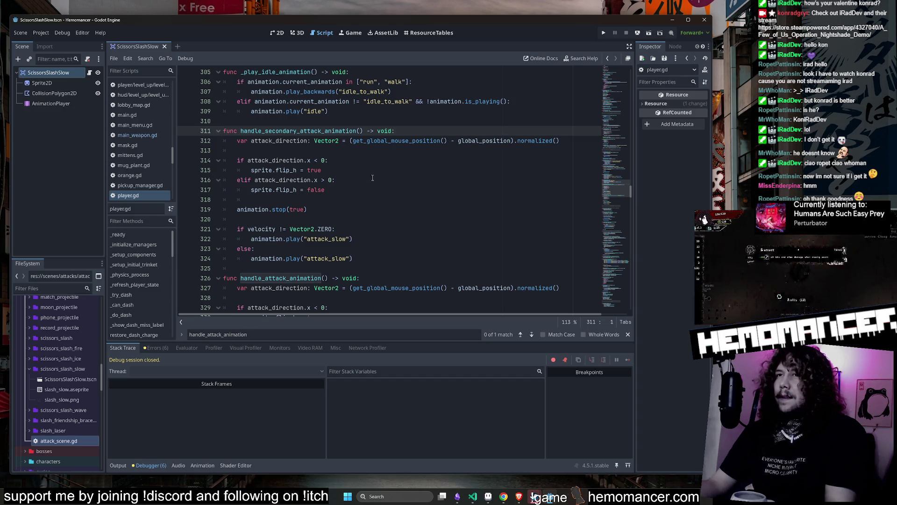
left_click(250, 239)
Add 'await' before the attack_slow play calls on lines 322 and 324 and save player.gd.
type("await")
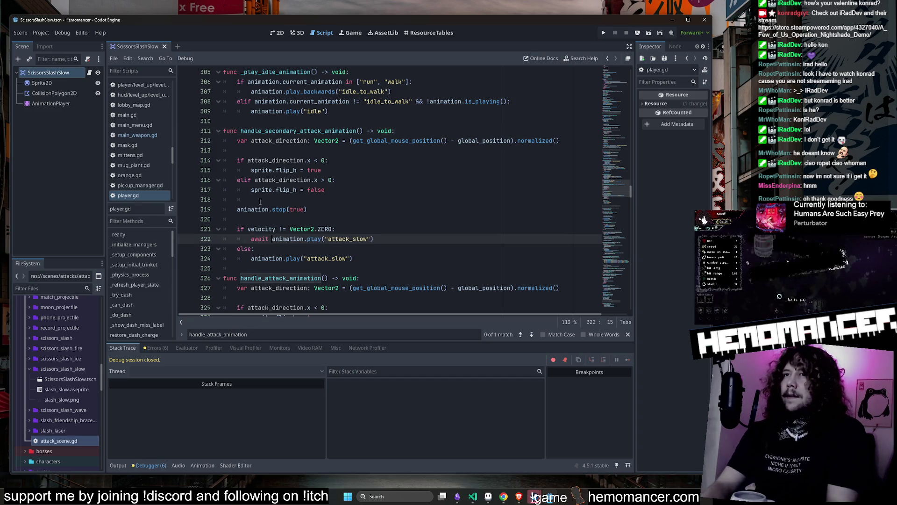
key("Down")
key("Down")
key("Home")
type("await")
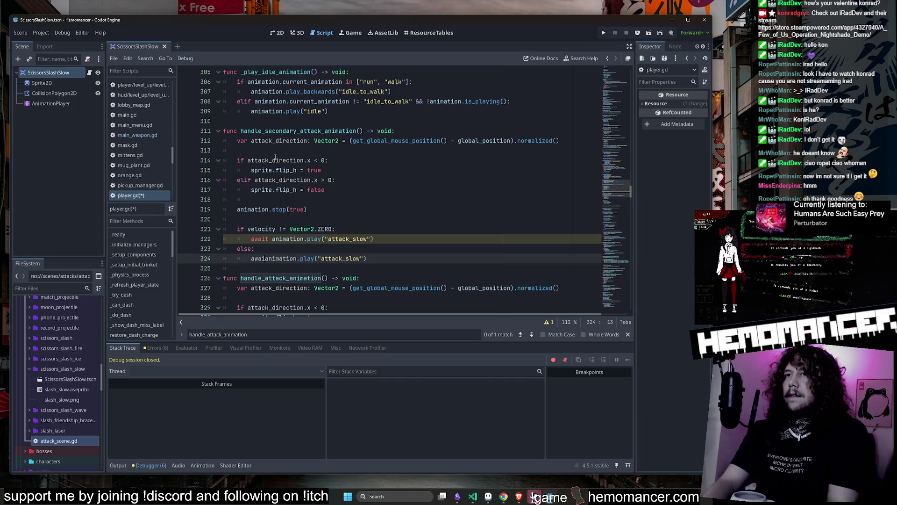
left_click(327, 189)
key("ctrl+s")
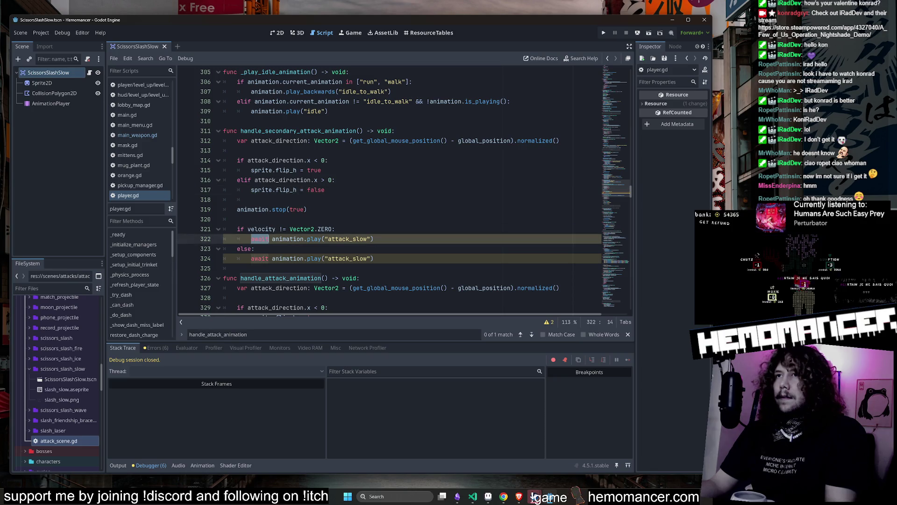
Open the attack scene's attack_scene.gd script from the Scene dock.
left_click(333, 219)
right_click(332, 220)
key("Escape")
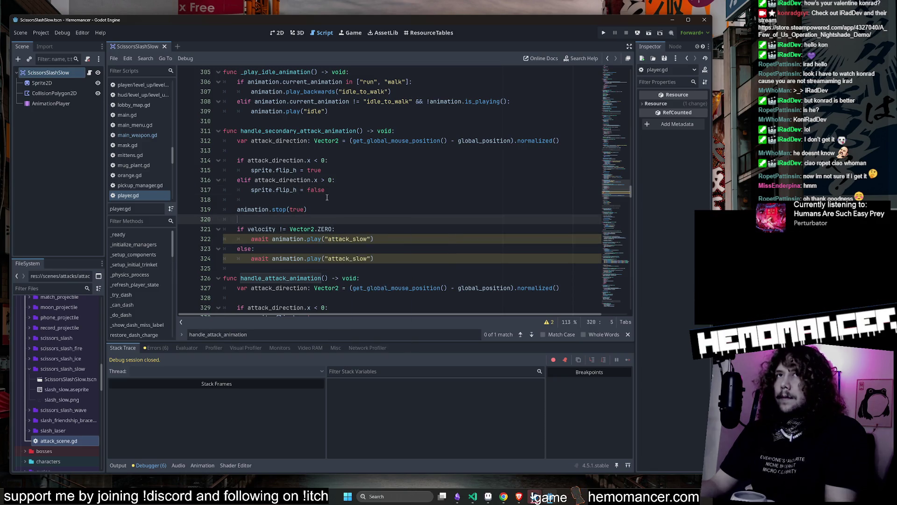
left_click(90, 72)
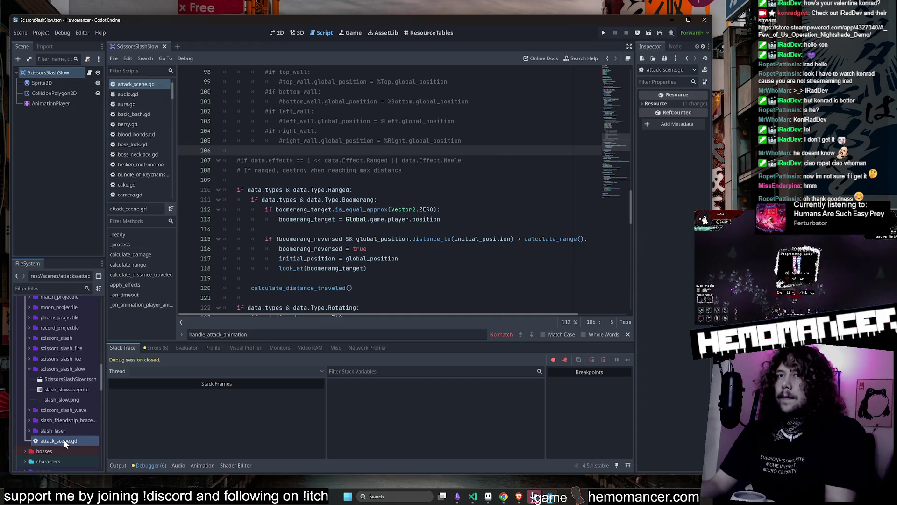
left_click(132, 83)
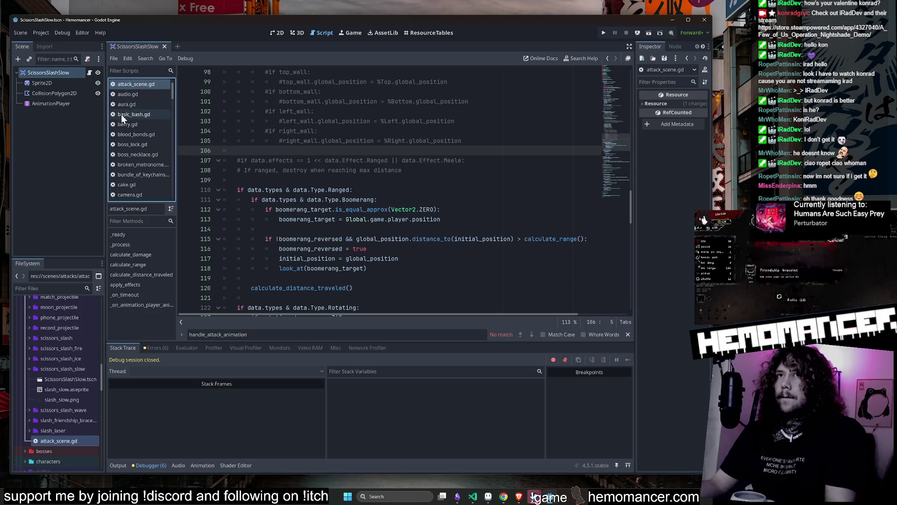
left_click(367, 190)
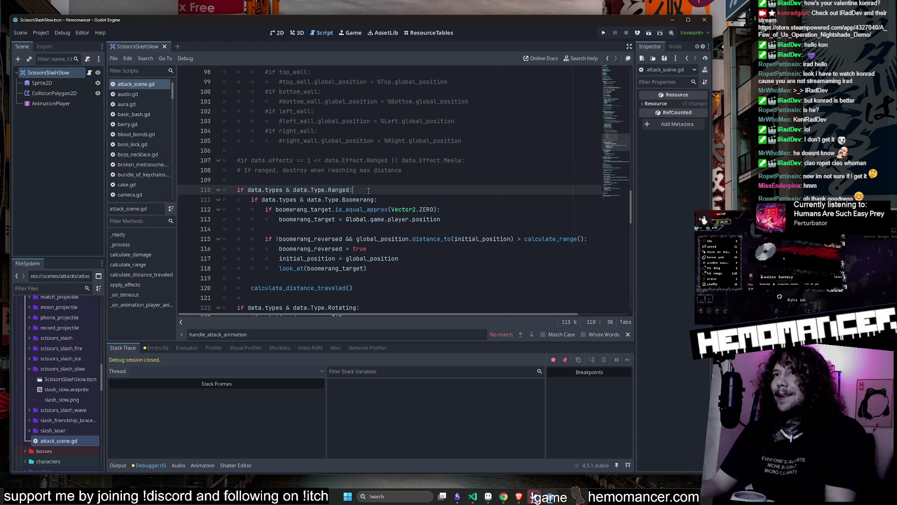
Await handle_secondary_attack_animation() on main_weapon.gd line 73, save, and run the game.
key("alt+shift+o")
key("Return")
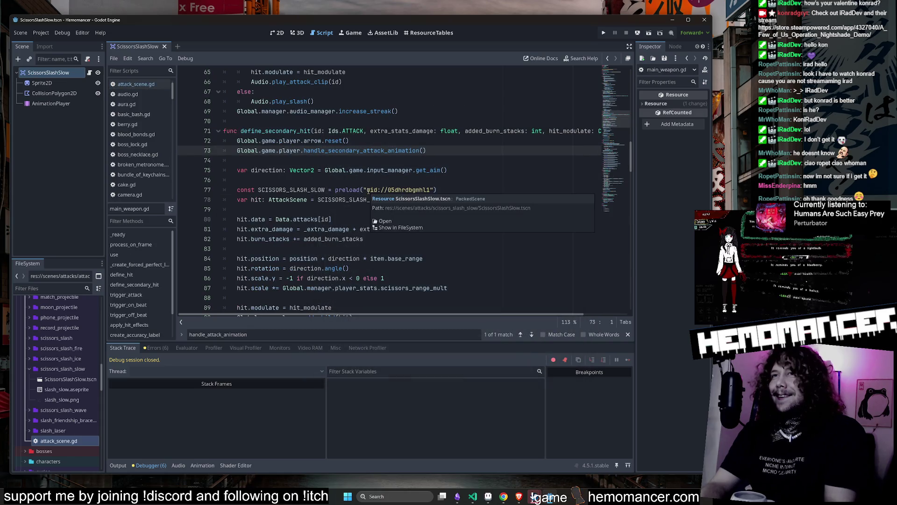
type("await")
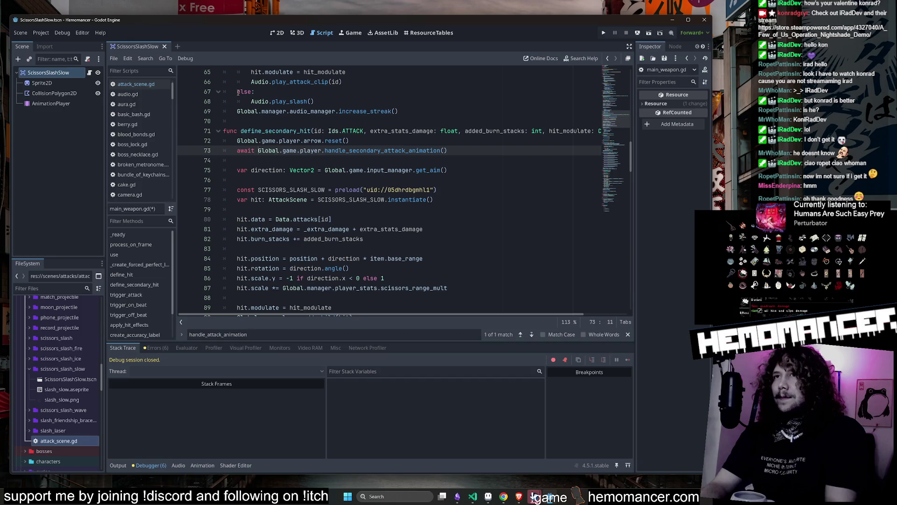
key("ctrl+s")
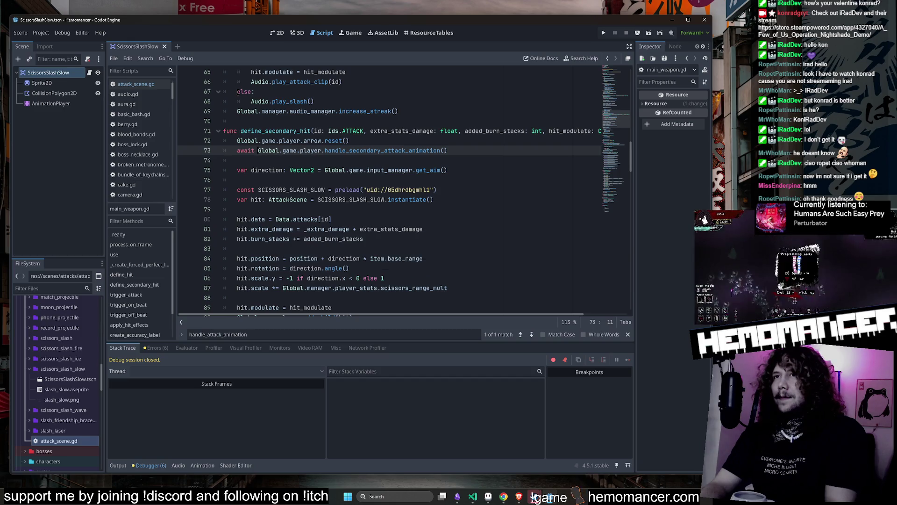
key("F5")
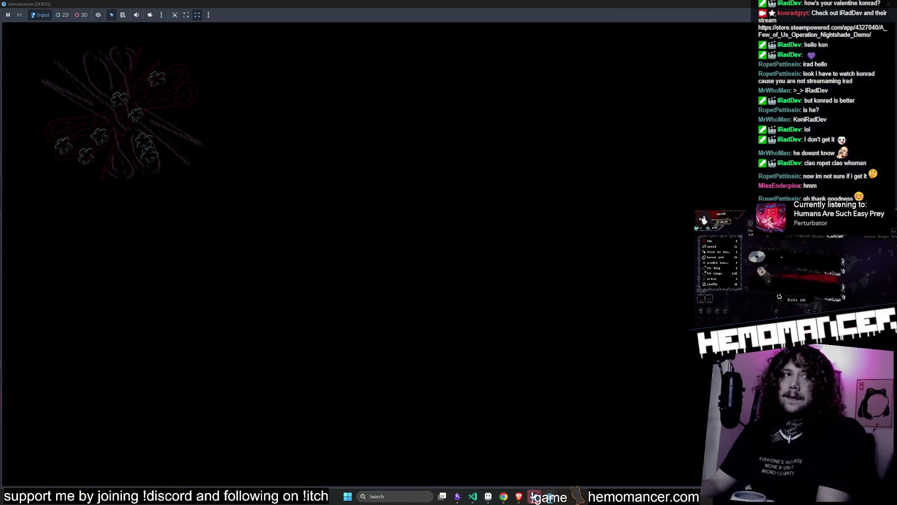
Start the game, walk to the signpost, and begin the trip to Cheag Amar.
left_click(295, 239)
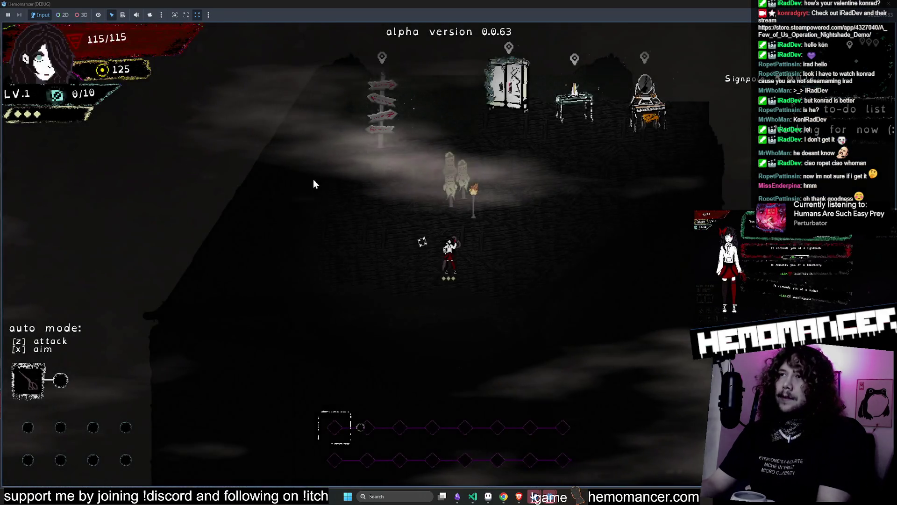
key("w")
key("e")
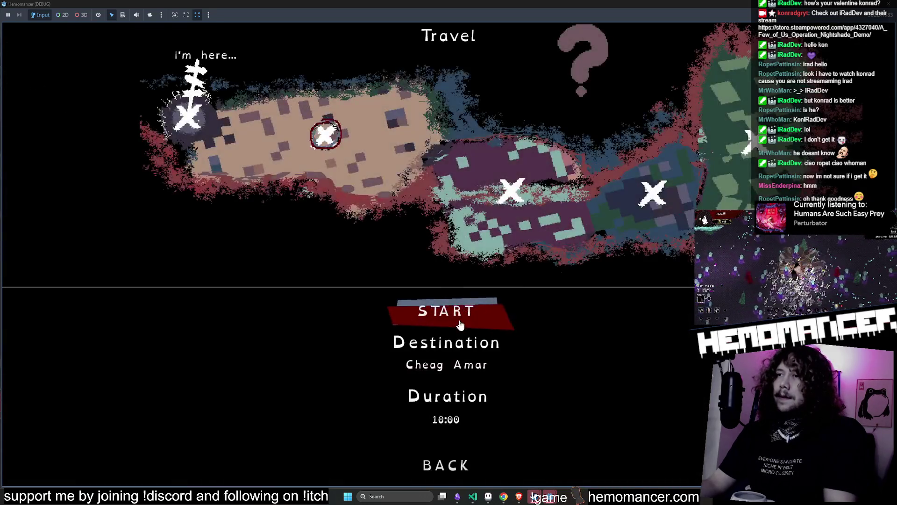
left_click(435, 320)
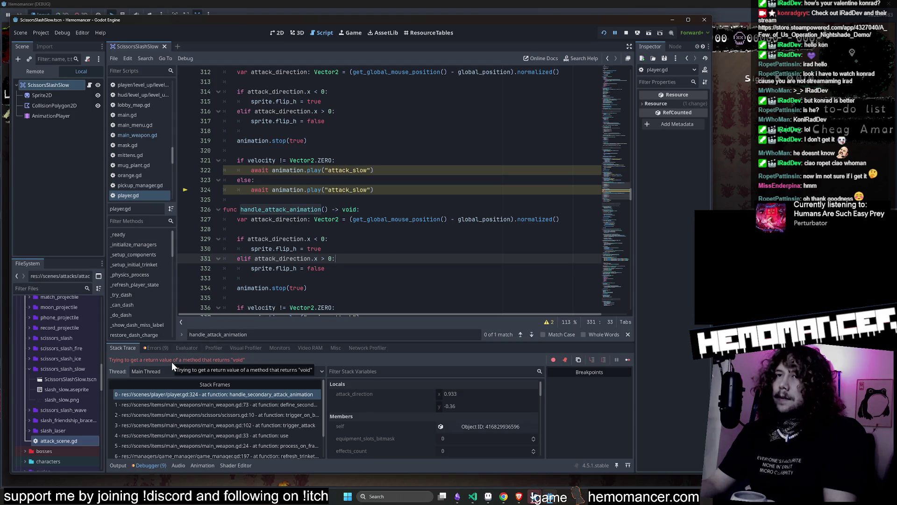
Inspect the awaited animation play calls on lines 322 and 324 of player.gd.
left_click(315, 193)
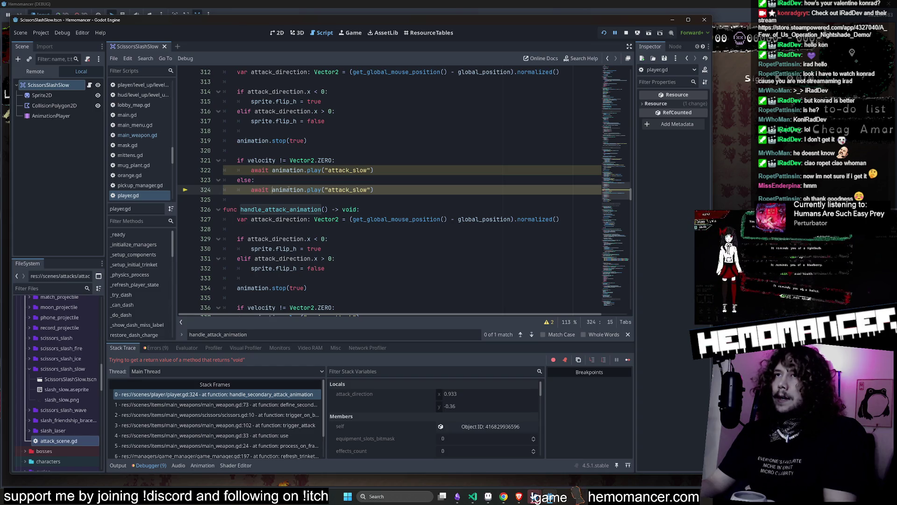
left_click(387, 191, "shift")
left_click_drag(386, 192, 252, 192)
mouse_move(374, 170)
left_mouse_down()
mouse_move(254, 170)
mouse_move(261, 161)
mouse_move(265, 172)
mouse_move(251, 171)
left_mouse_up()
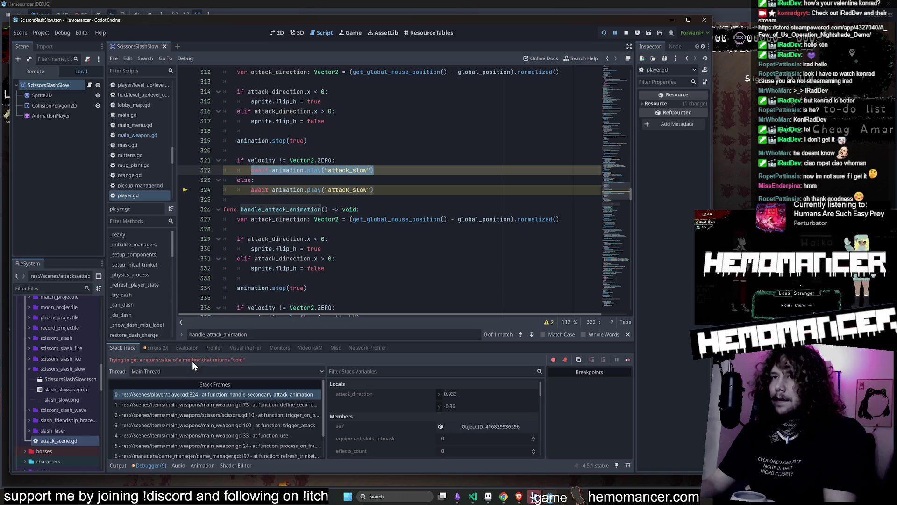
Show the debugger's Errors list and jump to the void return value error at line 324.
left_click(155, 348)
double_click(335, 451)
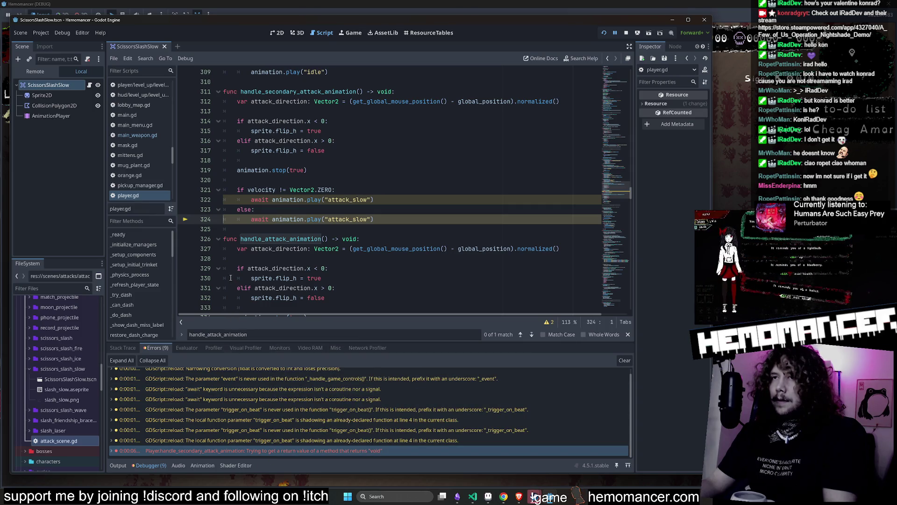
double_click(256, 219)
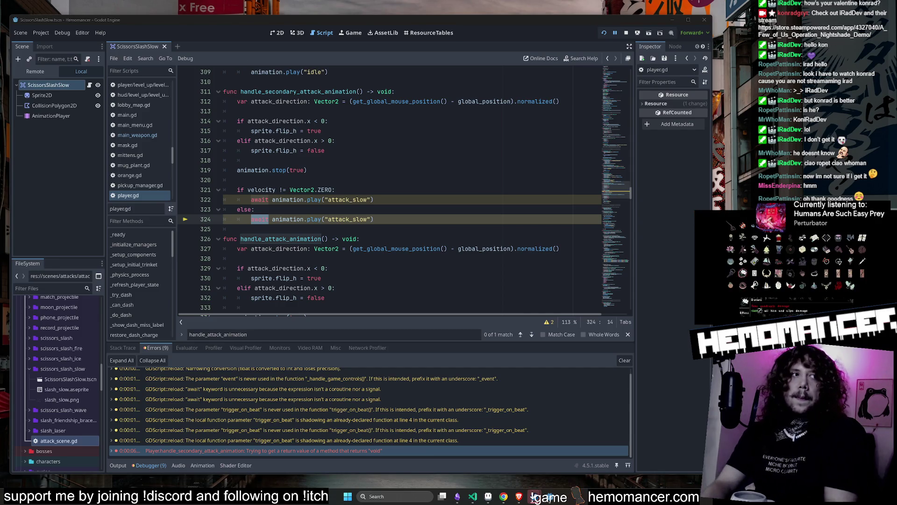
left_click(489, 496)
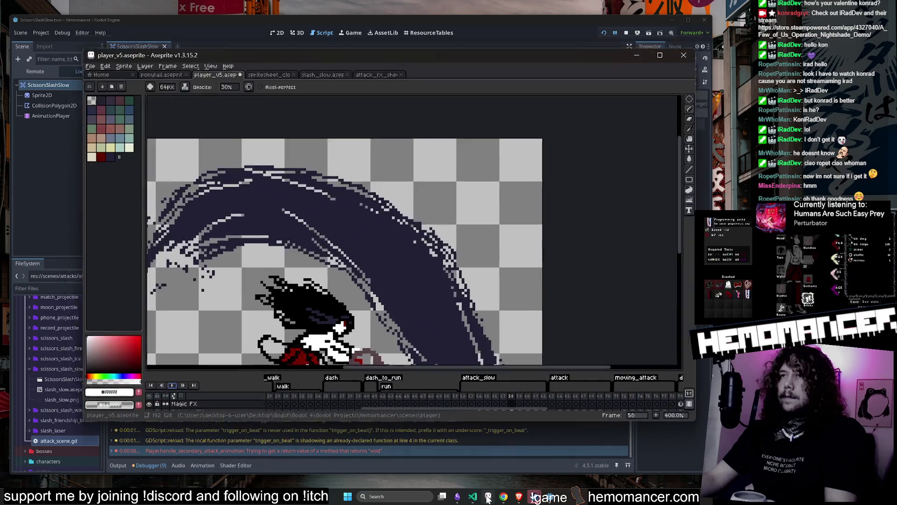
Zoom over the attack_slow slash frames in player_v5.aseprite, then return to the GDScript docs.
scroll(402, 232, "down", 1)
scroll(402, 232, "up", 1)
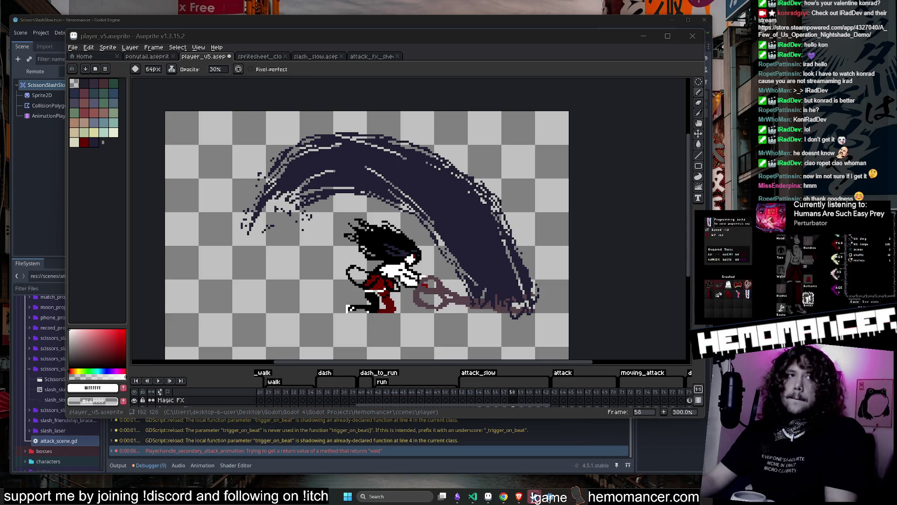
key("alt+Tab")
scroll(498, 97, "down", 1)
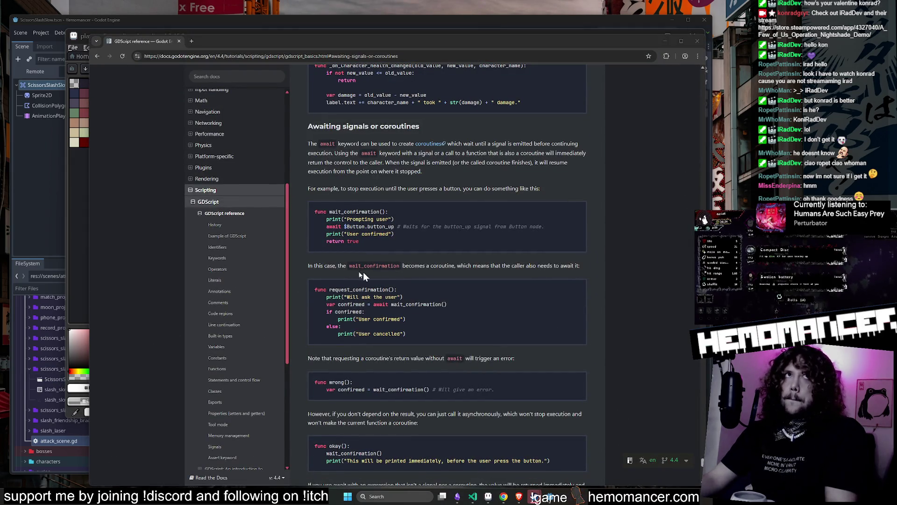
Search the docs for 'await' and open the coroutines link to Wikipedia's Coroutine article.
mouse_move(456, 44)
left_mouse_down()
mouse_move(453, 70)
mouse_move(445, 41)
left_mouse_up()
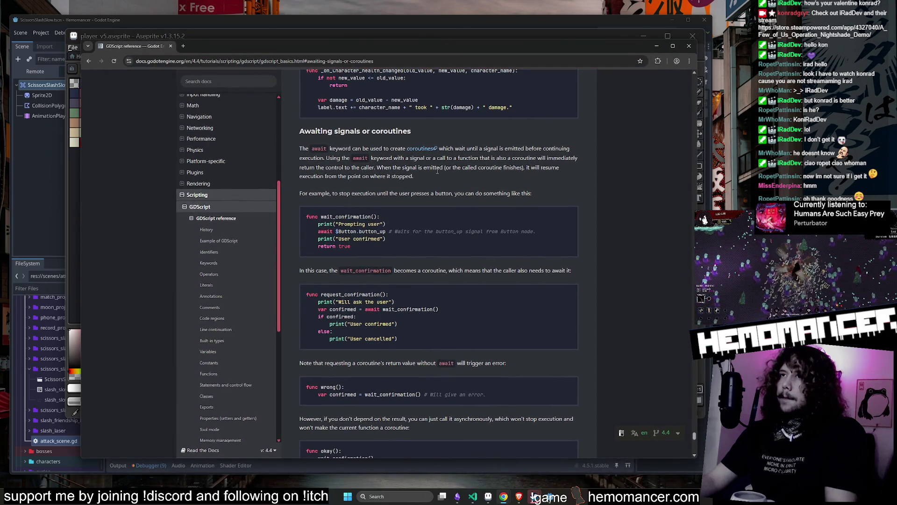
key("ctrl+f")
type("await")
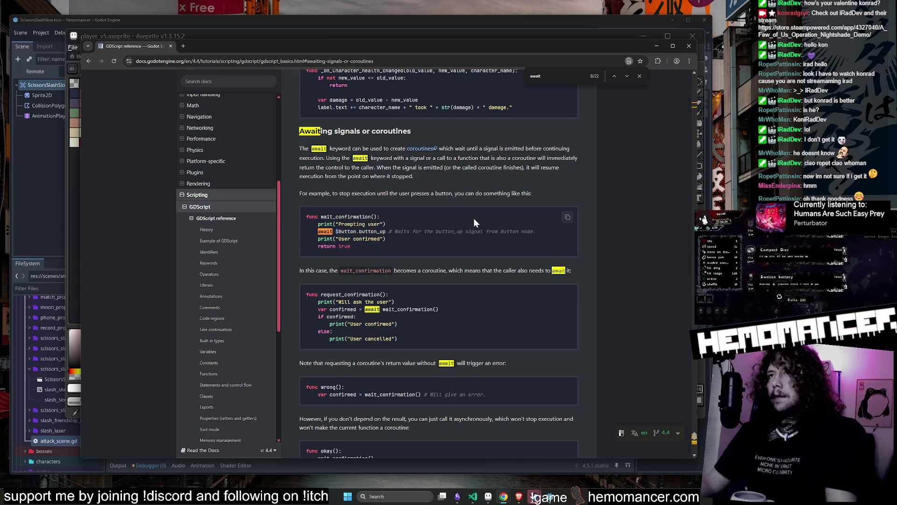
scroll(421, 131, "up", 1)
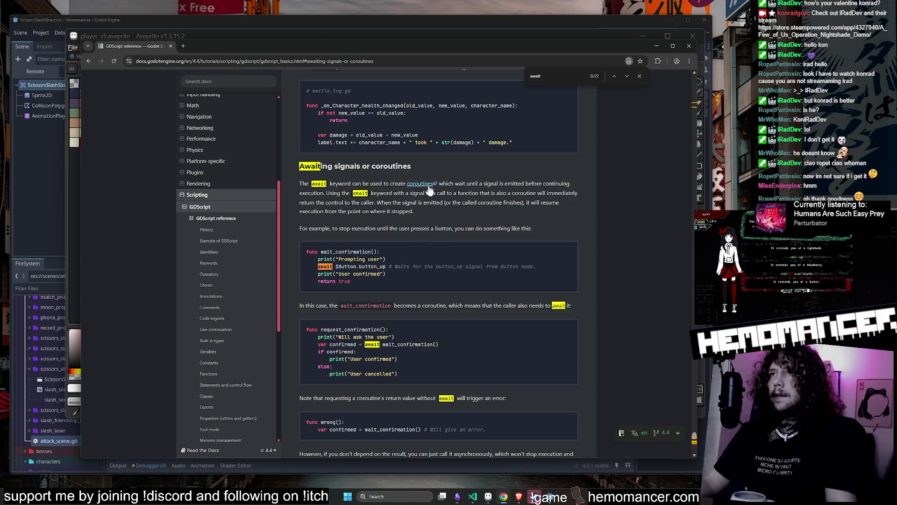
middle_click(429, 186)
left_click(192, 47)
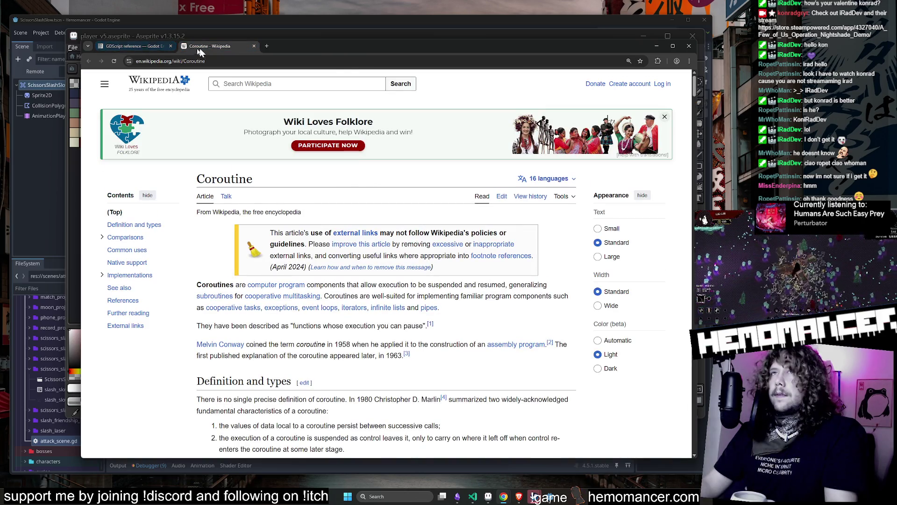
Highlight the Coroutine article's sentence calling coroutines functions whose execution you can pause.
left_click_drag(200, 49, 198, 60)
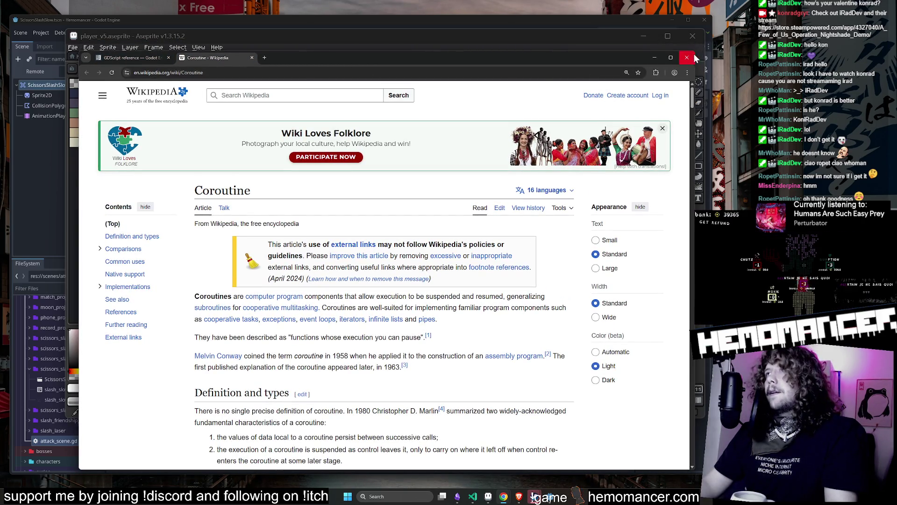
mouse_move(537, 58)
left_mouse_down()
mouse_move(356, 128)
mouse_move(286, 128)
mouse_move(343, 90)
mouse_move(619, 50)
mouse_move(599, 57)
left_mouse_up()
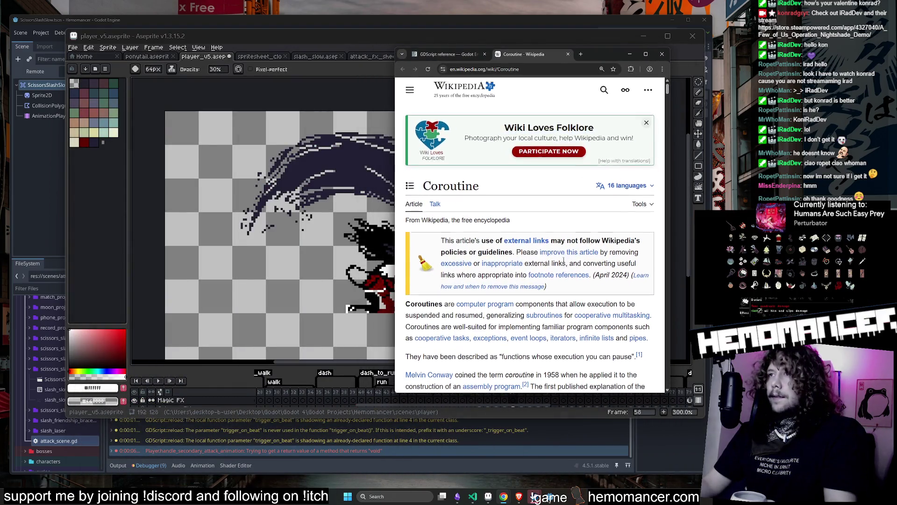
scroll(564, 260, "down", 3)
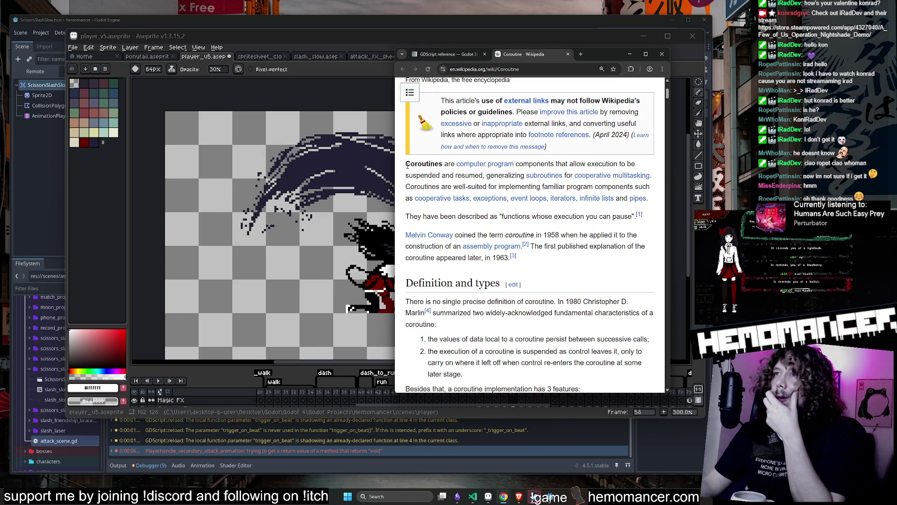
mouse_move(503, 216)
left_mouse_down()
mouse_move(603, 218)
mouse_move(405, 216)
left_mouse_up()
left_click(604, 220)
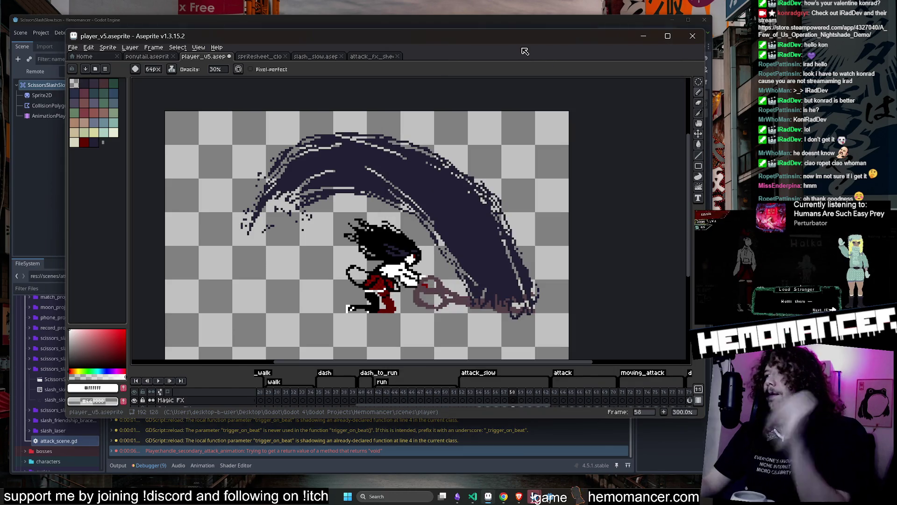
key("ctrl+w")
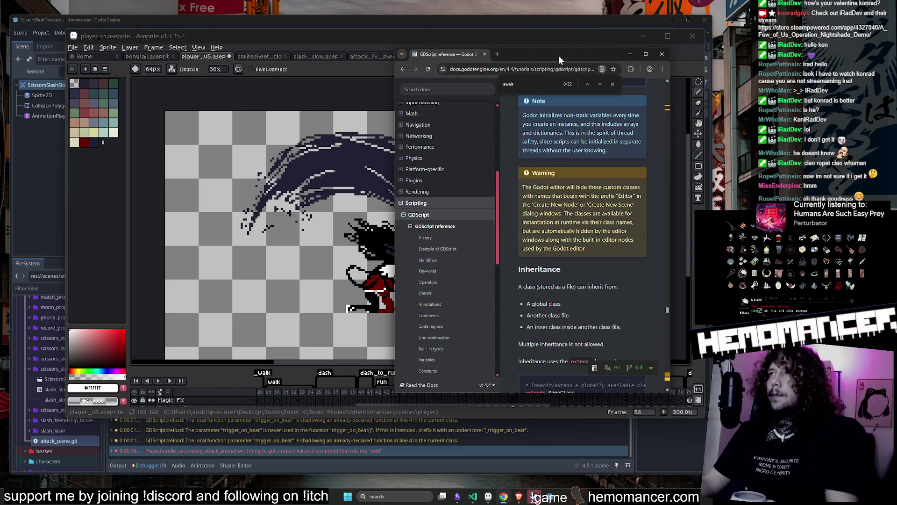
Move the docs window to the left and widen it.
left_click_drag(559, 55, 379, 49)
left_click_drag(493, 238, 676, 229)
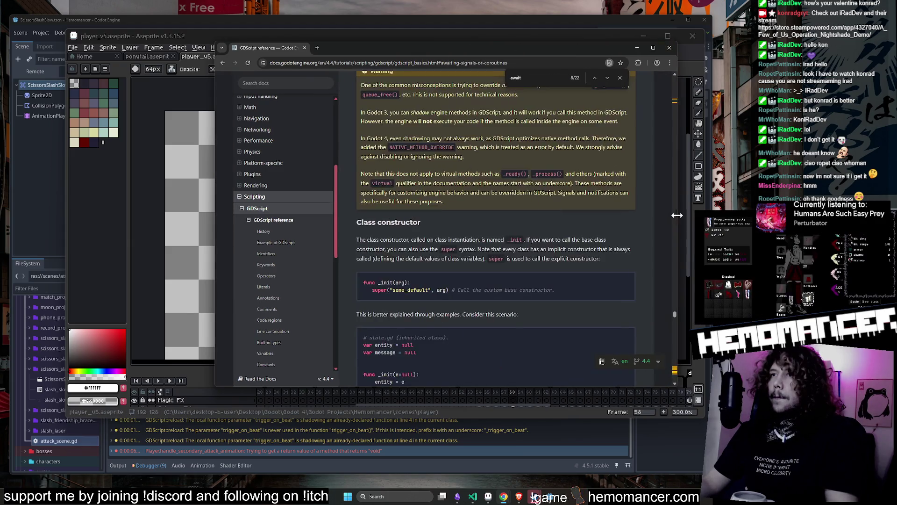
scroll(499, 209, "up", 4)
scroll(499, 209, "down", 3)
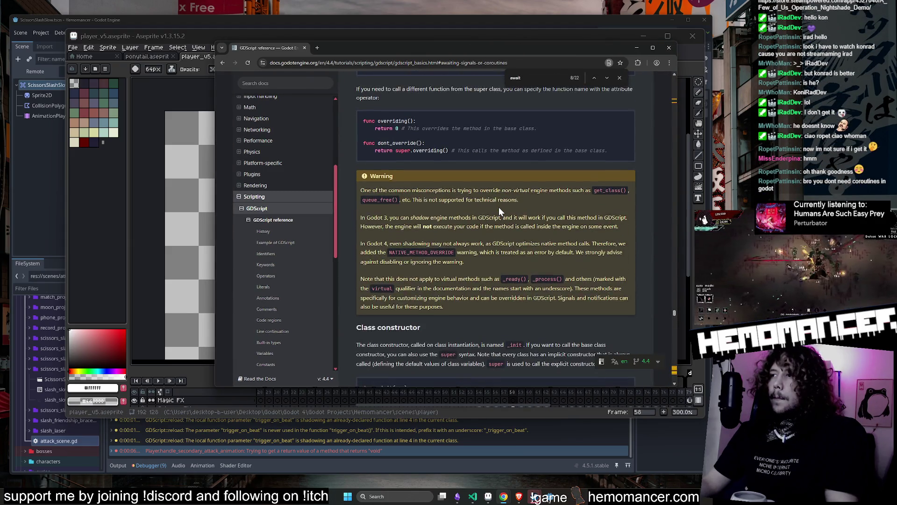
scroll(498, 206, "up", 3)
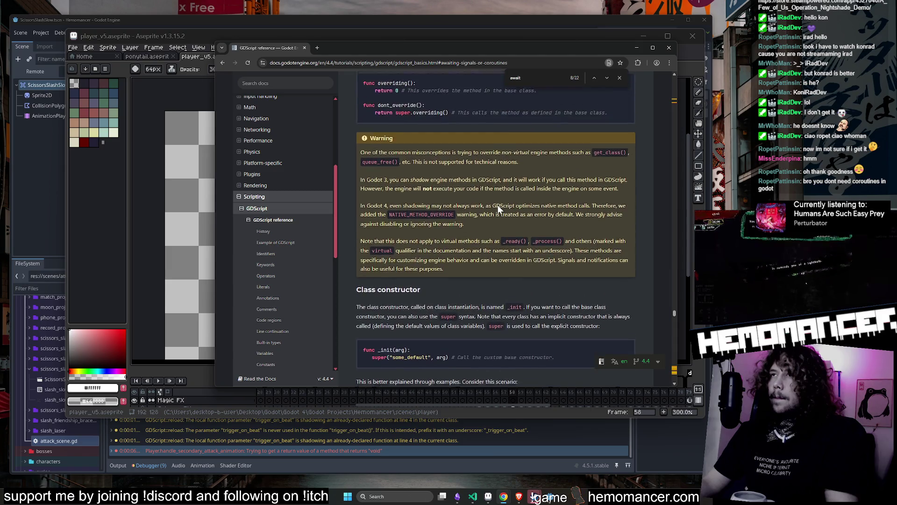
scroll(496, 205, "down", 3)
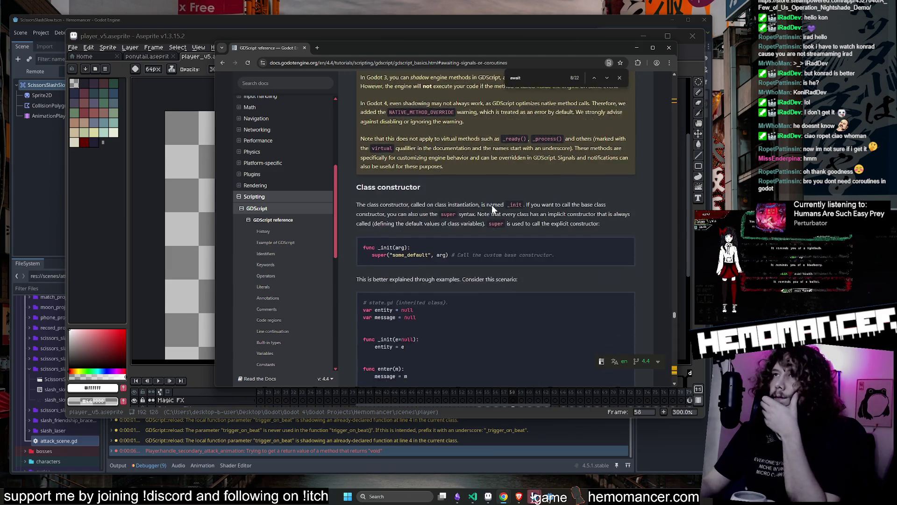
scroll(492, 205, "up", 8)
Step through the 'await' matches to the Awaiting signals or coroutines section, then reposition the window.
left_click(603, 78)
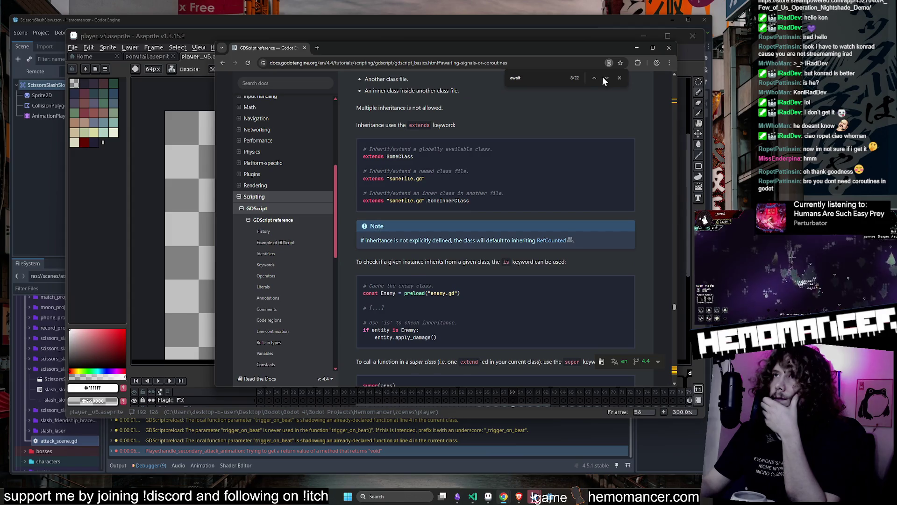
left_click(604, 78)
left_click(604, 78)
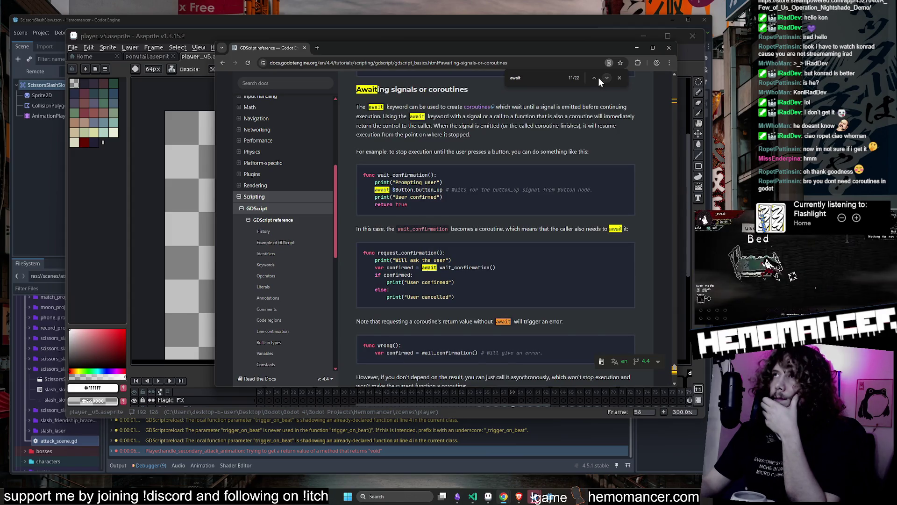
left_click(595, 78)
left_click(594, 77)
left_click(594, 78)
left_click(595, 78)
left_click(594, 78)
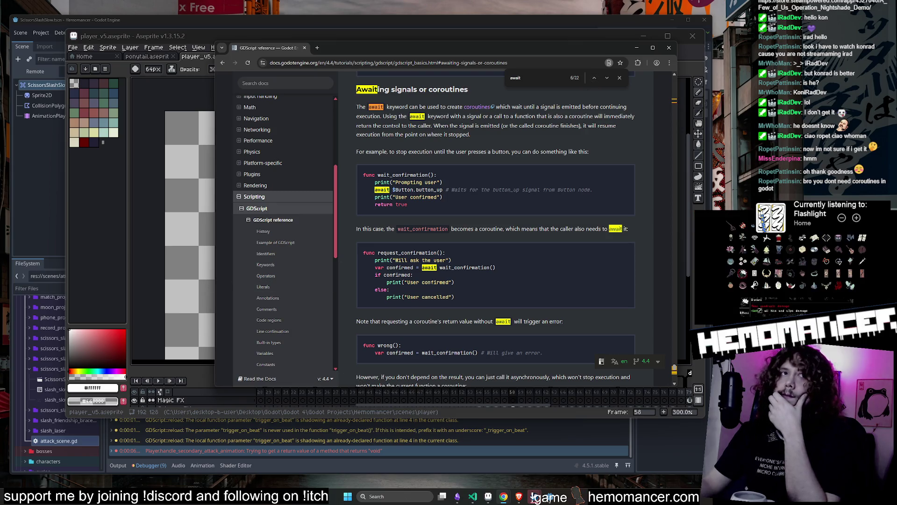
left_click(200, 311)
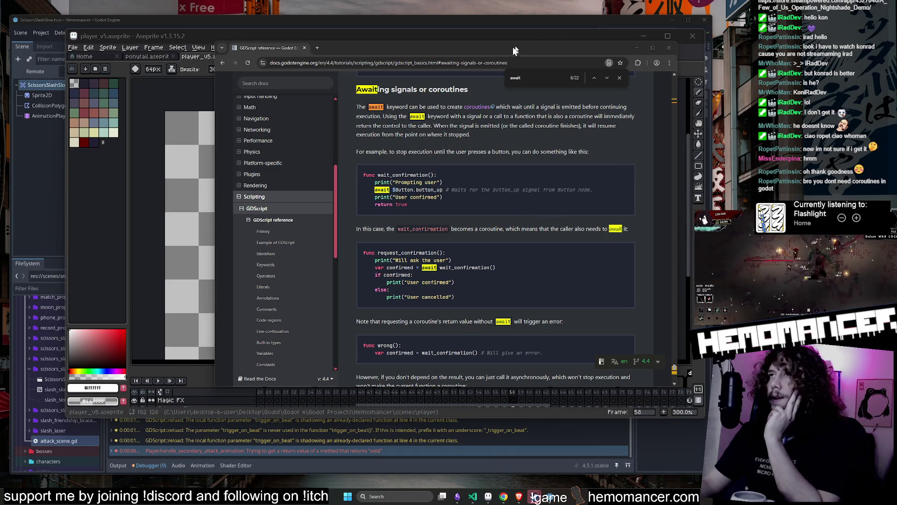
left_click_drag(498, 52, 368, 45)
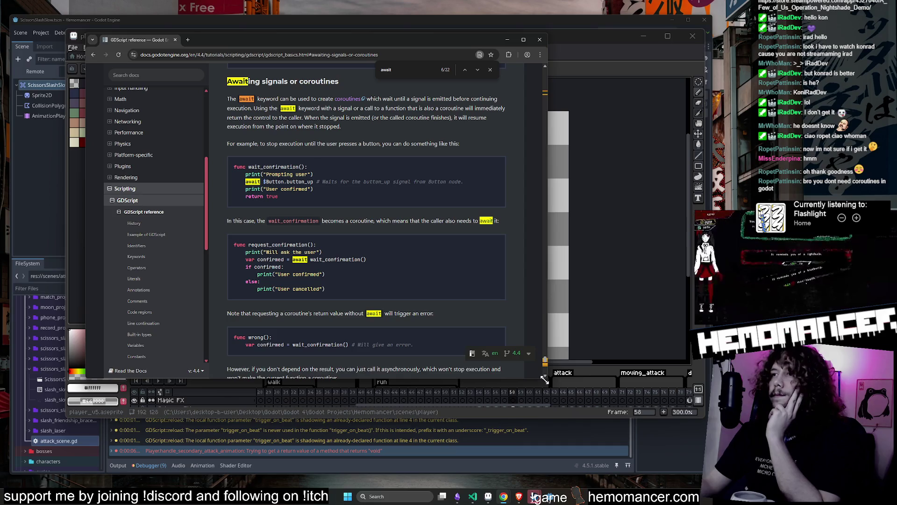
left_click_drag(545, 379, 559, 391)
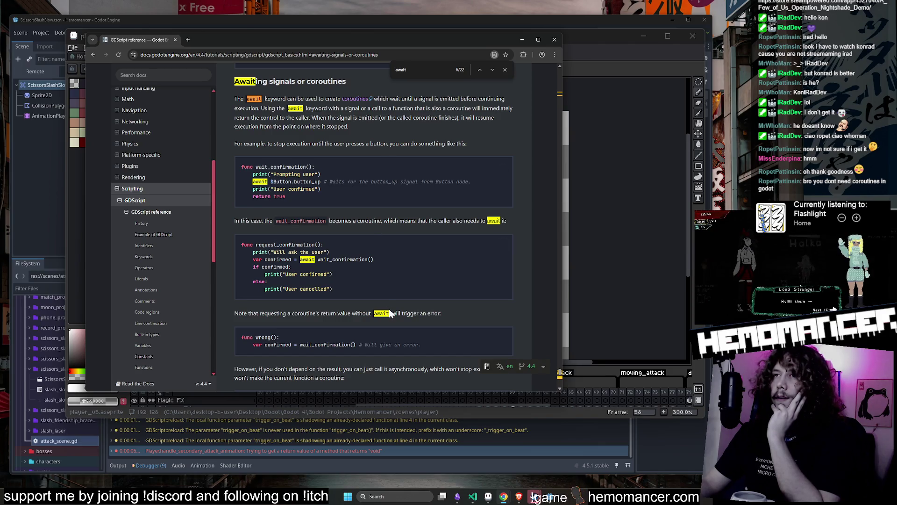
double_click(347, 259)
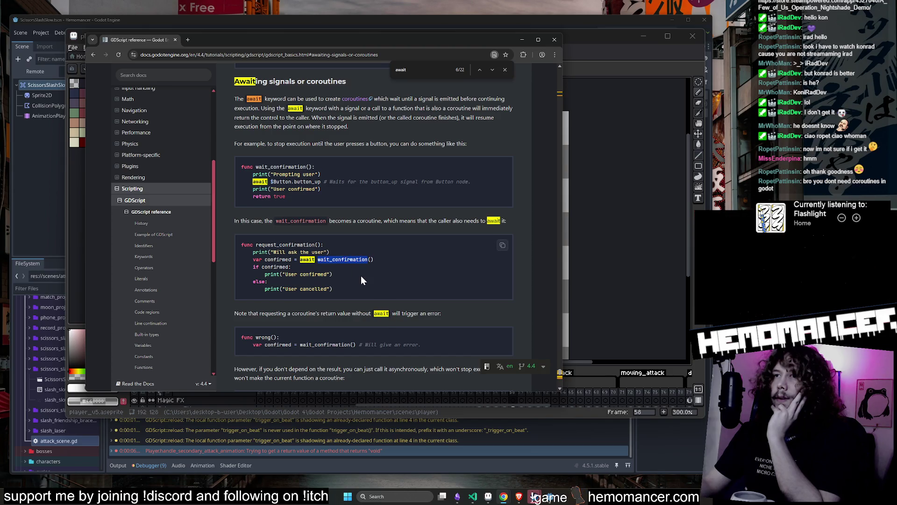
scroll(360, 275, "down", 3)
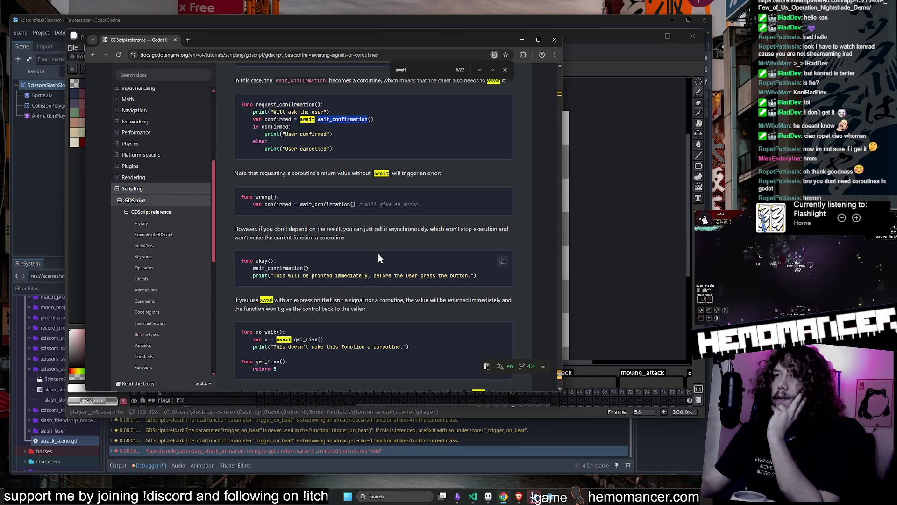
scroll(379, 255, "down", 2)
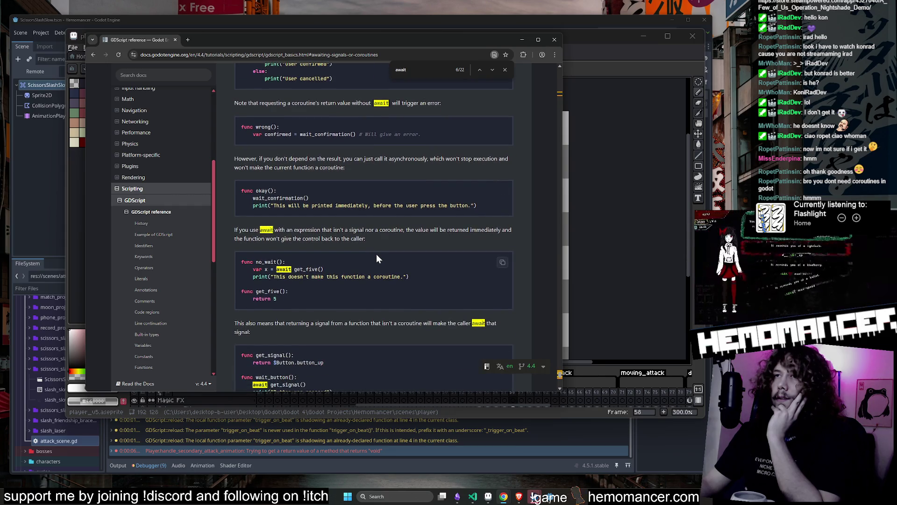
scroll(376, 256, "down", 4)
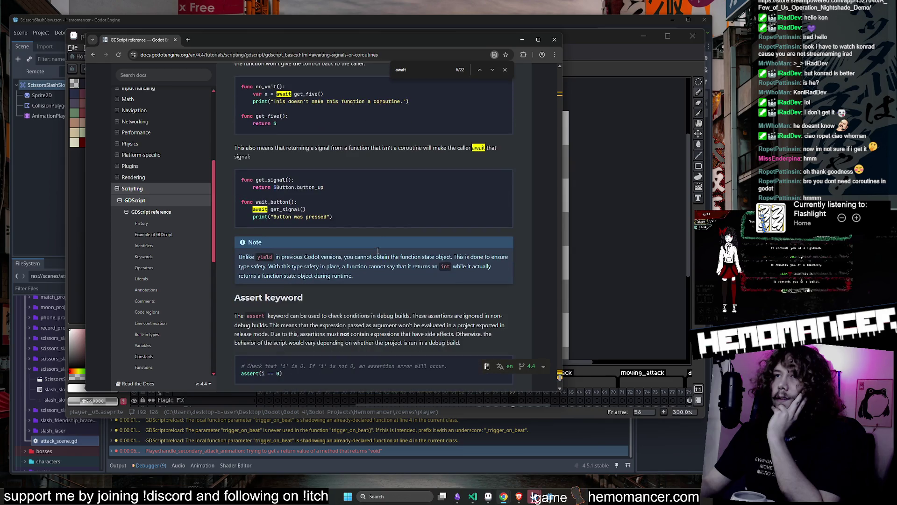
scroll(381, 243, "down", 2)
scroll(380, 243, "down", 2)
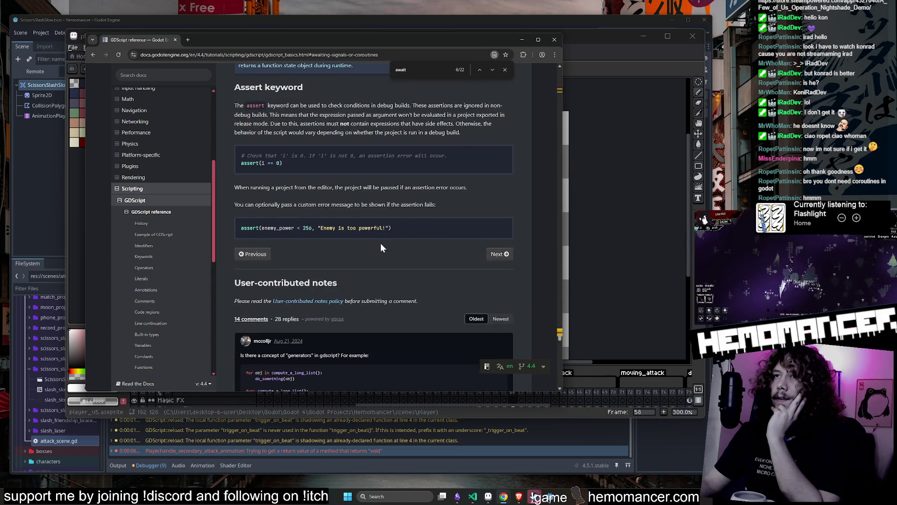
scroll(380, 243, "up", 10)
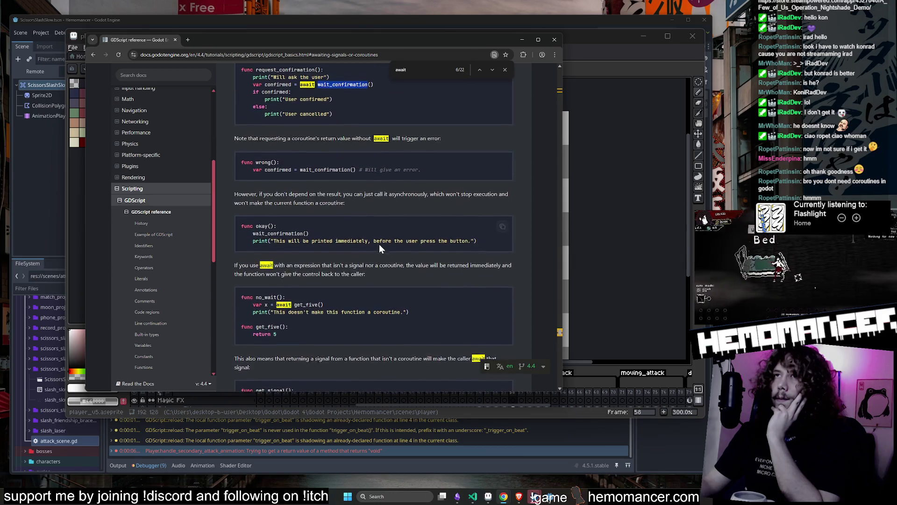
scroll(380, 245, "up", 2)
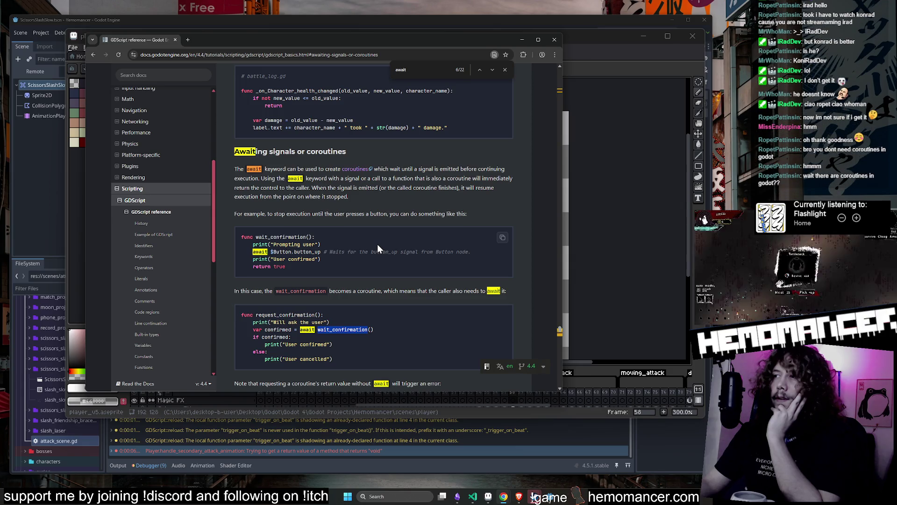
scroll(377, 243, "down", 1)
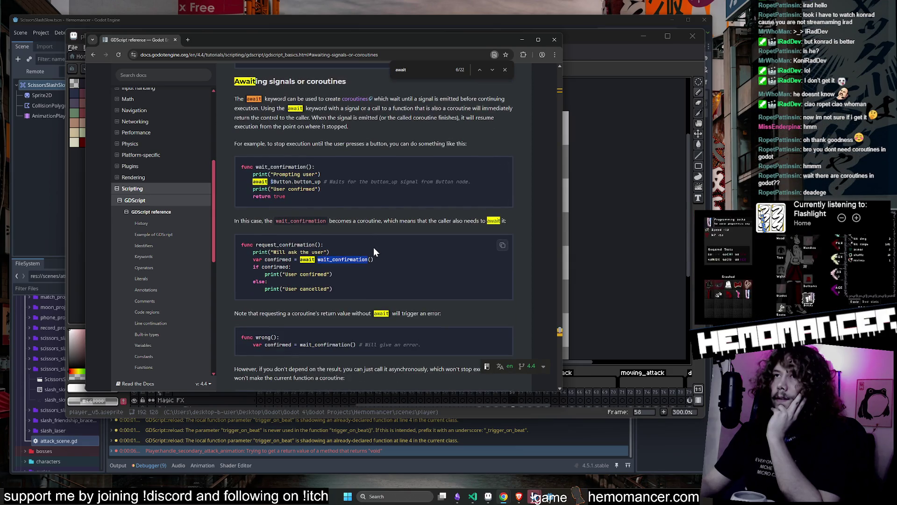
scroll(374, 248, "down", 1)
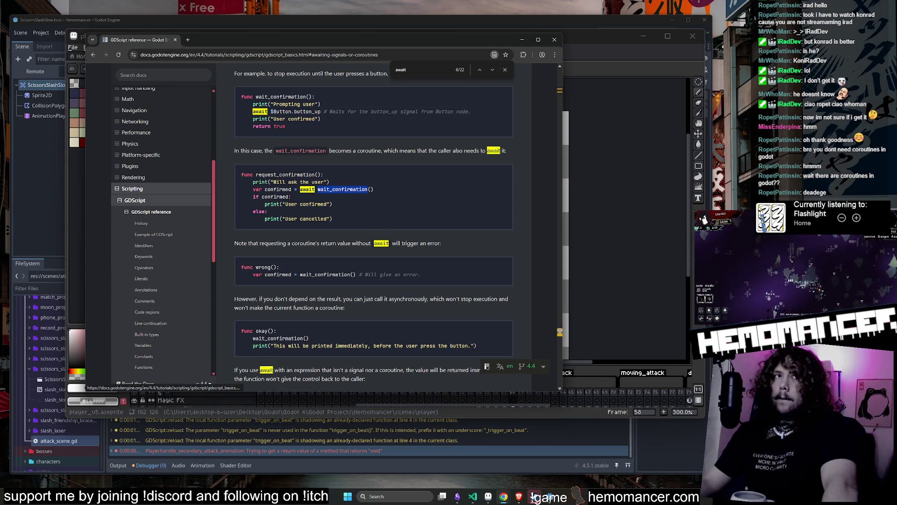
key("alt+Tab")
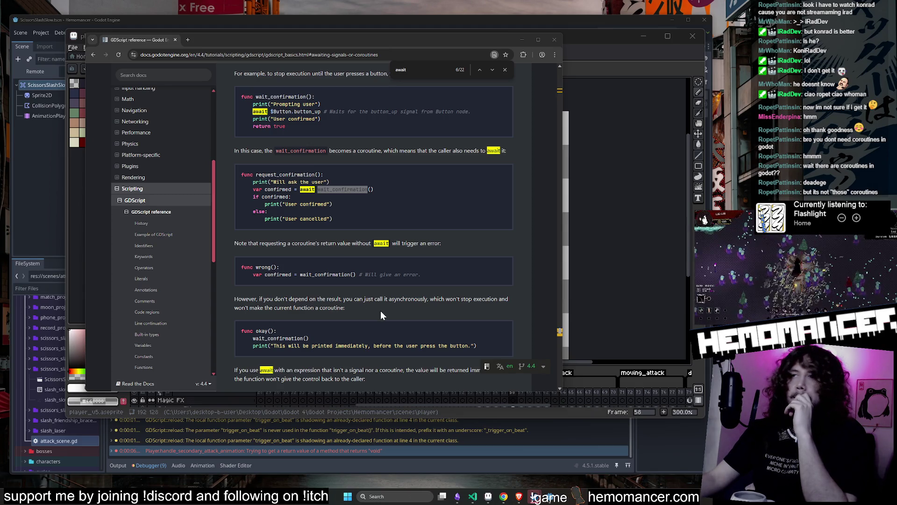
scroll(433, 283, "down", 2)
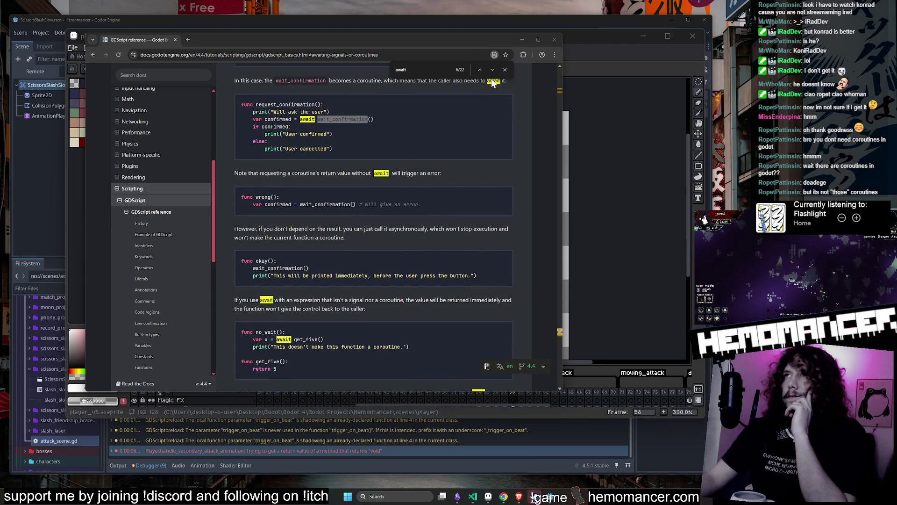
mouse_move(486, 41)
left_mouse_down()
mouse_move(511, 60)
mouse_move(592, 58)
mouse_move(536, 57)
left_mouse_up()
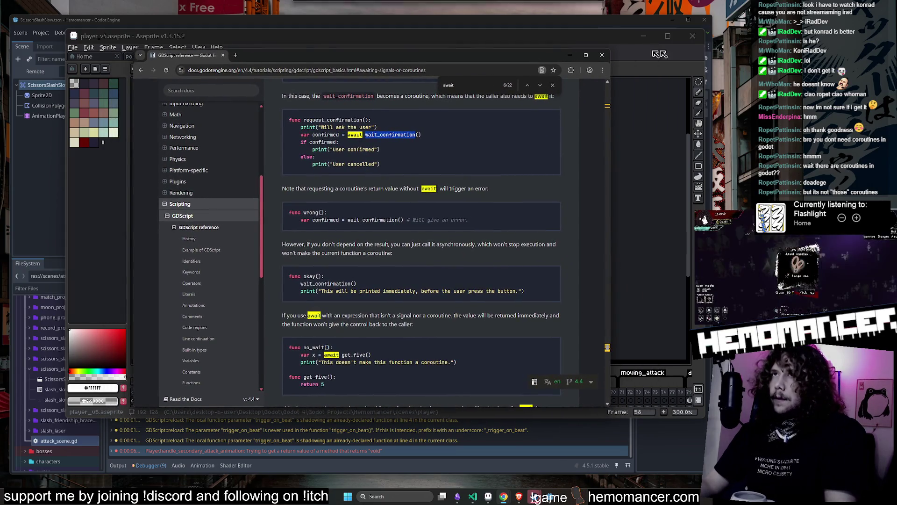
Play the slash attack animation in Aseprite, then return to the line 324 await in player.gd.
left_click(569, 55)
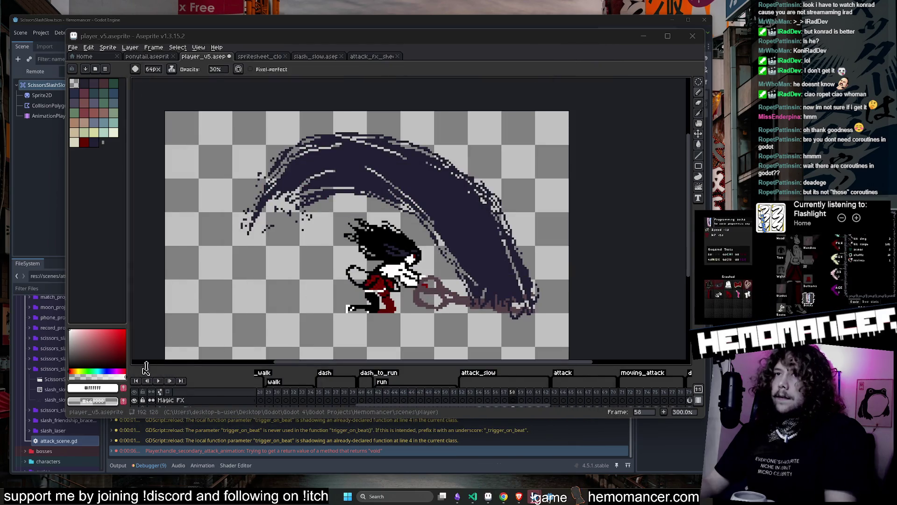
left_click(159, 381)
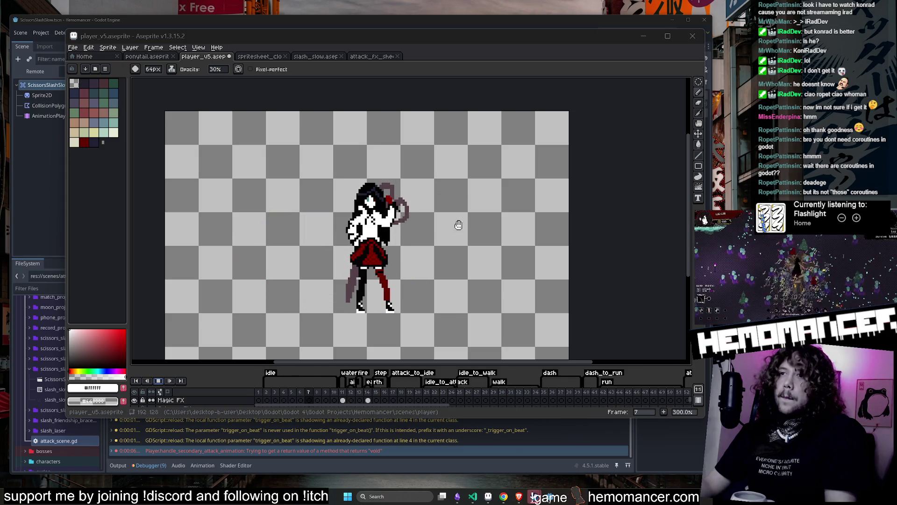
left_click(344, 447)
left_click(346, 445)
left_click(271, 190)
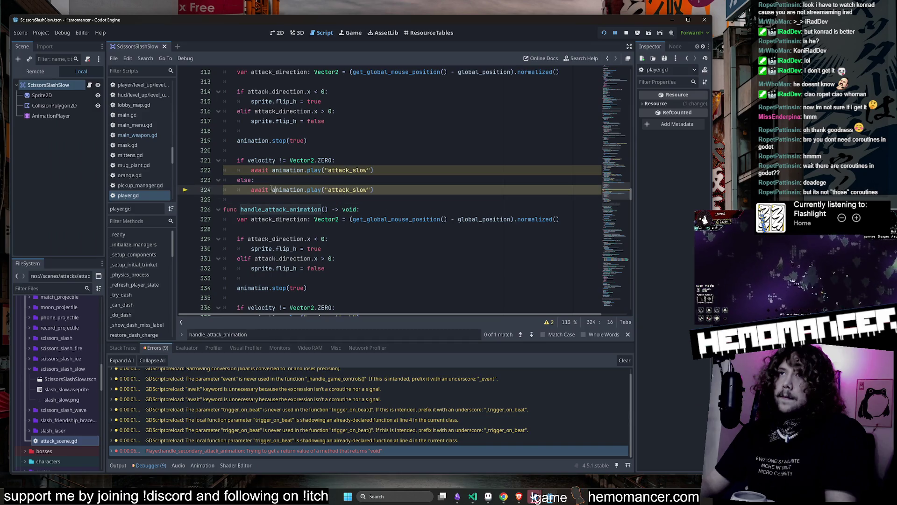
Open the built-in documentation for AnimationPlayer play() from line 324.
double_click(260, 190)
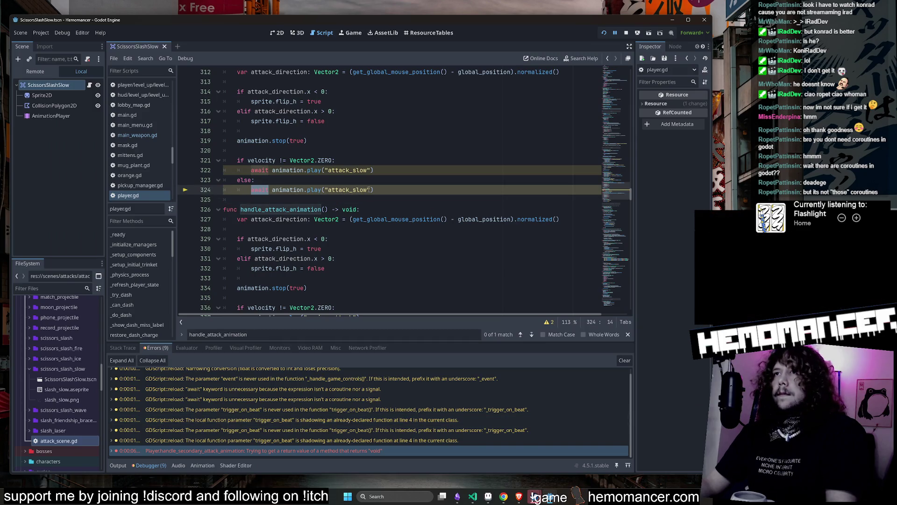
left_click(305, 189)
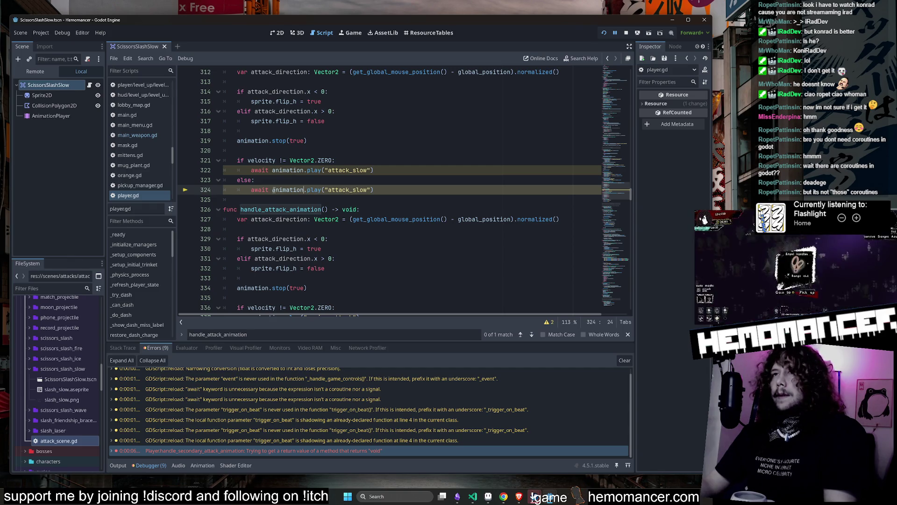
left_click(313, 191, "ctrl")
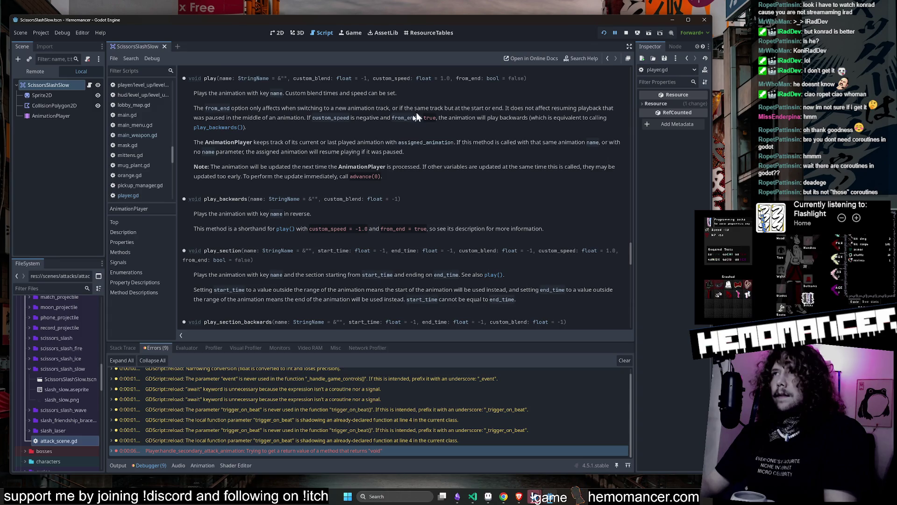
Open attack_scene.gd to glance at the red slash shape.
left_click(89, 85)
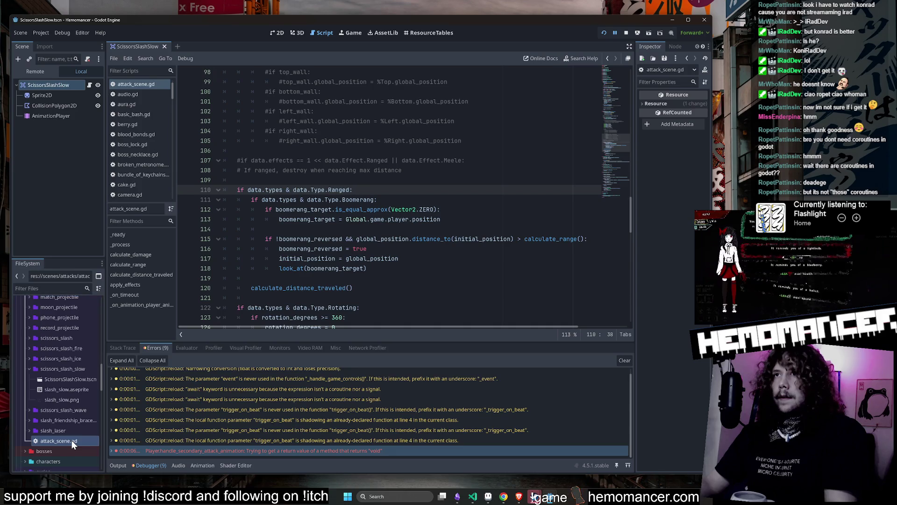
left_click(277, 33)
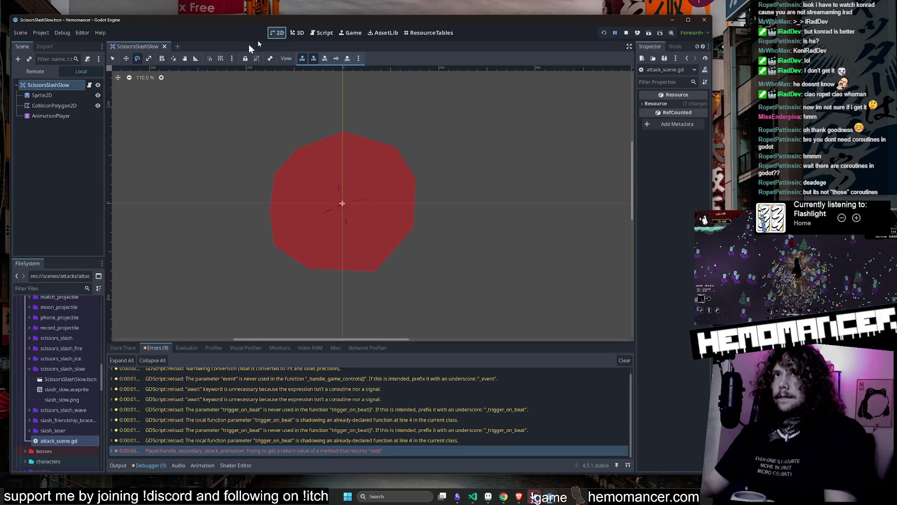
left_click(88, 83)
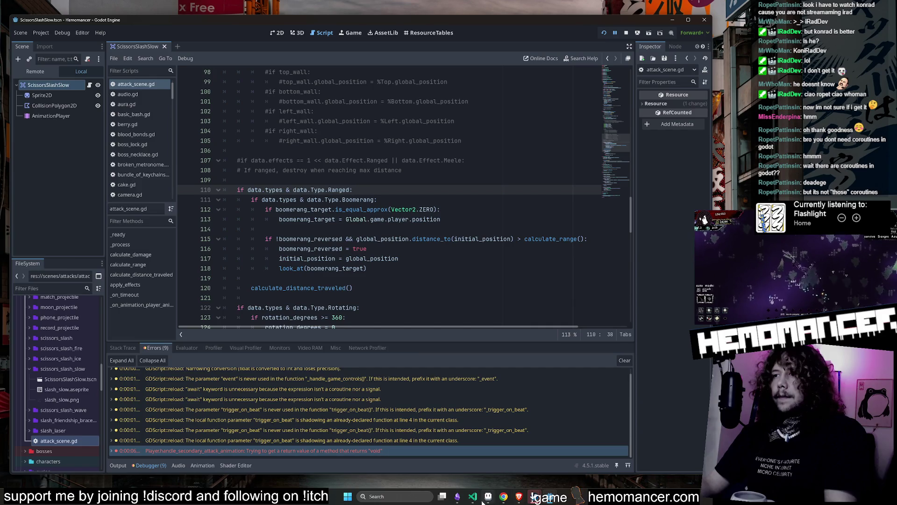
left_click(473, 496)
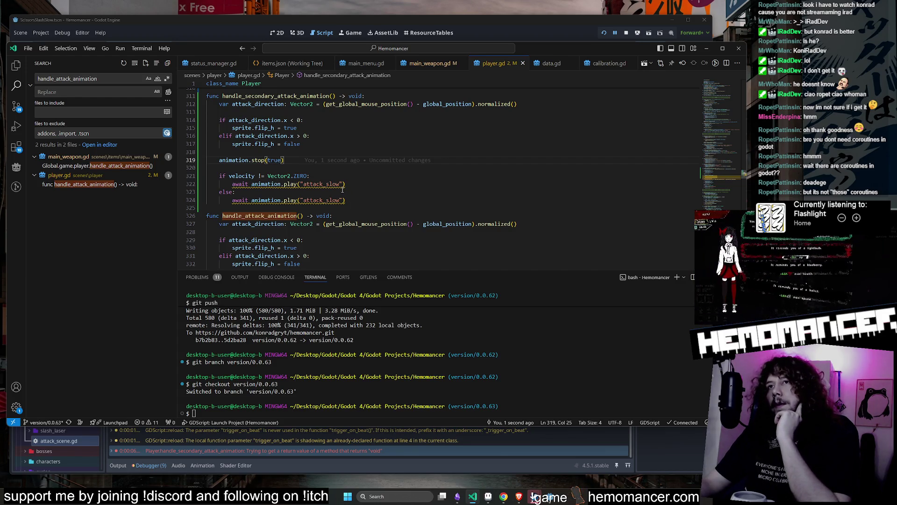
Check the handle_attack_animation search results in main_weapon.gd and player.gd.
scroll(340, 187, "down", 1)
scroll(338, 174, "down", 6)
scroll(337, 173, "down", 5)
left_click(69, 167)
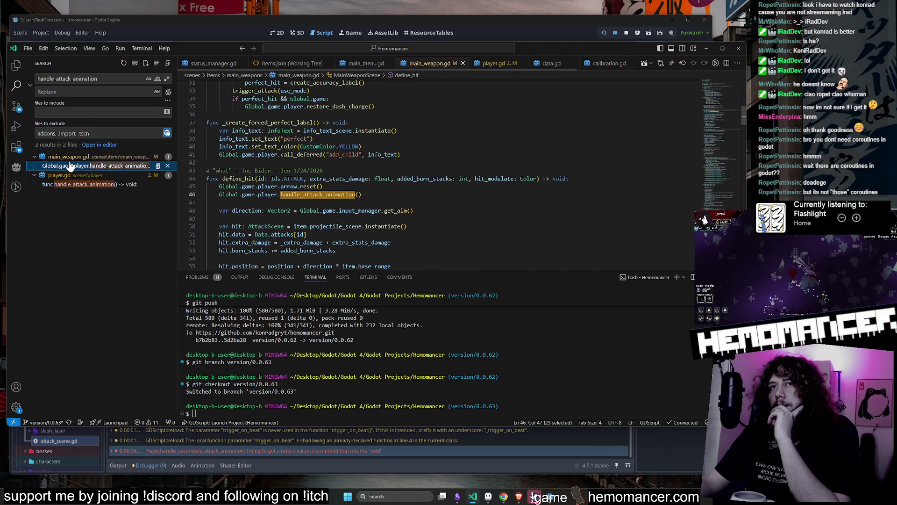
scroll(382, 176, "down", 1)
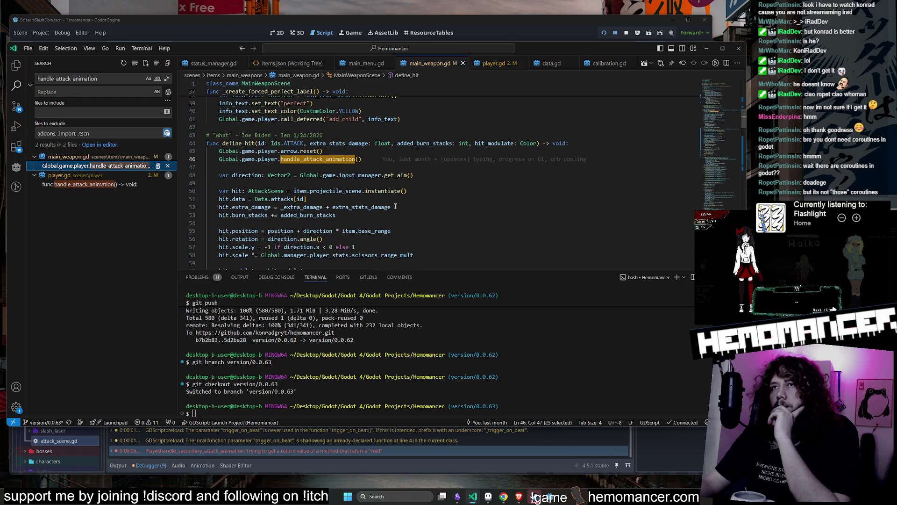
left_click(107, 192)
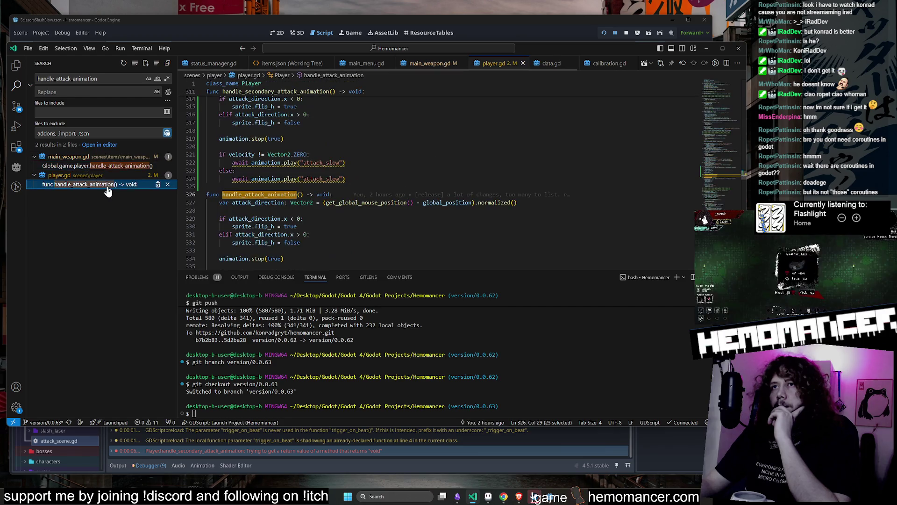
left_click(108, 169)
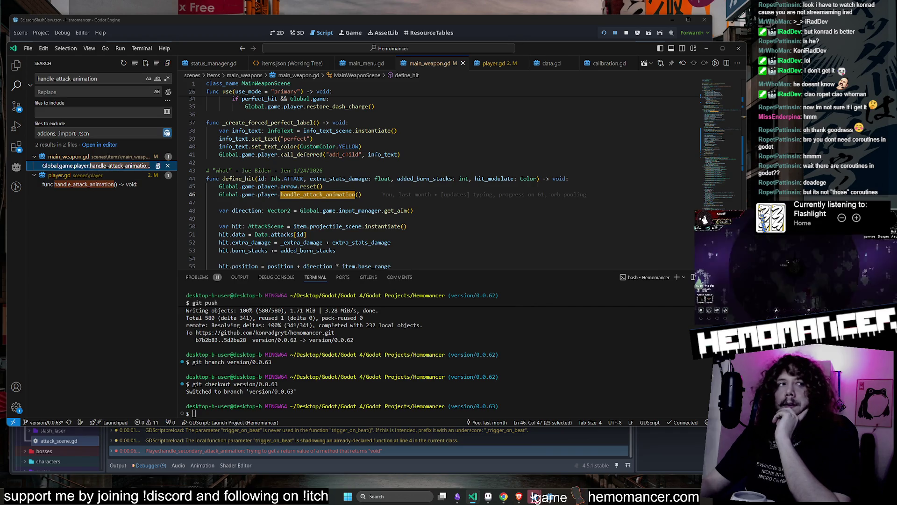
Examine the arrow and handle_attack_animation lines 45–48, then list the 19 pending source changes.
key("alt+Tab")
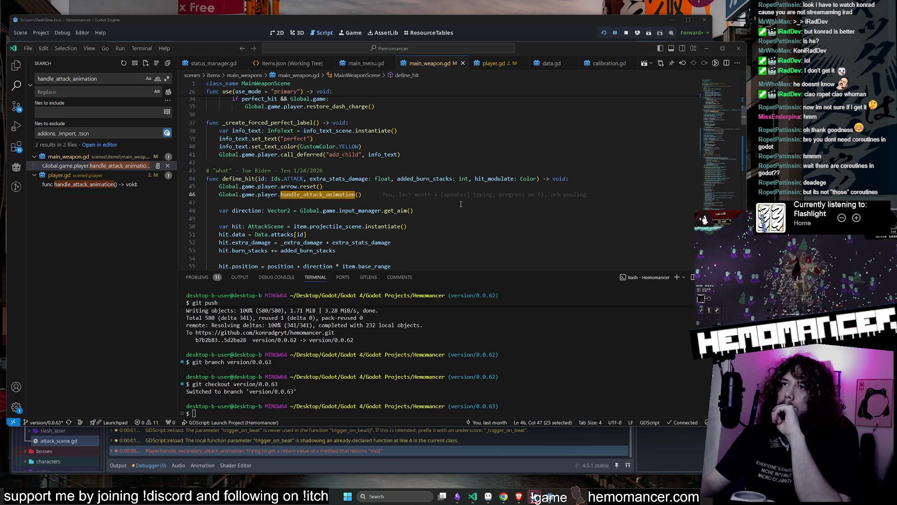
left_click(406, 202)
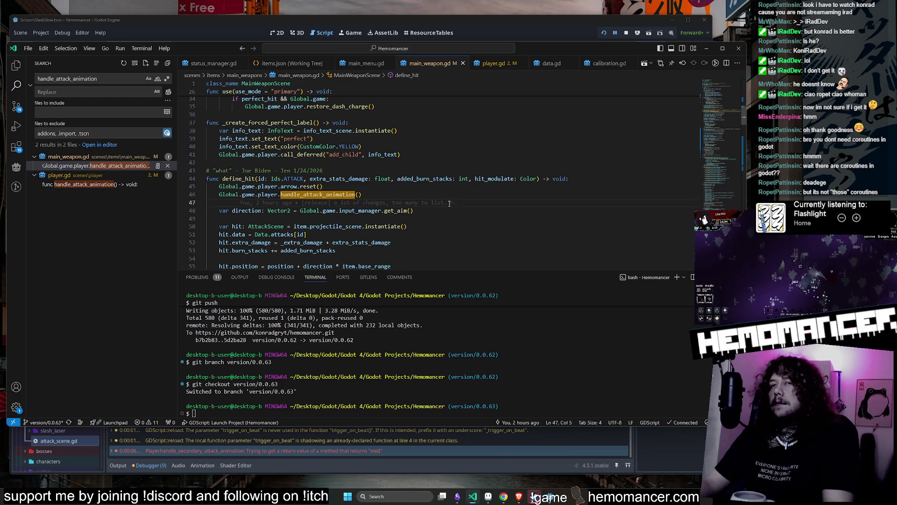
key("Down")
key("Down")
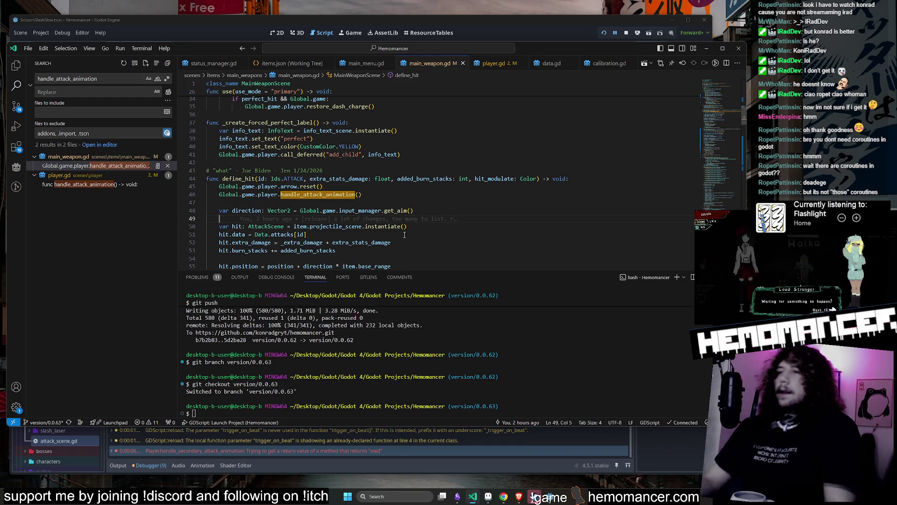
key("Up")
key("Up")
scroll(385, 212, "down", 2)
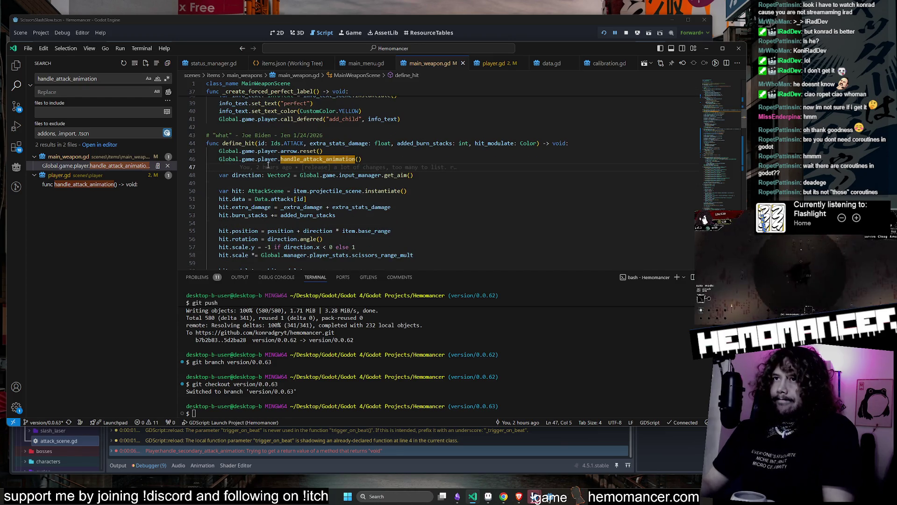
double_click(289, 151)
double_click(293, 159)
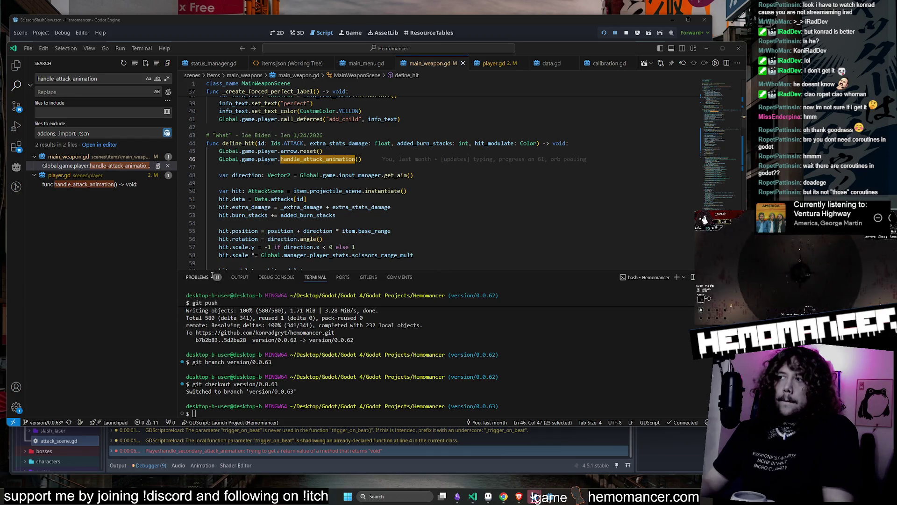
left_click(432, 178)
scroll(432, 179, "down", 2)
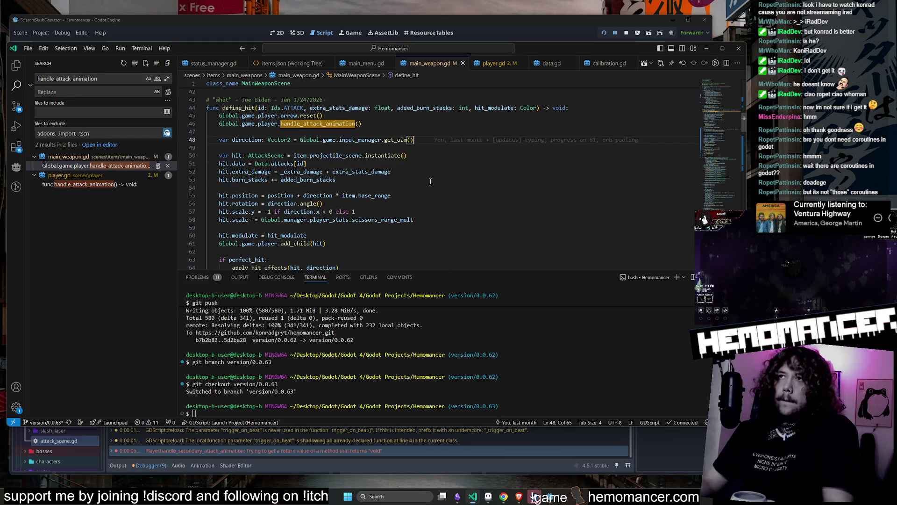
left_click(16, 107)
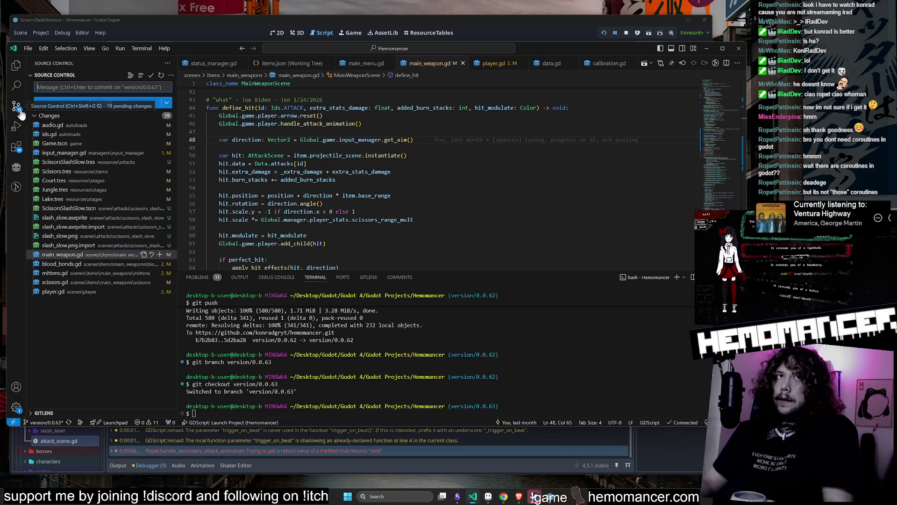
Review the scissors.gd, blood_bonds.gd and main_weapon.gd diffs.
left_click(69, 274)
left_click(68, 282)
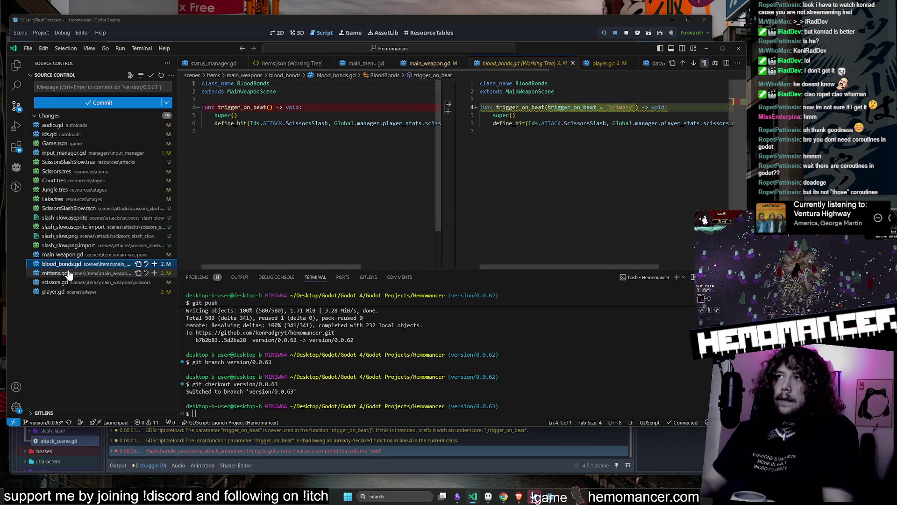
left_click(66, 292)
left_click(65, 264)
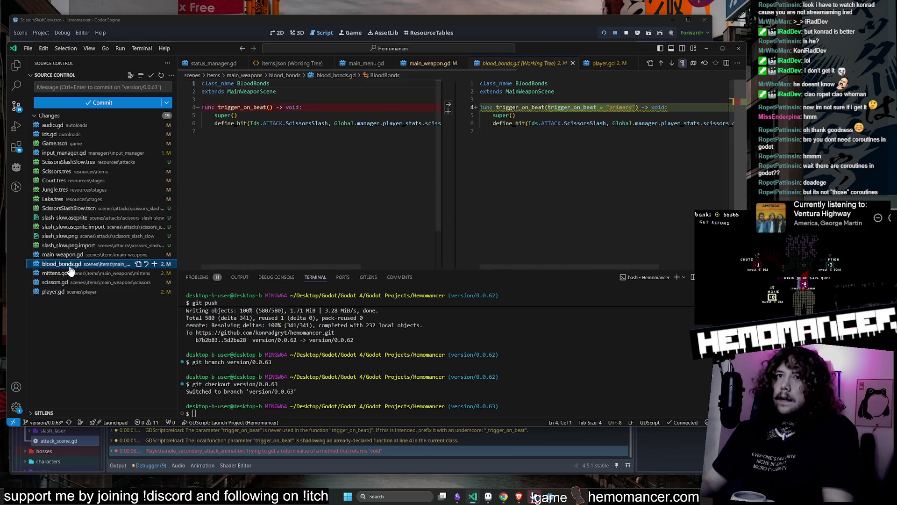
left_click(72, 255)
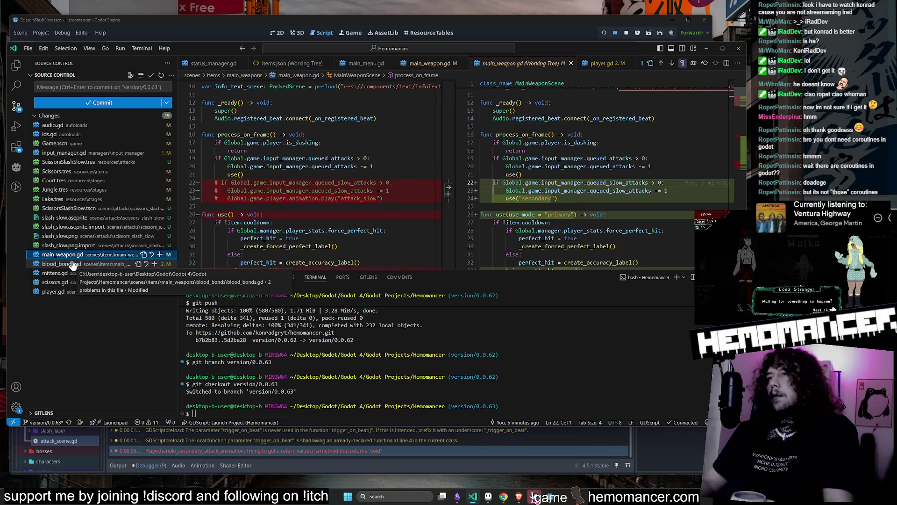
Review the mittens.gd, scissors.gd and player.gd diffs with the new-version side widened.
left_click(68, 275)
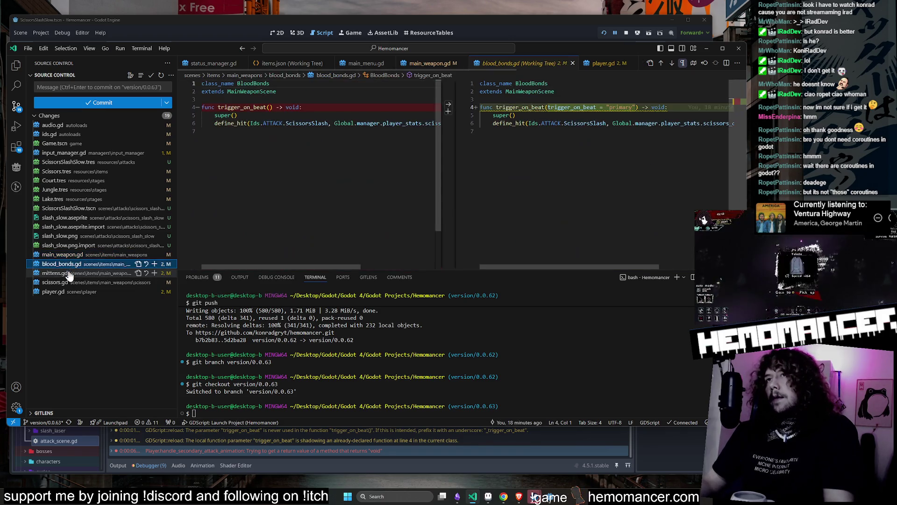
left_click(69, 283)
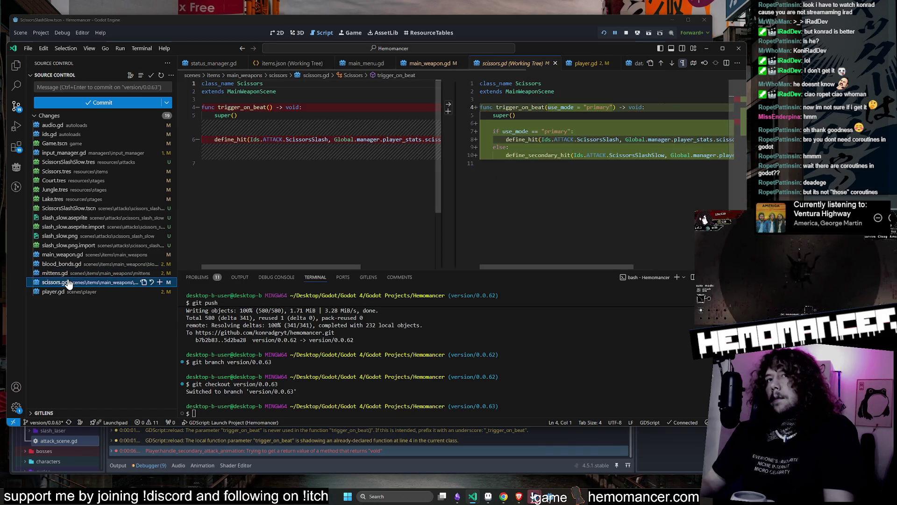
left_click(69, 292)
left_click(70, 282)
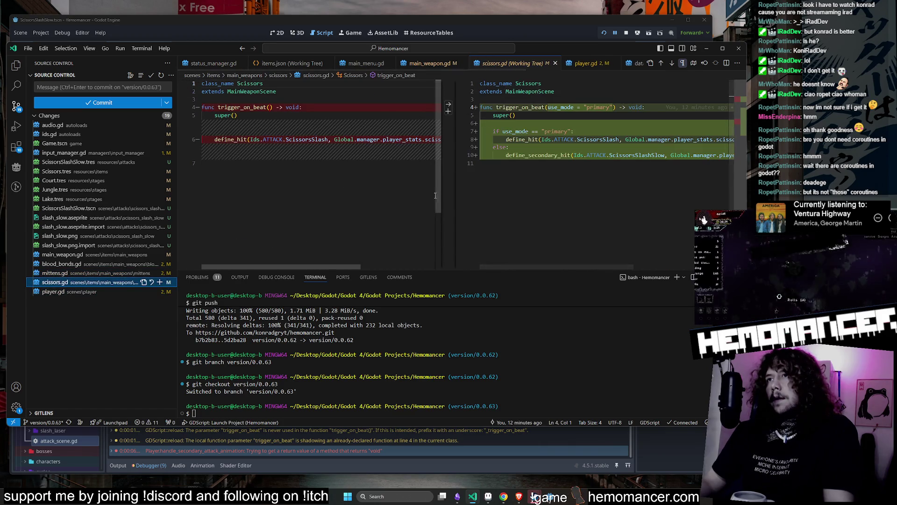
left_click_drag(449, 204, 350, 211)
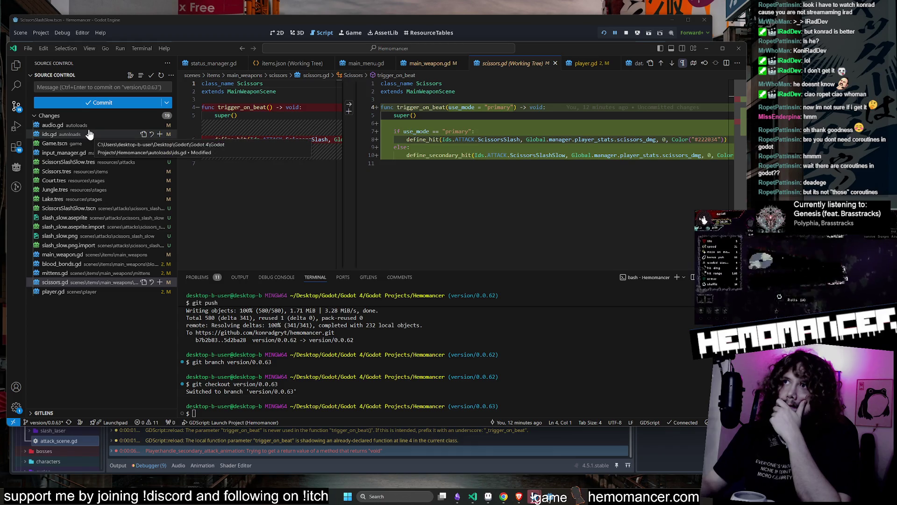
left_click(81, 291)
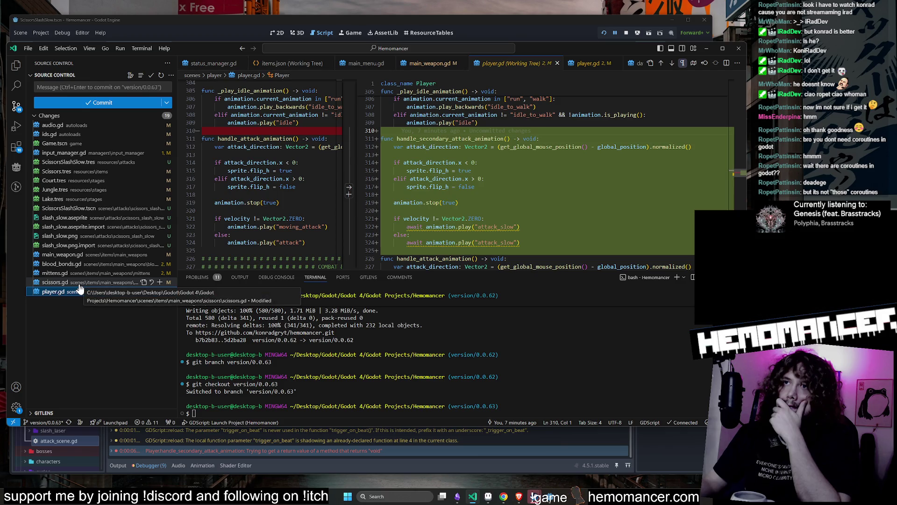
left_click(706, 47)
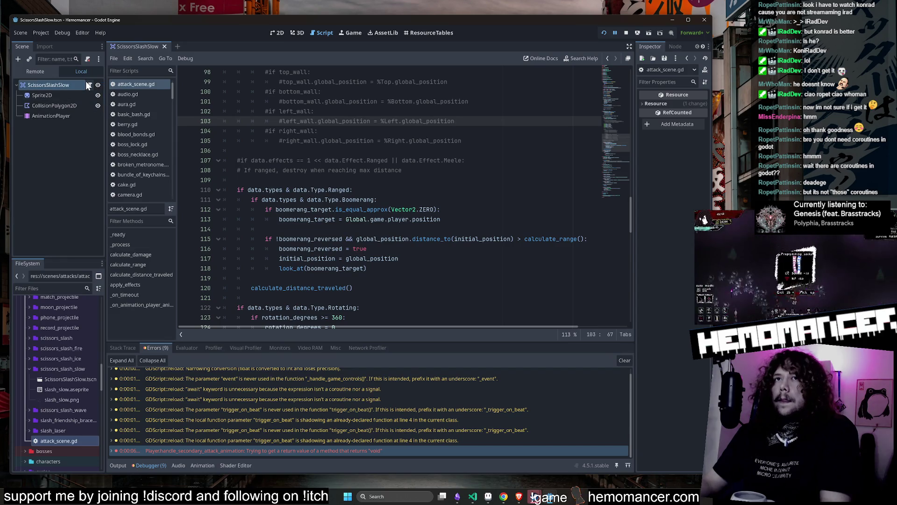
Clear the debugger error list and collapse the scissors_slash_slow folder.
scroll(388, 196, "up", 20)
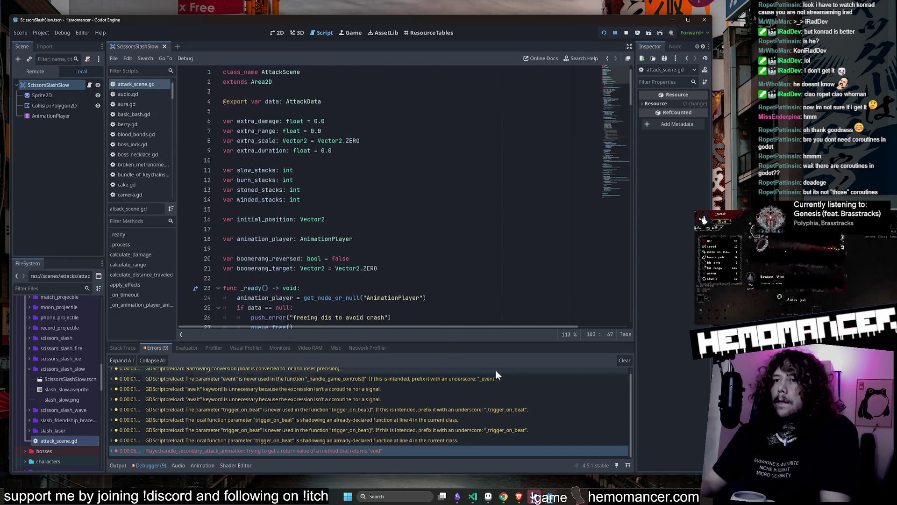
left_click(626, 360)
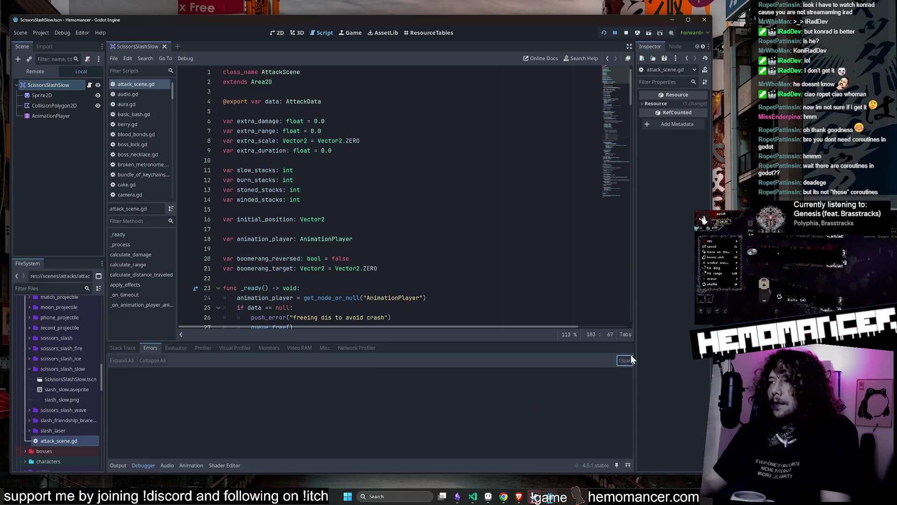
left_click(523, 247)
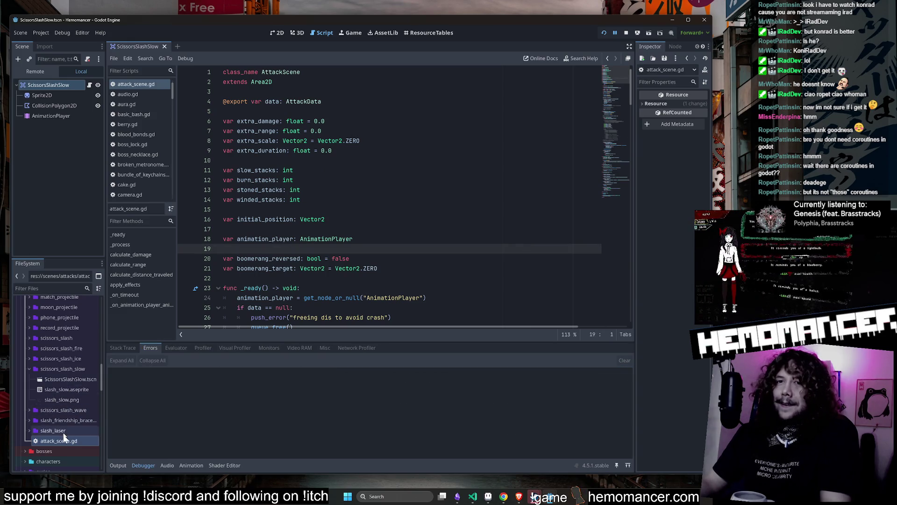
key("Up")
key("Up")
key("Up")
key("End")
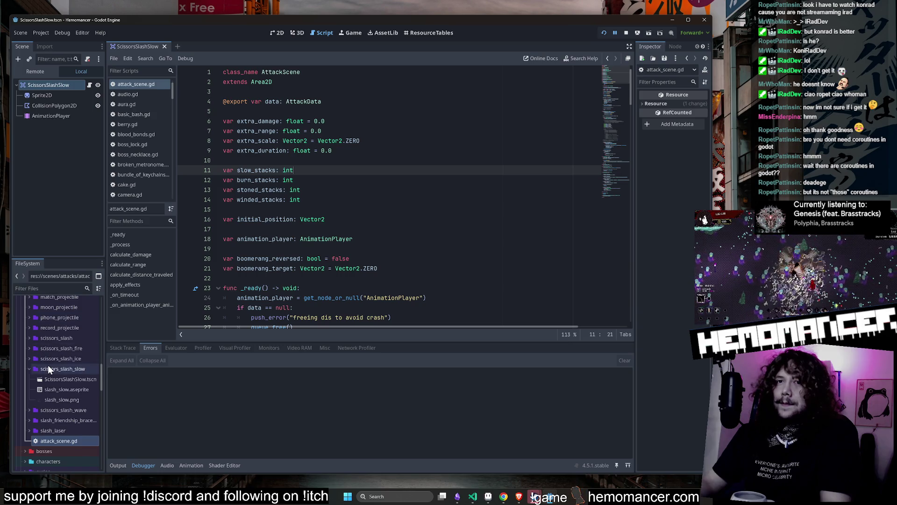
double_click(51, 368)
left_click(305, 209)
Quick-open main_weapon.gd and scroll through its code.
key("shift+alt+o")
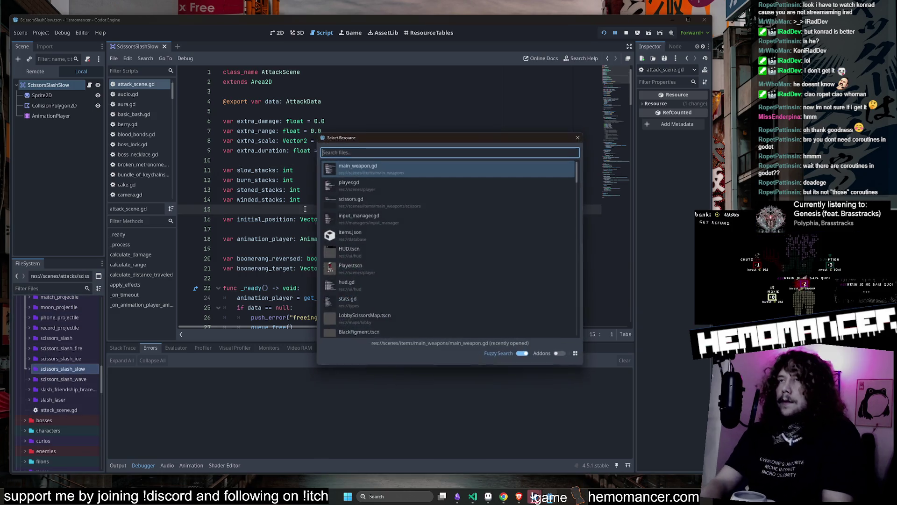
type("main_w")
key("Return")
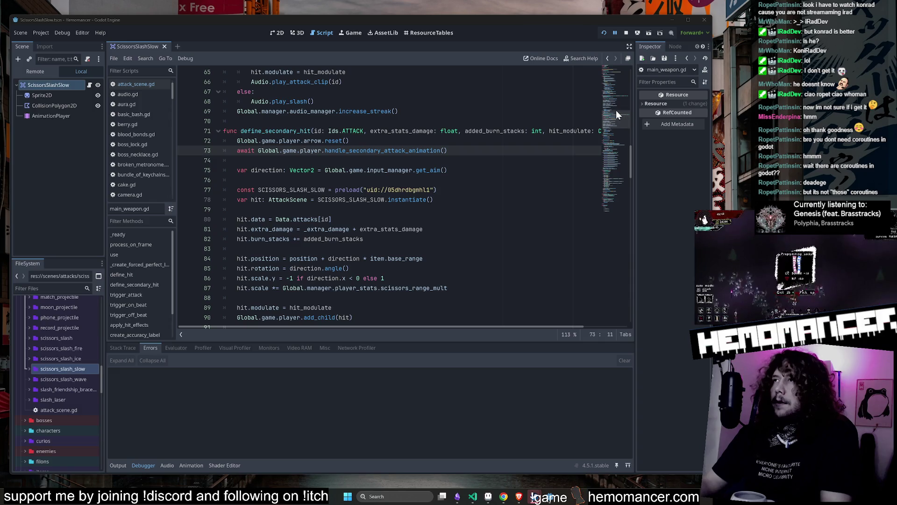
scroll(612, 124, "down", 10)
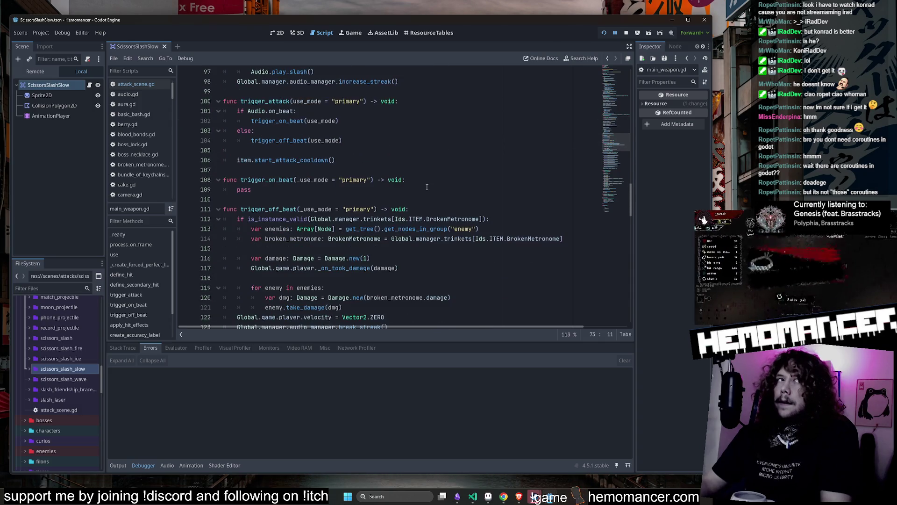
scroll(416, 179, "down", 2)
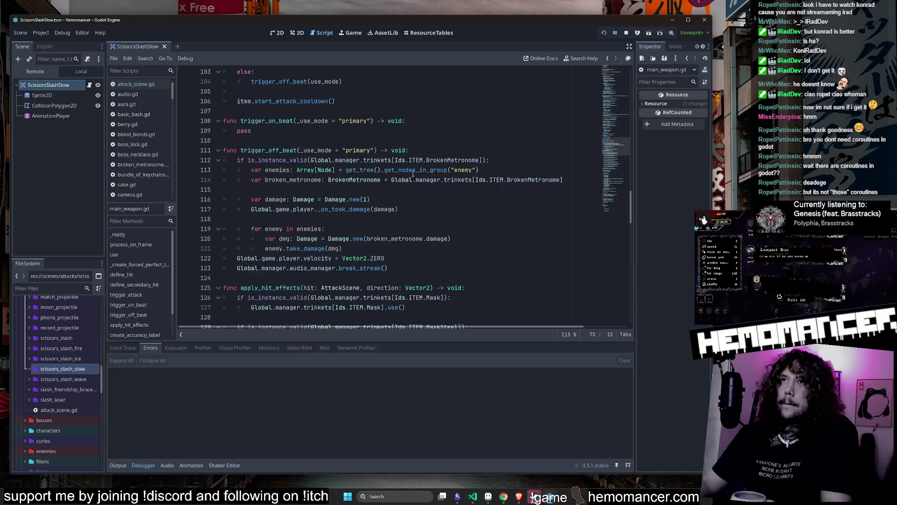
scroll(413, 173, "down", 8)
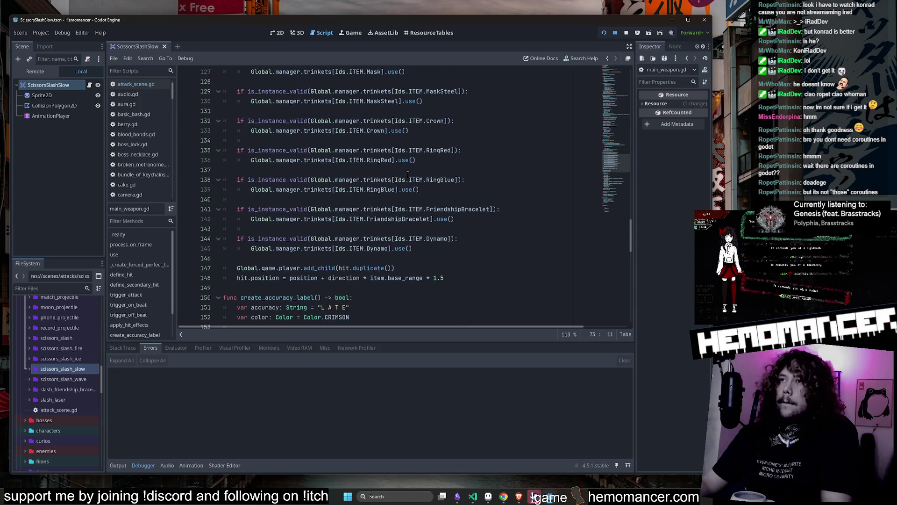
left_click(401, 249)
scroll(397, 234, "up", 3)
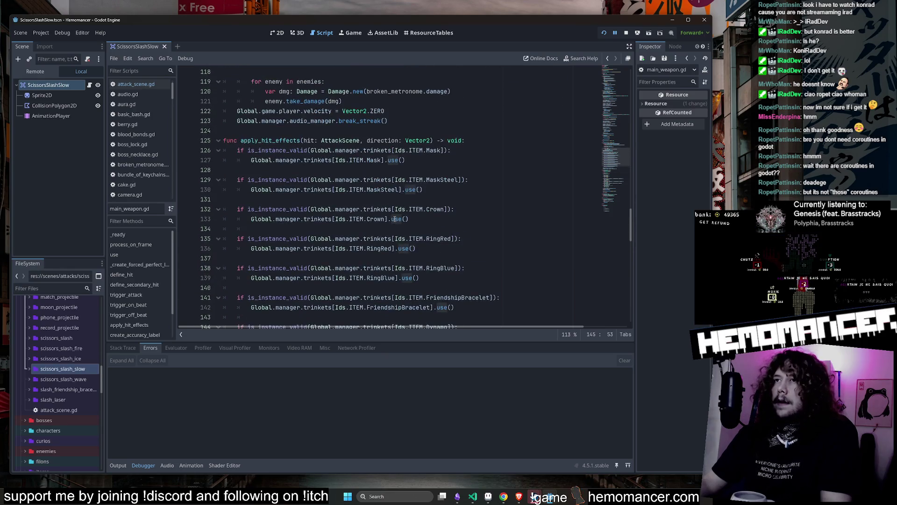
scroll(395, 218, "down", 2)
left_click(365, 180)
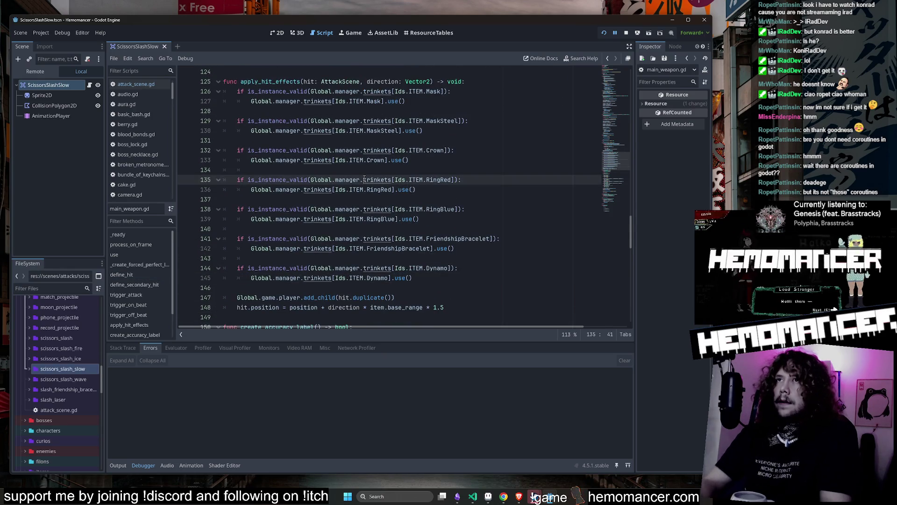
Quick-open scissors.gd and jump to define_secondary_hit's definition in main_weapon.gd.
key("shift+alt+o")
type("scissors.gd")
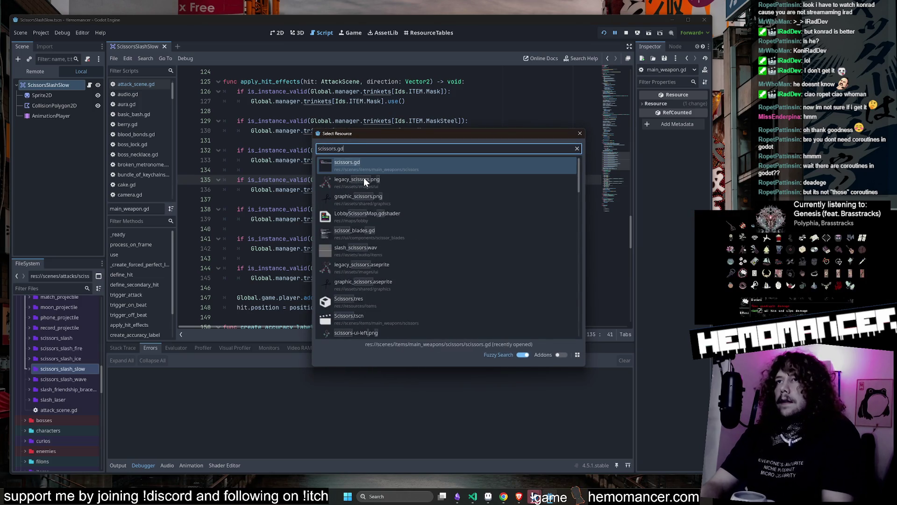
key("Return")
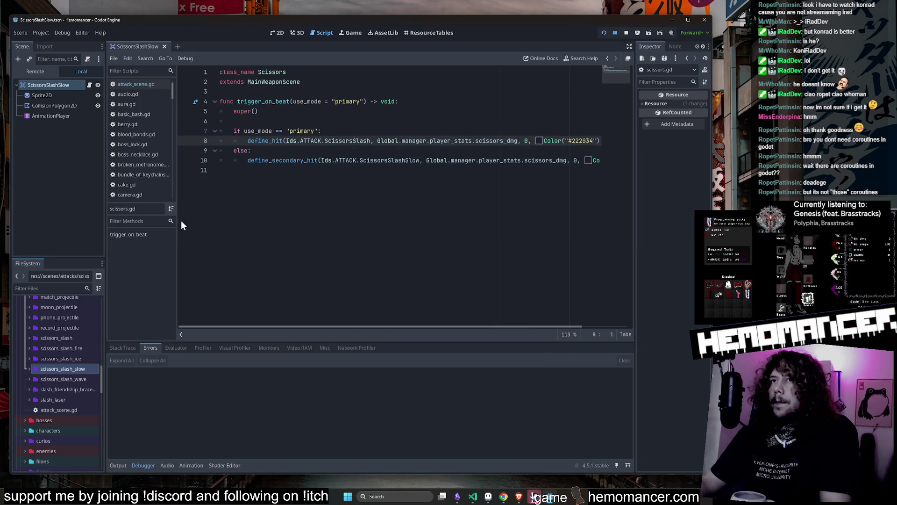
left_click_drag(104, 188, 51, 190)
left_click(240, 162)
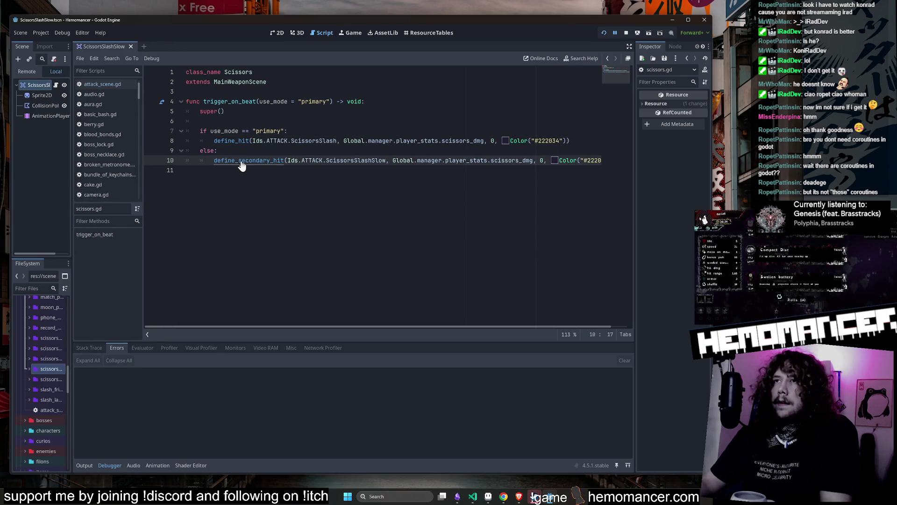
left_click(241, 161, "ctrl")
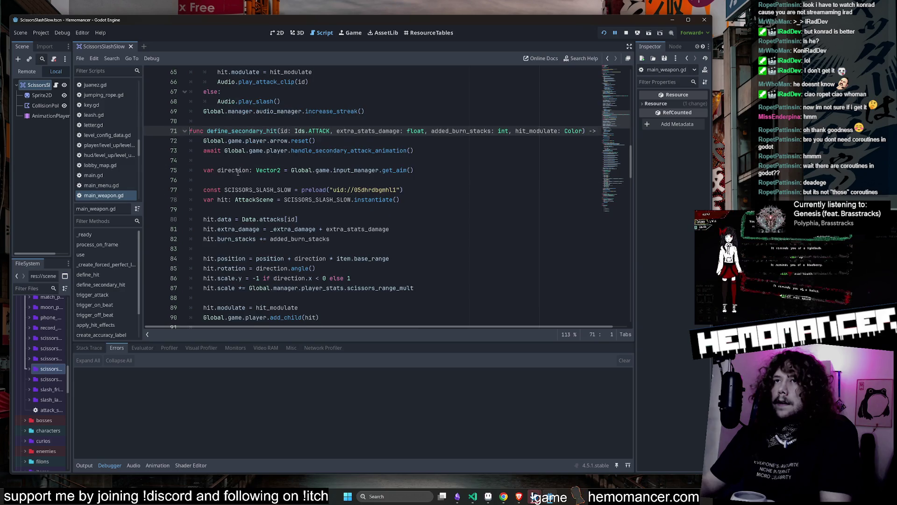
Follow handle_secondary_attack_animation into player.gd and delete the await on line 322.
scroll(238, 173, "down", 1)
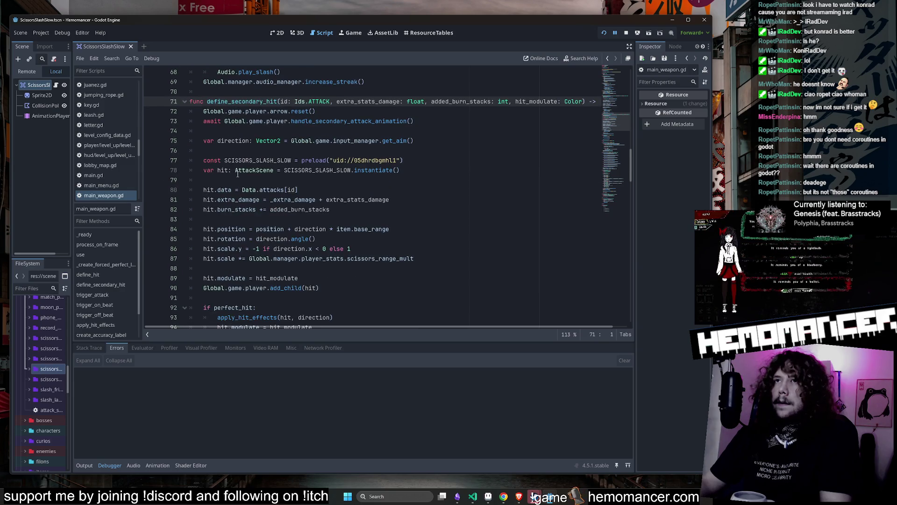
left_click(212, 122)
left_click(369, 123, "ctrl")
scroll(308, 200, "down", 2)
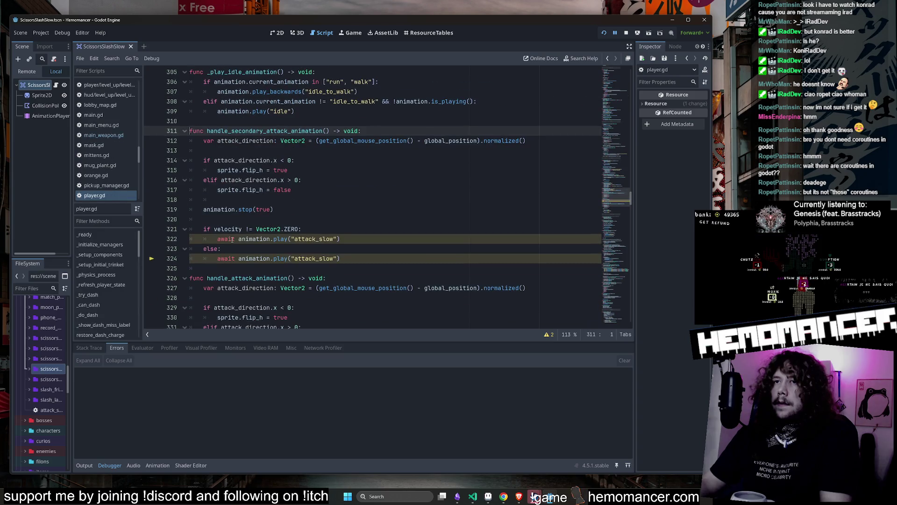
double_click(225, 239)
key("BackSpace")
key("Delete")
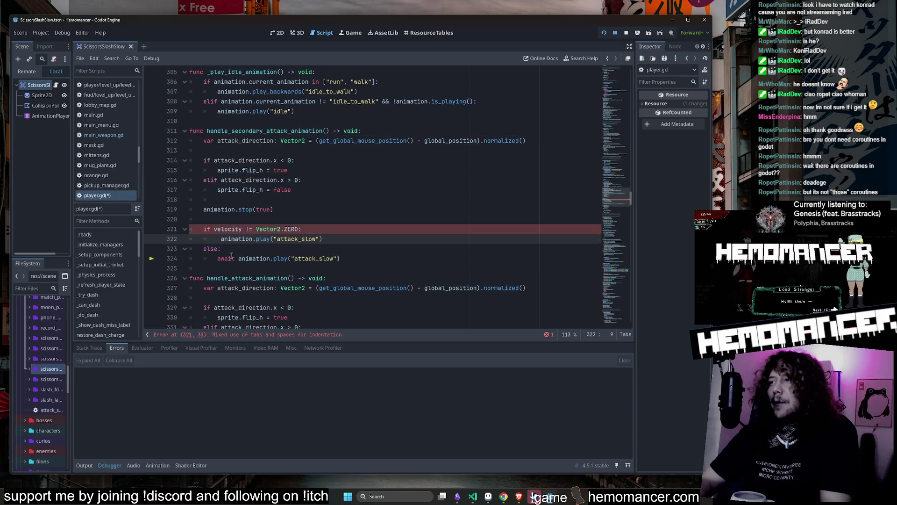
Delete the await on line 324 of player.gd, save, stop the game and switch to main_weapon.gd.
key("Down")
key("Down")
key("Delete")
key("Delete")
key("Delete")
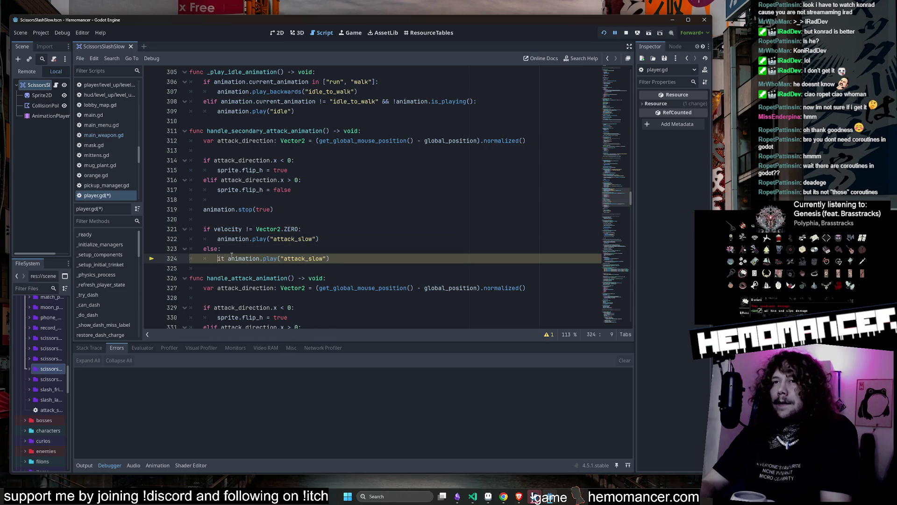
key("ctrl+s")
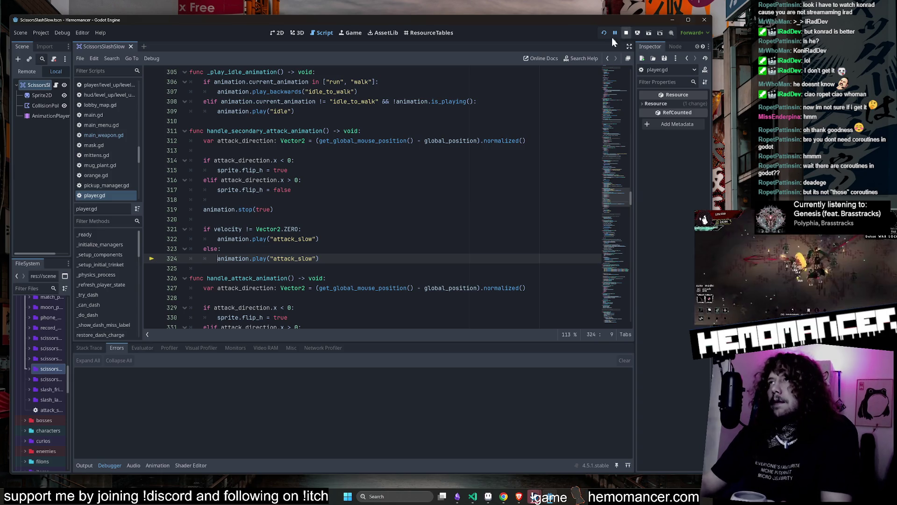
left_click(626, 34)
left_click(211, 219)
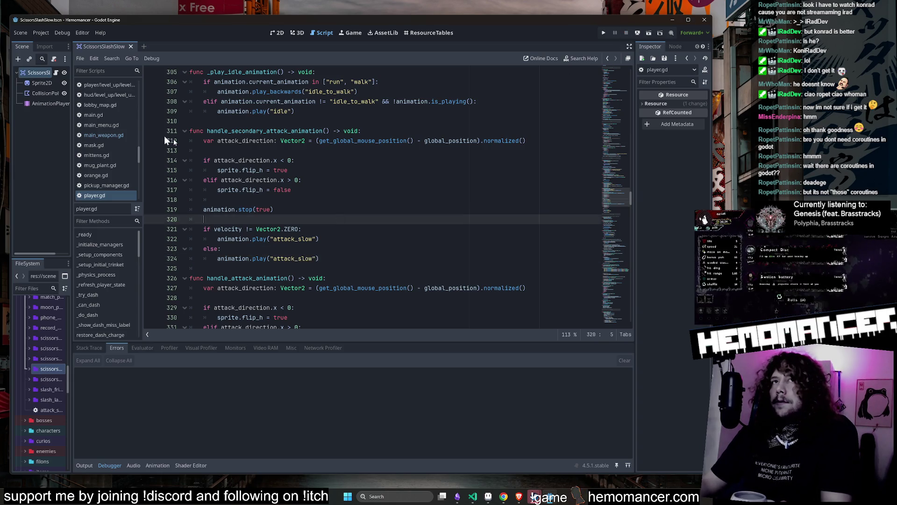
left_click(116, 133)
left_click(459, 161)
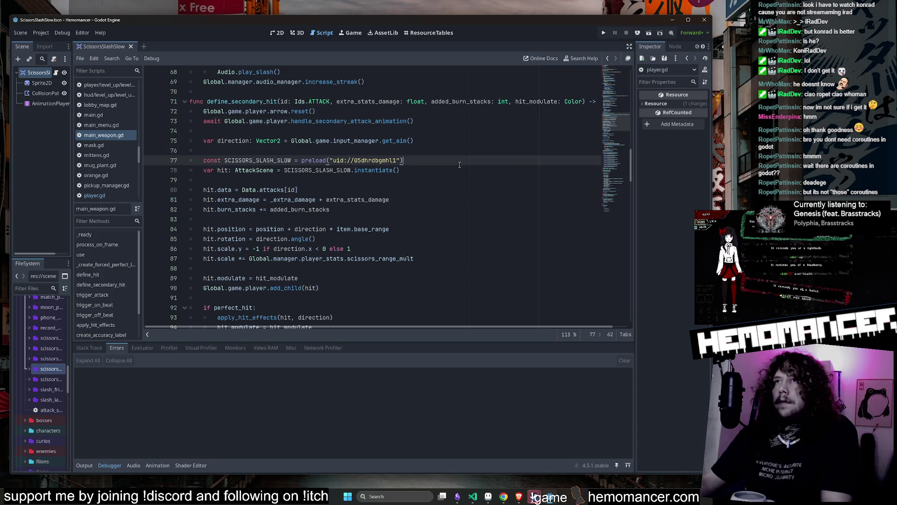
Quick-open scissors.gd and look at its define_secondary_hit call on line 10.
key("shift+alt+o")
type("sciso")
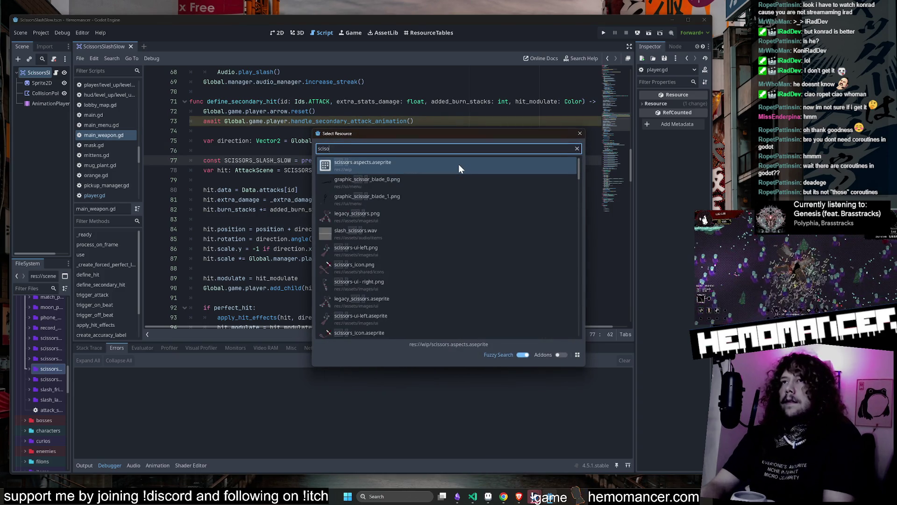
key("BackSpace")
type("ssors.gd")
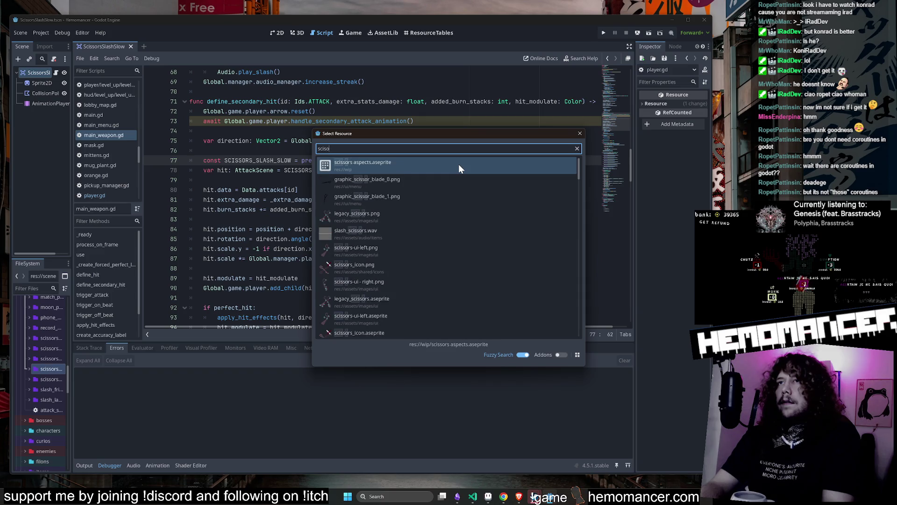
key("Return")
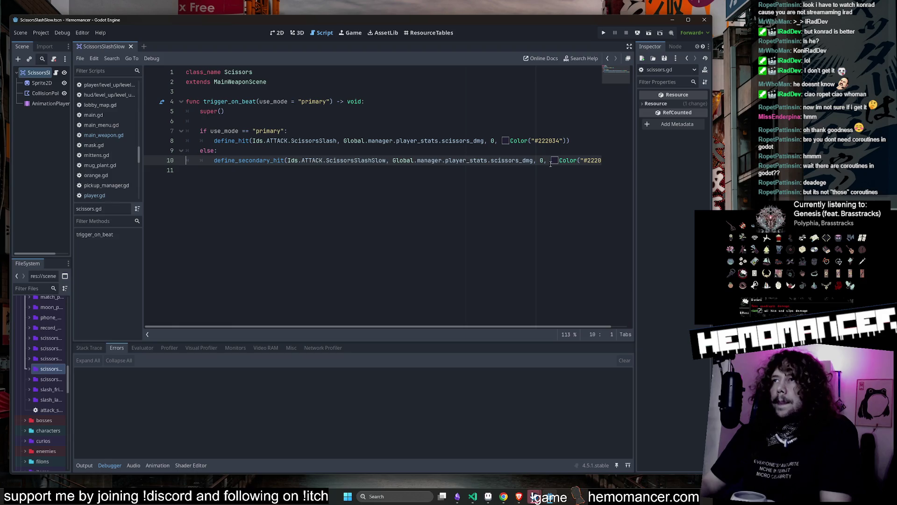
double_click(248, 161)
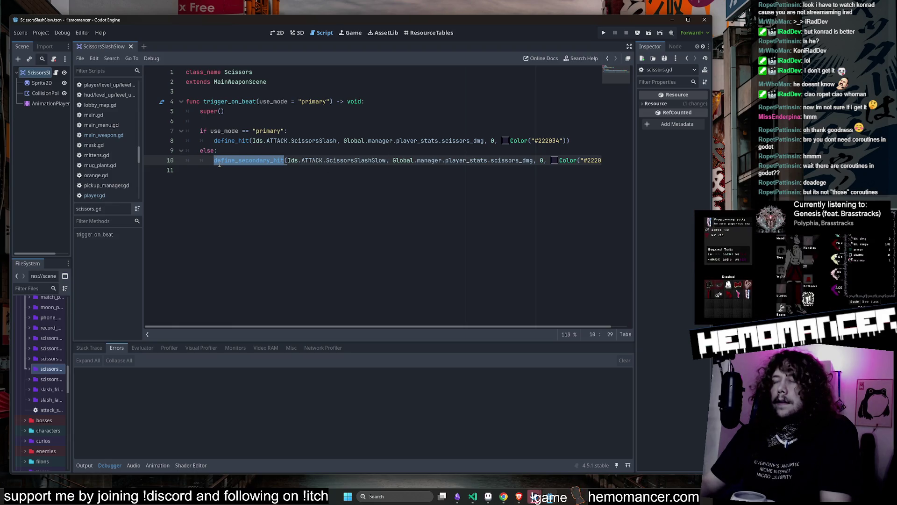
left_click(224, 151)
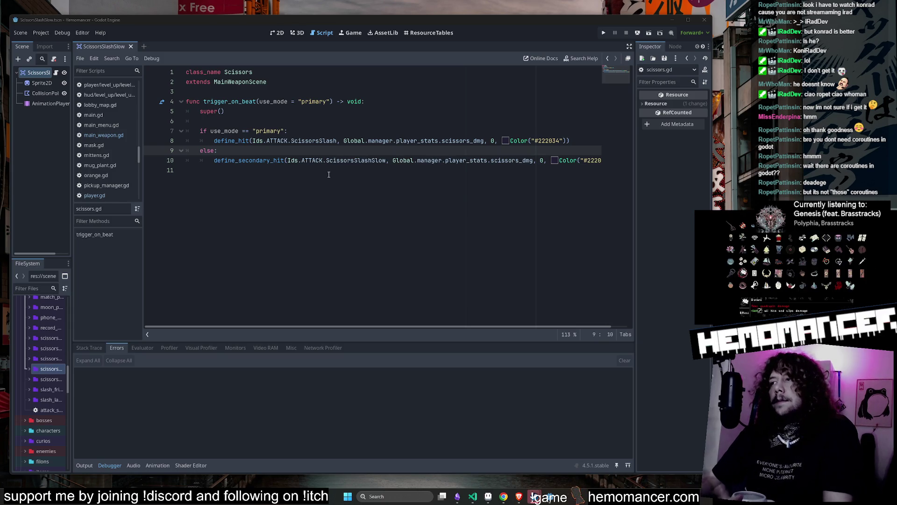
In Aseprite, go to frame 52 and play then stop the attack_slow animation.
left_click(487, 498)
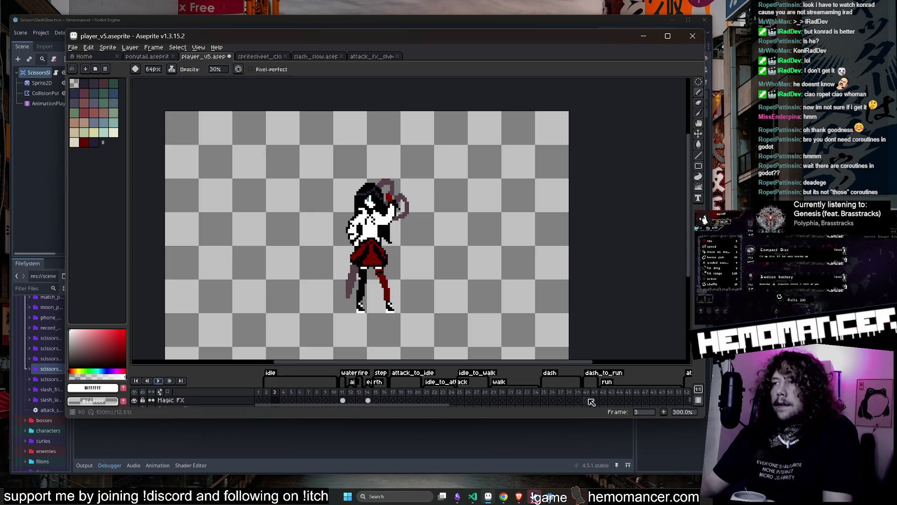
scroll(538, 402, "down", 1)
scroll(489, 404, "right", 3)
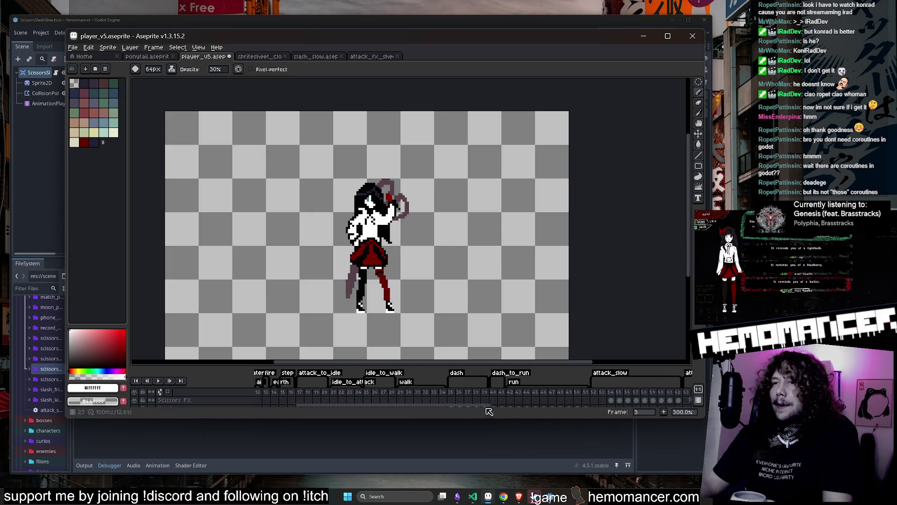
scroll(488, 404, "right", 4)
left_click(475, 400)
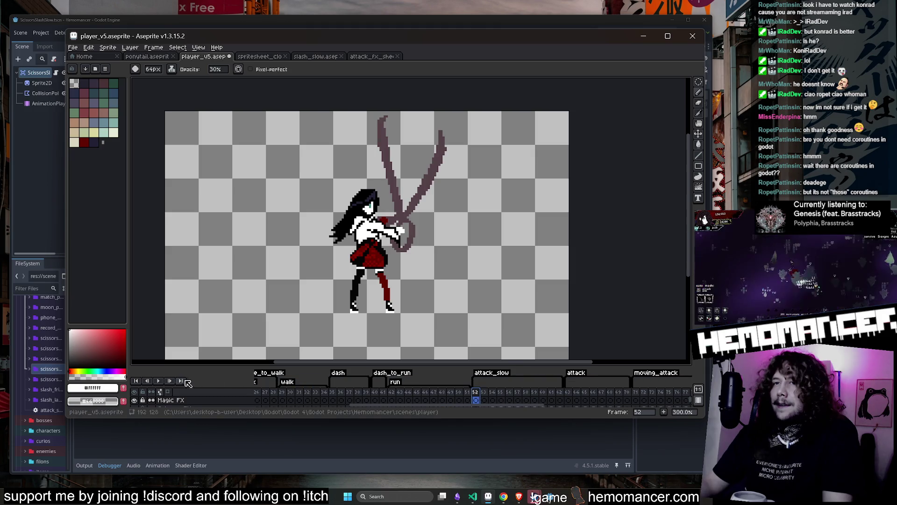
double_click(491, 374)
key("Escape")
left_click(159, 381)
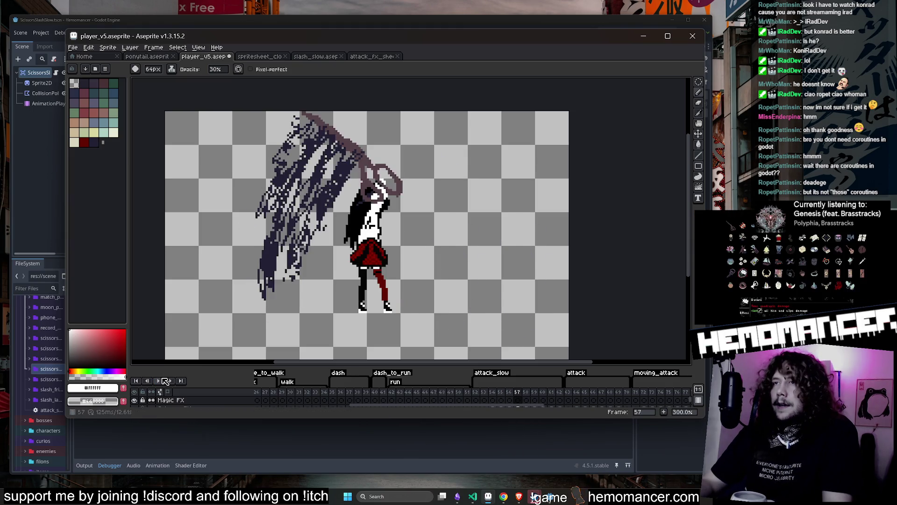
left_click(165, 381)
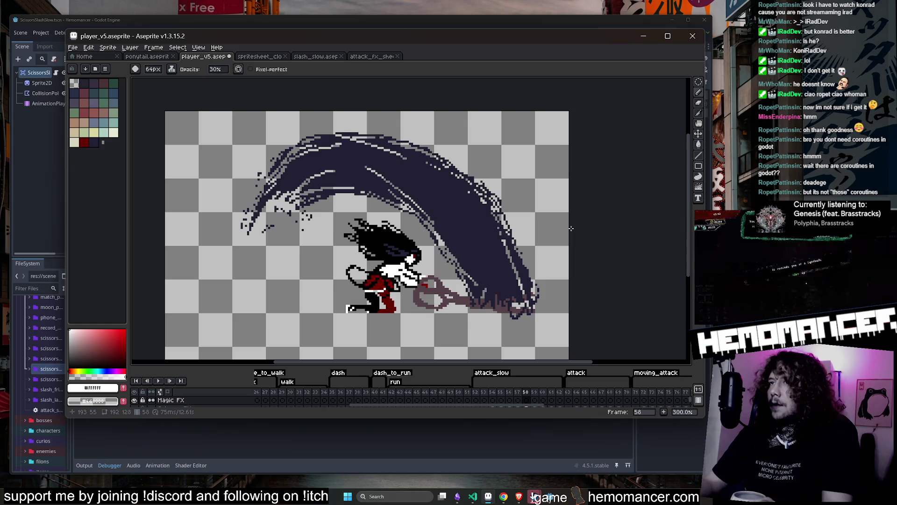
Step through the slash frames 52–58, replay the scissors attack, then minimize Aseprite.
key("Left")
key("Right")
key("Right")
key("Left")
key("Left")
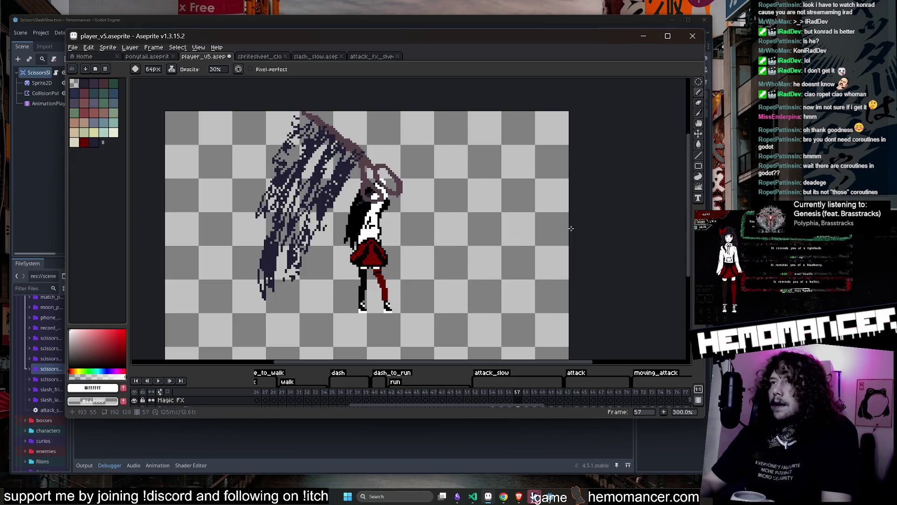
key("Right")
key("Left")
key("Right")
key("Left")
key("Right")
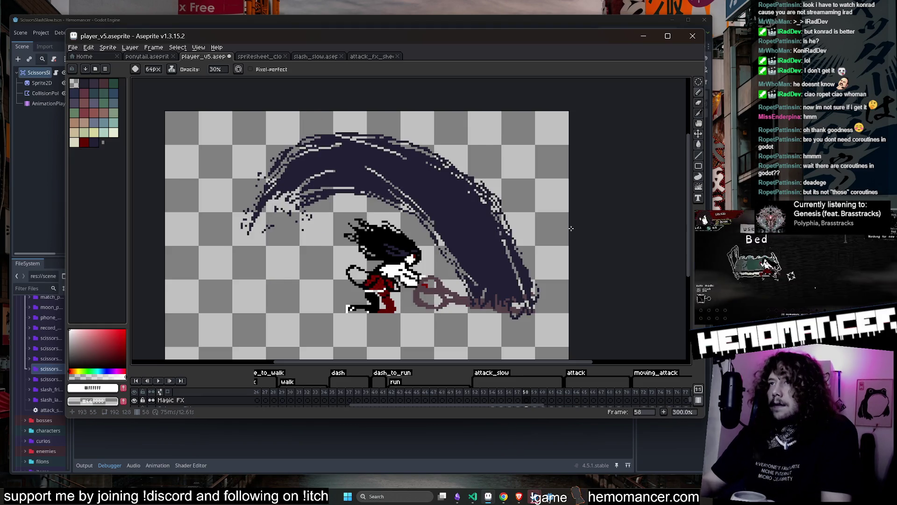
key("Left")
key("Left")
key("Left")
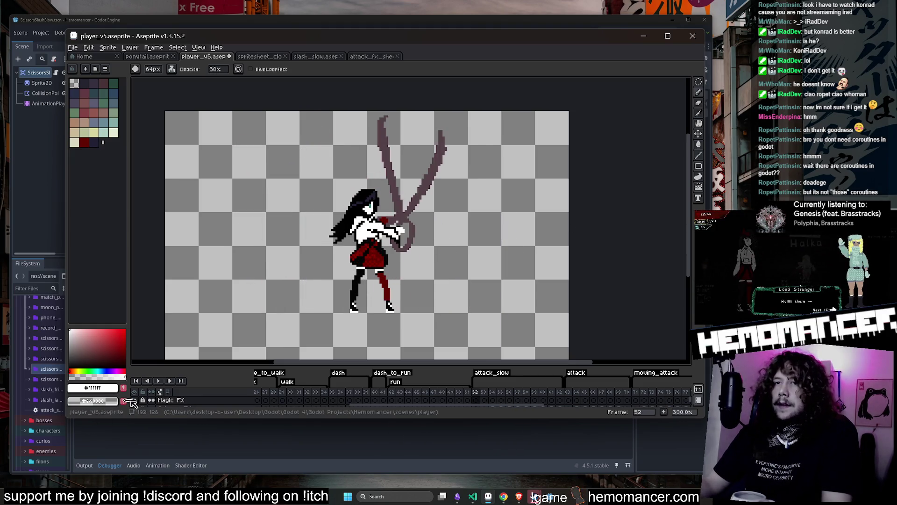
left_click(159, 381)
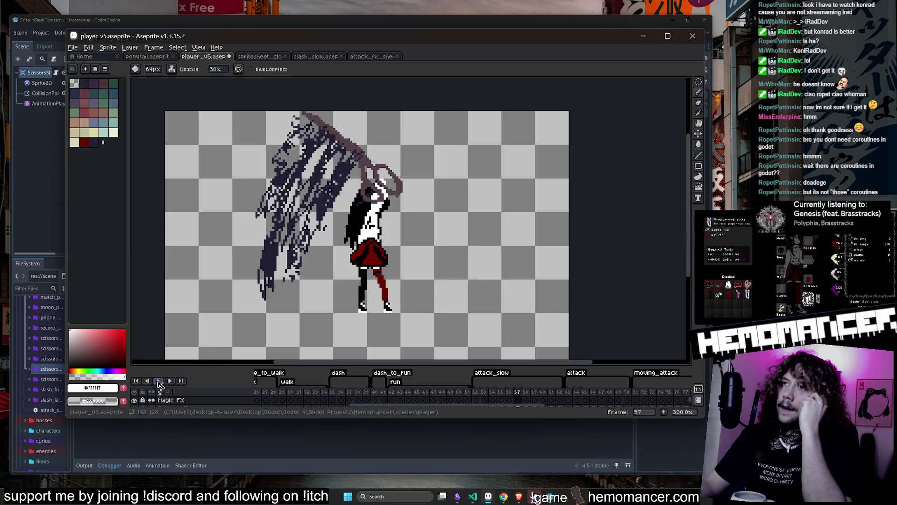
left_click(645, 38)
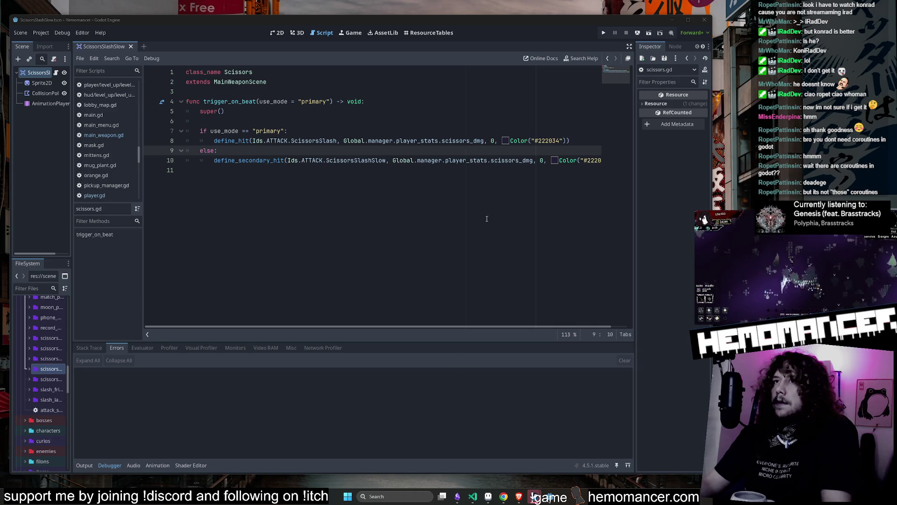
Jump to define_secondary_hit in main_weapon.gd, delete the await on line 73, and run the game.
left_click(276, 166)
triple_click(212, 162)
left_click_drag(214, 161, 292, 163)
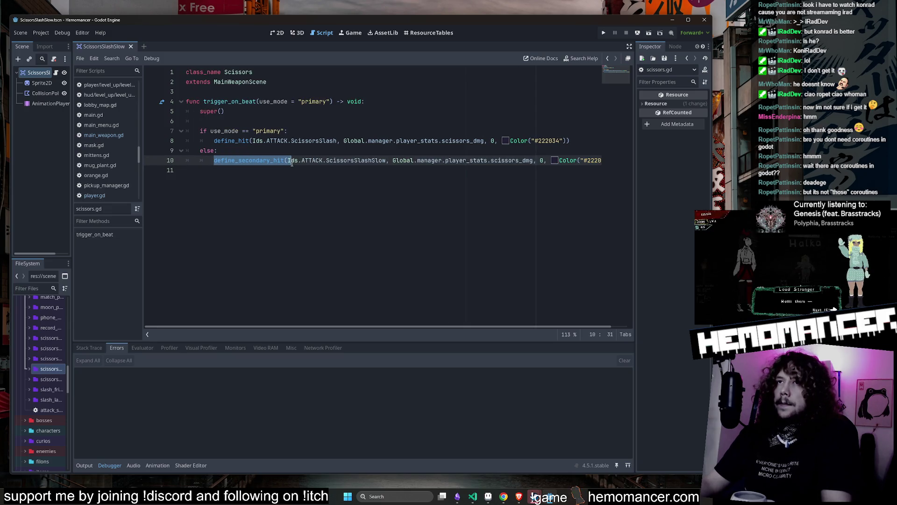
left_click(292, 163)
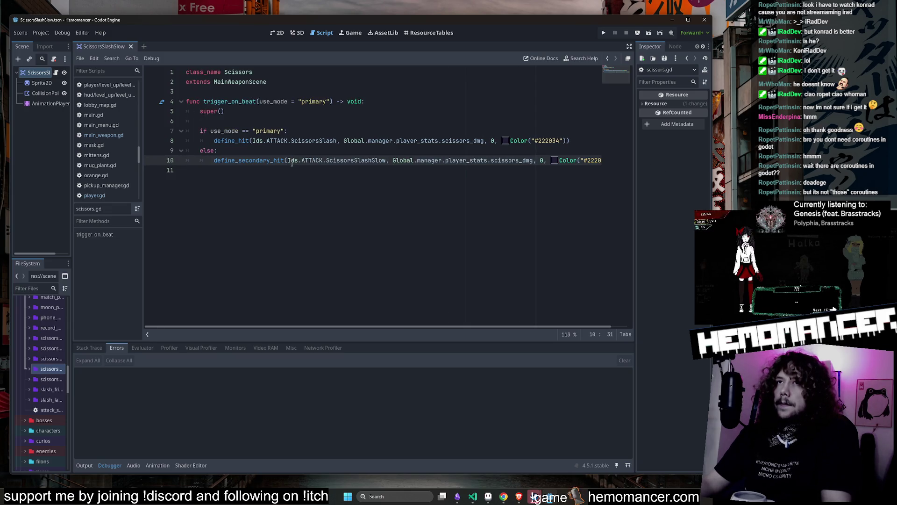
left_click(260, 163, "ctrl")
scroll(310, 200, "down", 2)
left_click_drag(432, 151, 431, 146)
key("BackSpace")
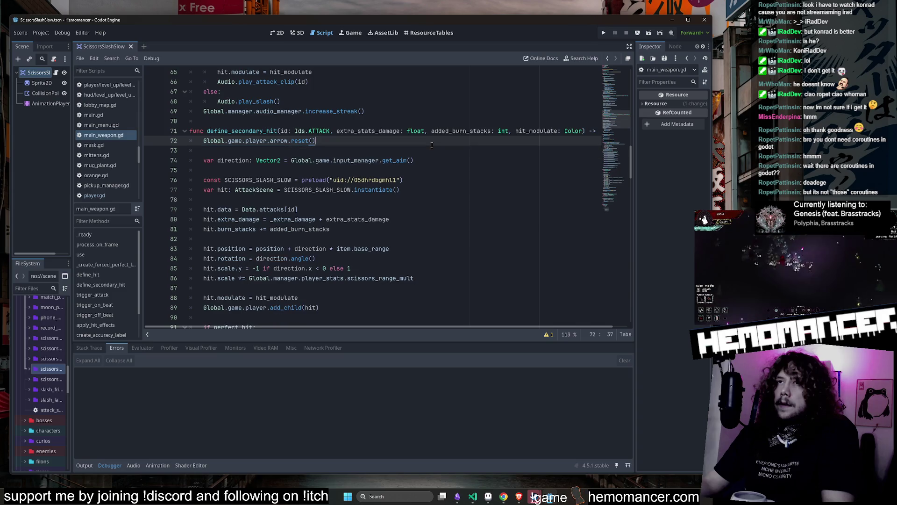
left_click(427, 151)
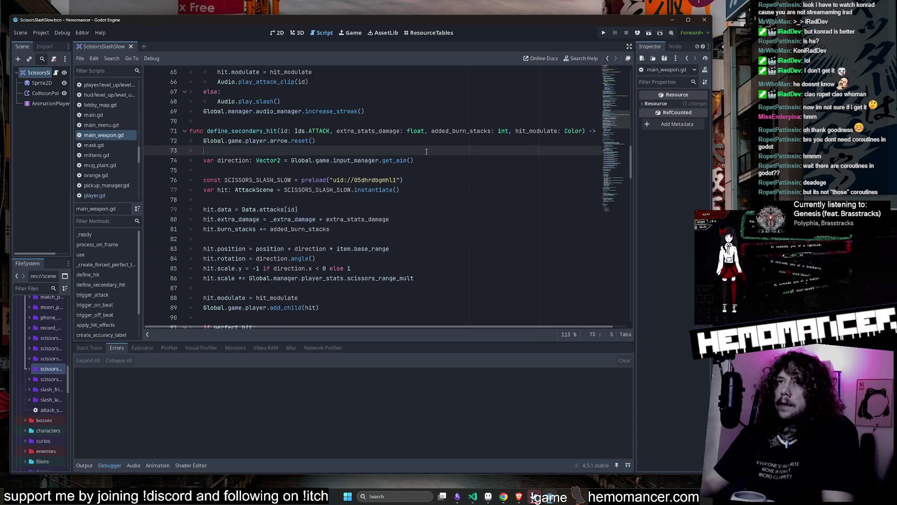
key("F6")
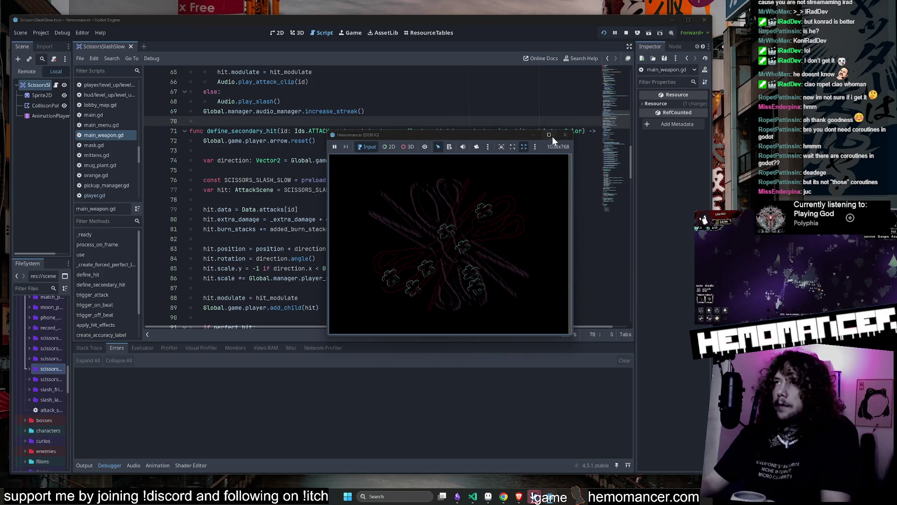
Maximize the game window and start the run to Cheag Amar from the signpost.
left_click(552, 137)
left_click(300, 254)
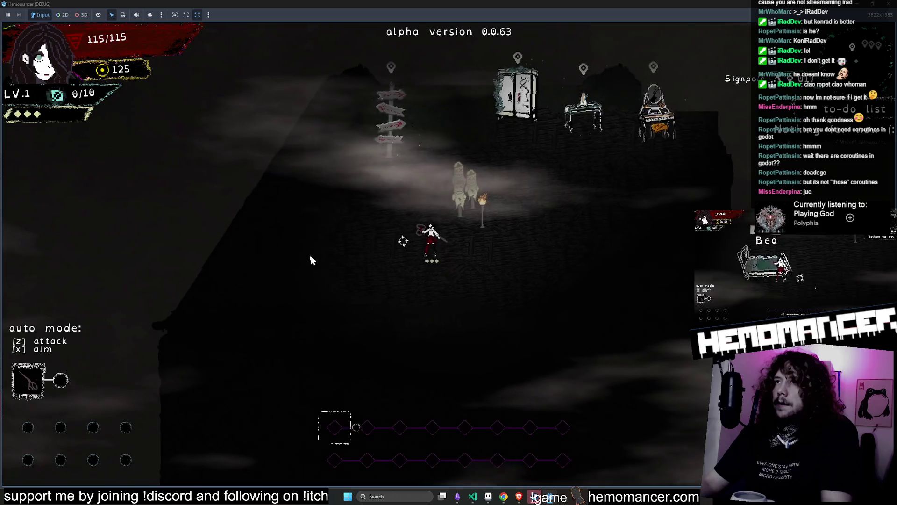
key("w")
key("e")
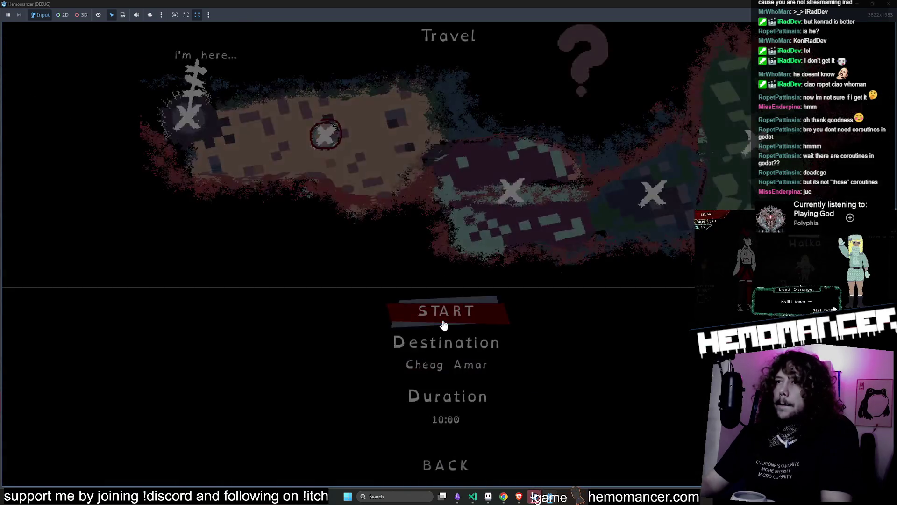
left_click(444, 324)
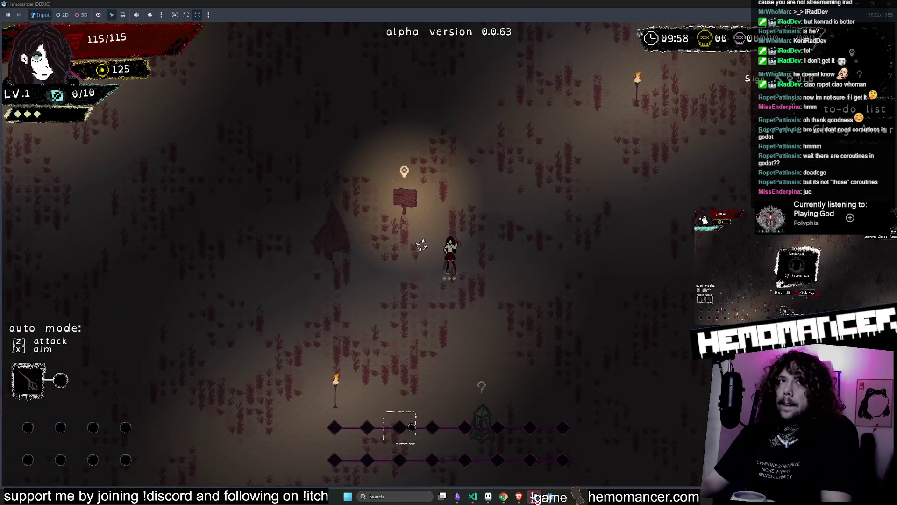
Slash the approaching enemies with the scissors on the beat to collect XP.
left_click(498, 253)
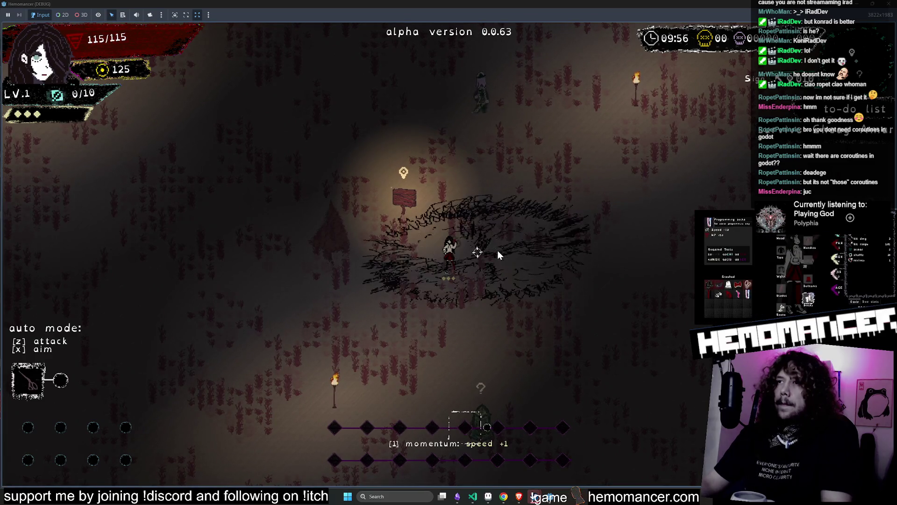
key("w")
left_click(497, 208)
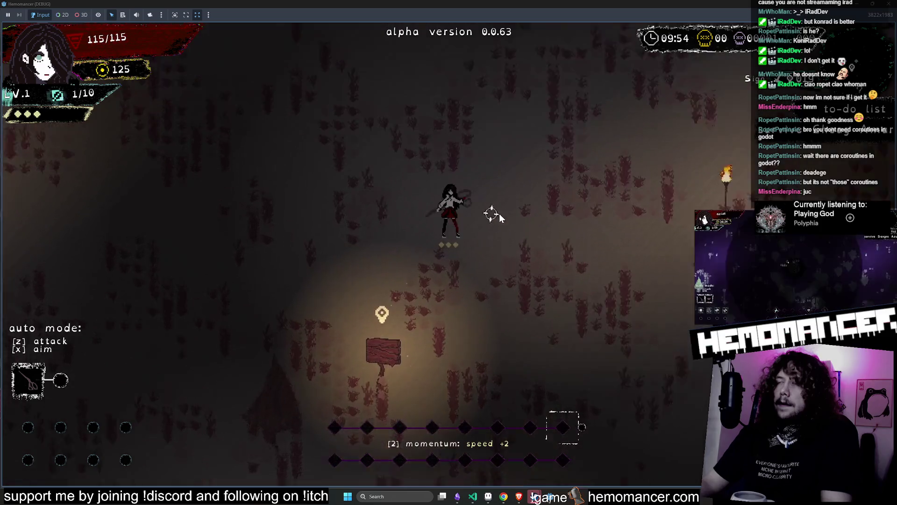
left_click(511, 235)
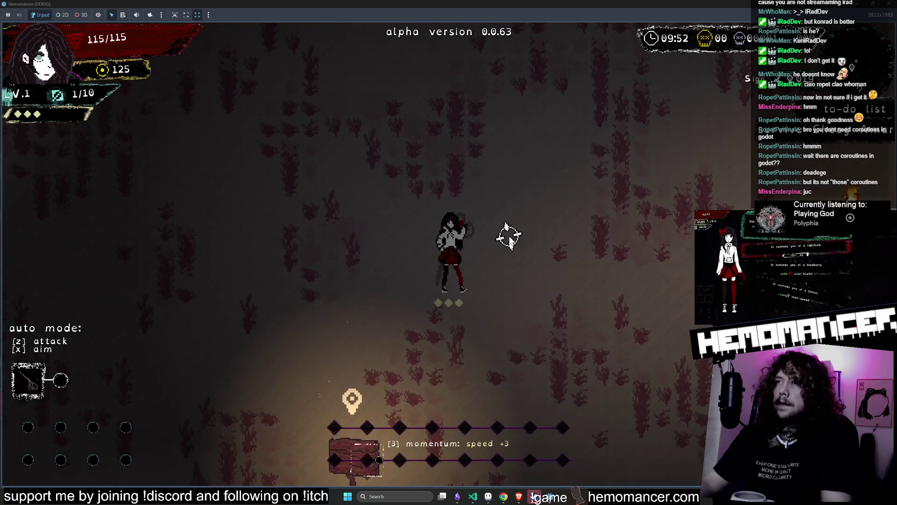
left_click(509, 236)
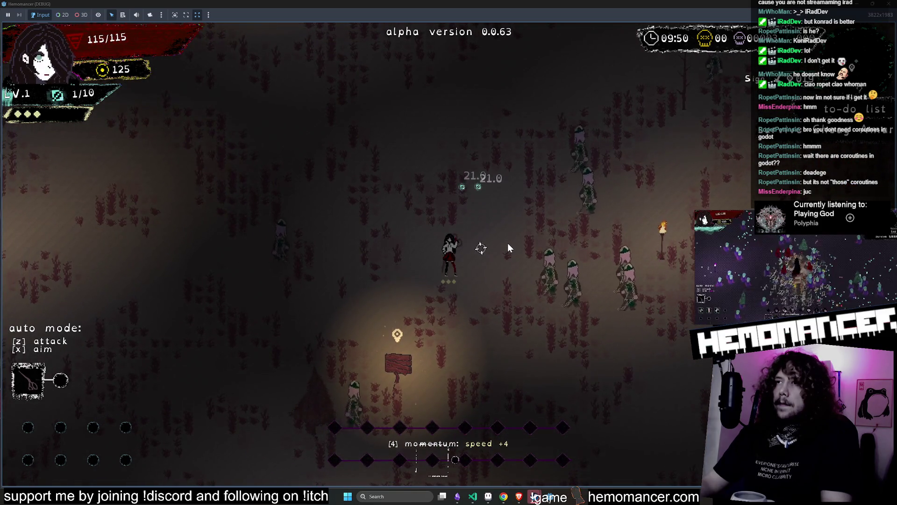
left_click(508, 247)
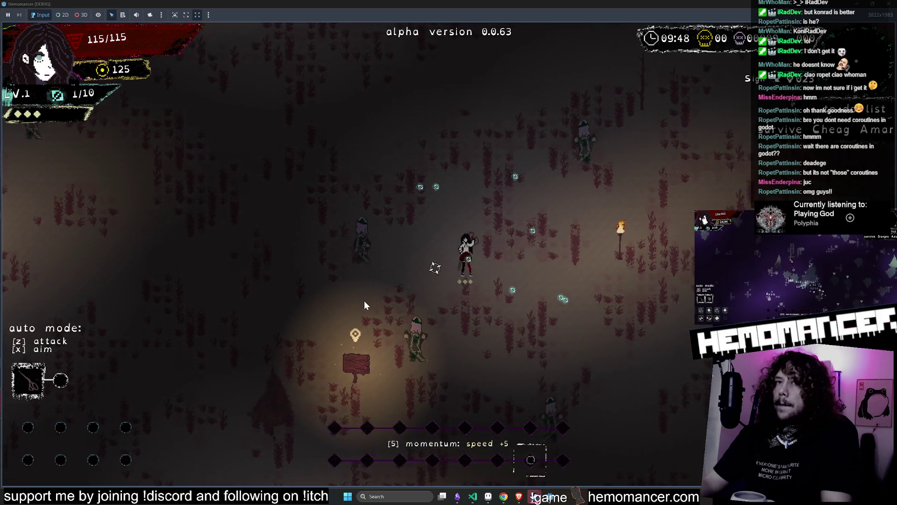
left_click(361, 324)
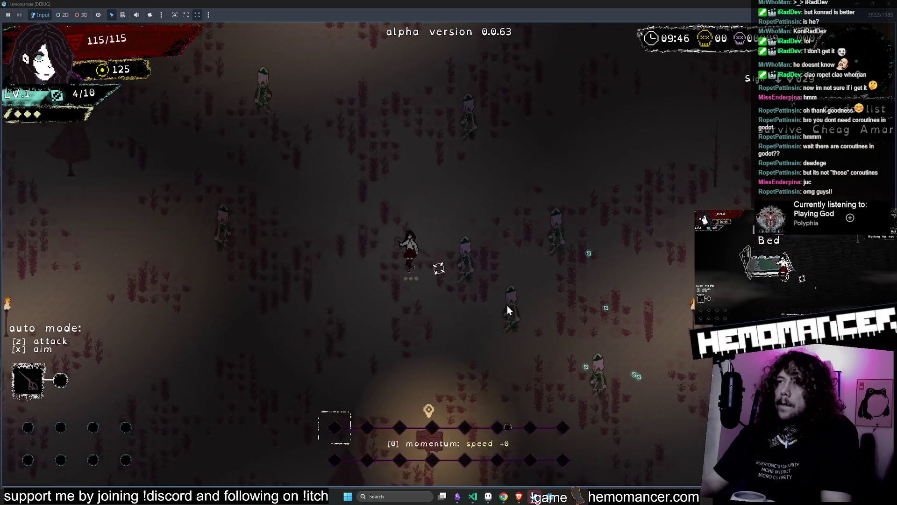
left_click(520, 281)
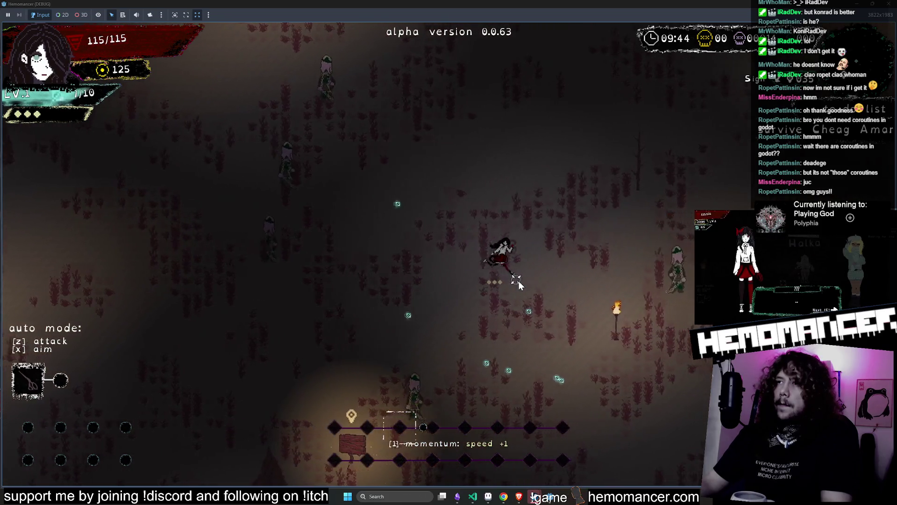
left_click(519, 282)
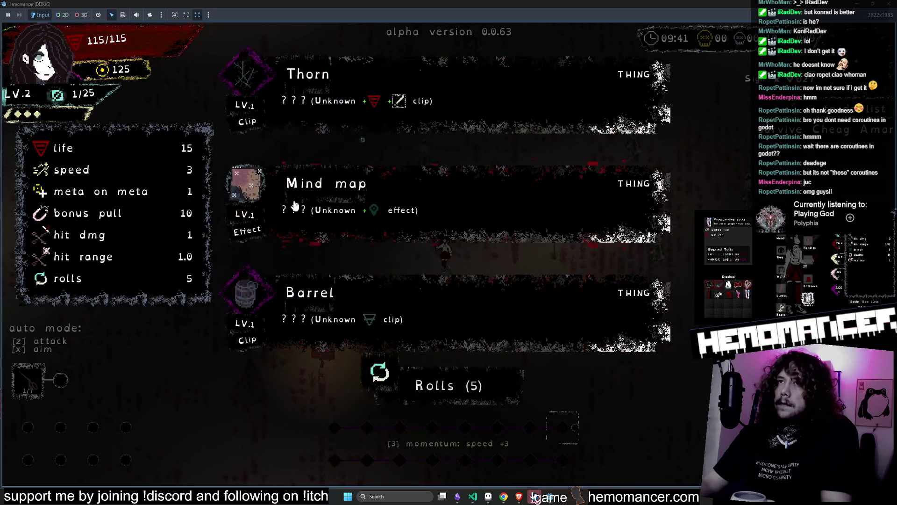
Choose Barrel as the level-up reward and keep slashing while moving up-left.
left_click(396, 315)
left_click(619, 224)
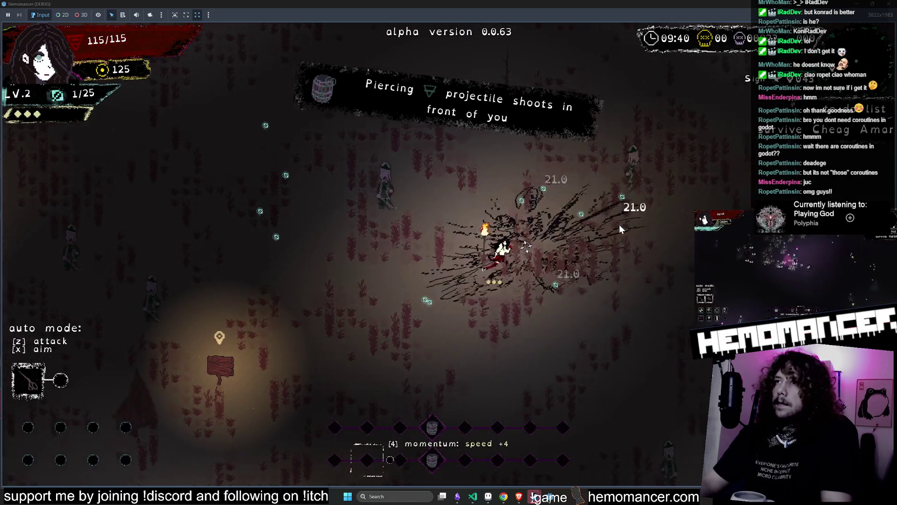
left_click(386, 227)
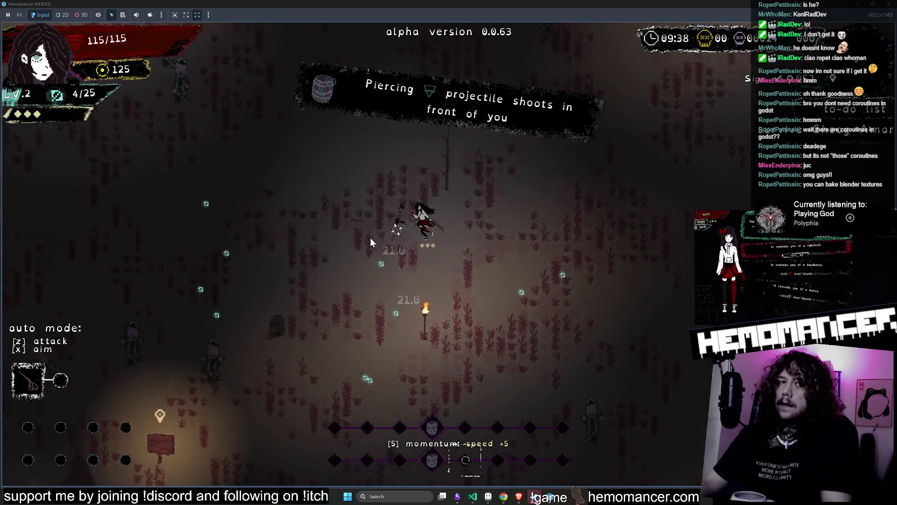
key("w")
key("a")
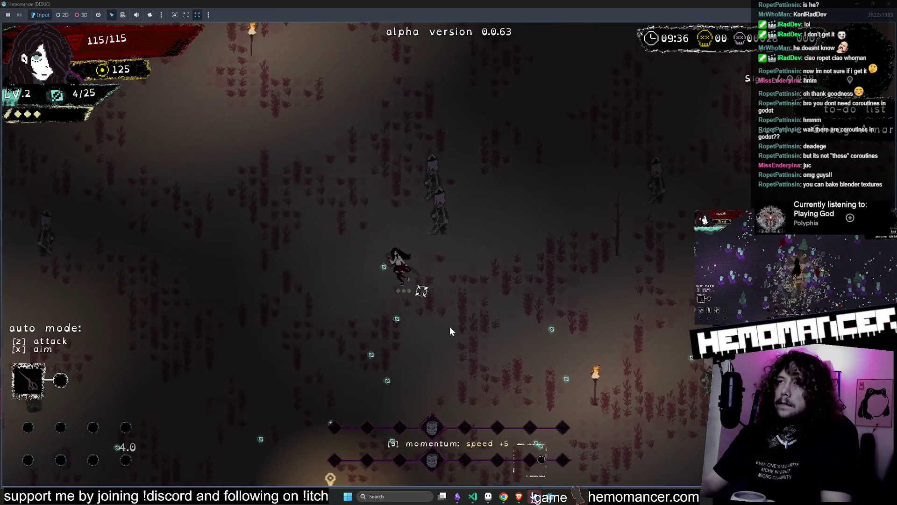